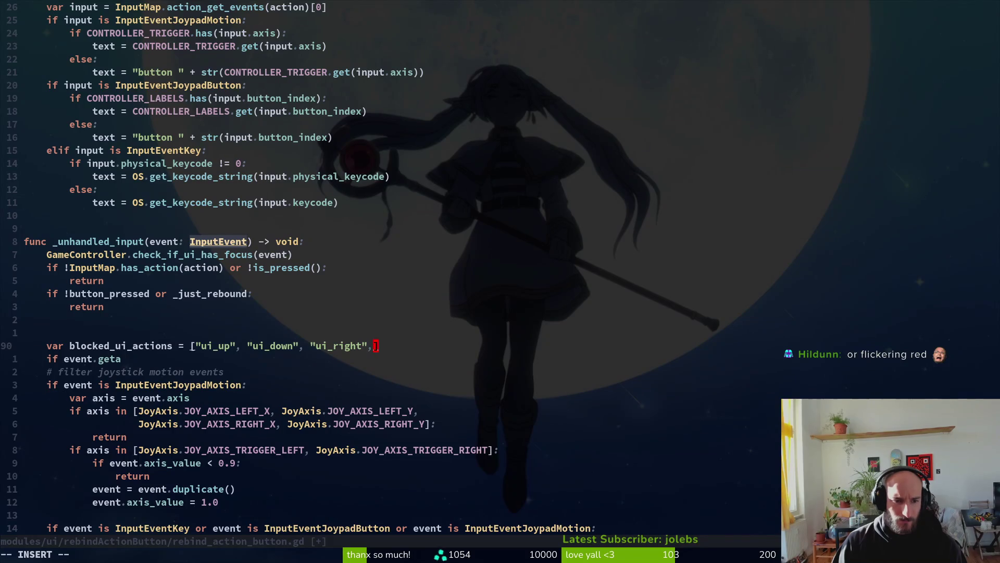
Finish the blocked_ui_actions list with "ui_left" and save the script.
type("\"ui_")
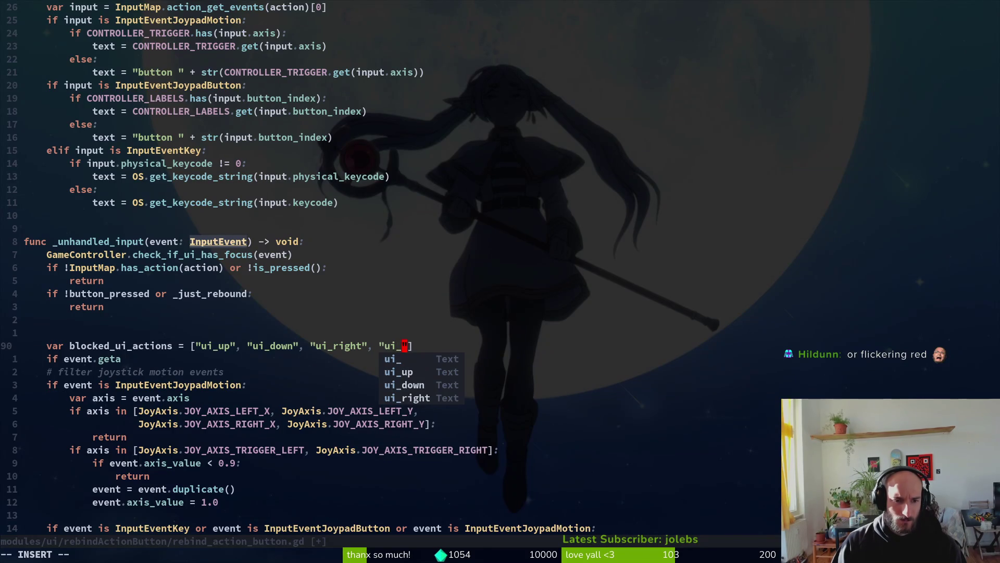
type("left")
key("Escape")
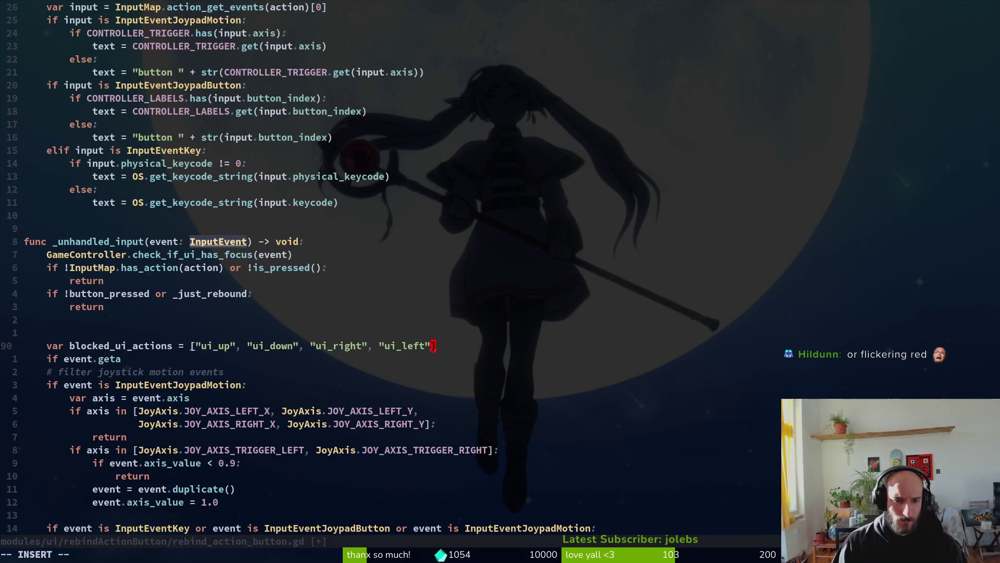
type(":w")
key("Return")
Replace the unfinished event.geta line with a 'for action in blocked_ui_actions:' loop.
key("j")
key("A")
key("BackSpace")
key("BackSpace")
key("BackSpace")
key("BackSpace")
type("for action")
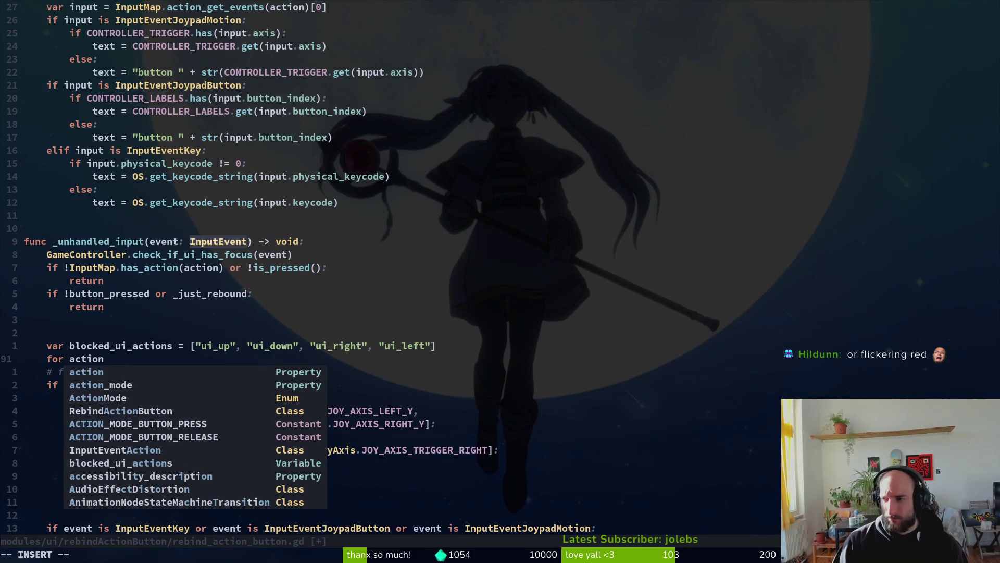
type(" in blocked_ui_actions:")
key("Return")
Add an 'if event.is_action(action)' check inside the loop and save.
type("if action.has")
key("BackSpace")
key("BackSpace")
key("BackSpace")
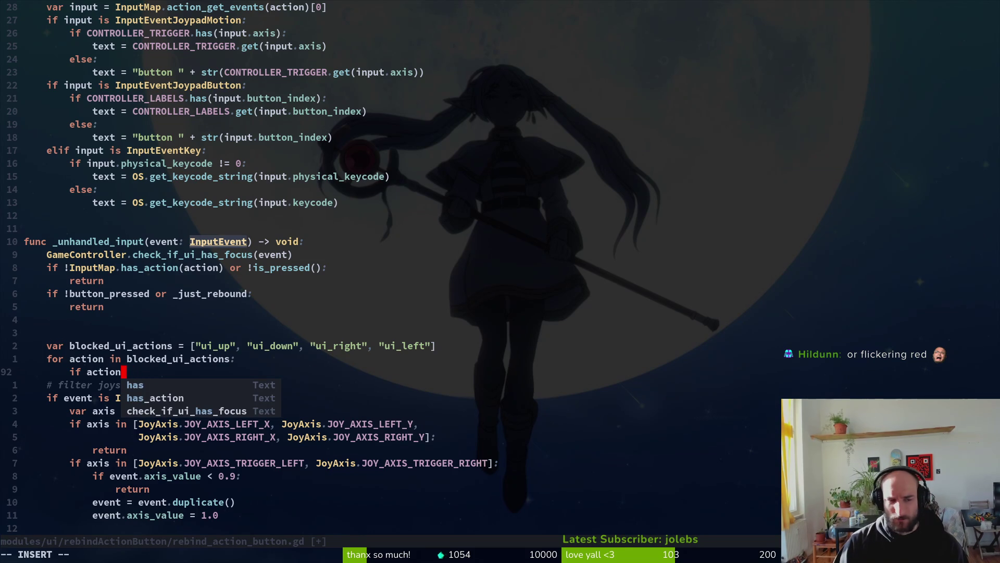
type("even")
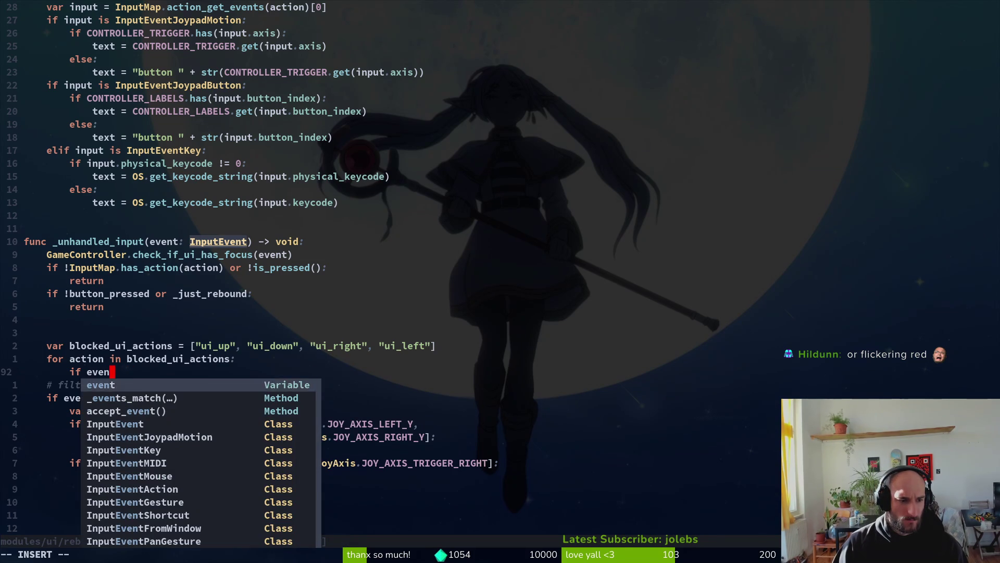
type("t.")
type("is_a")
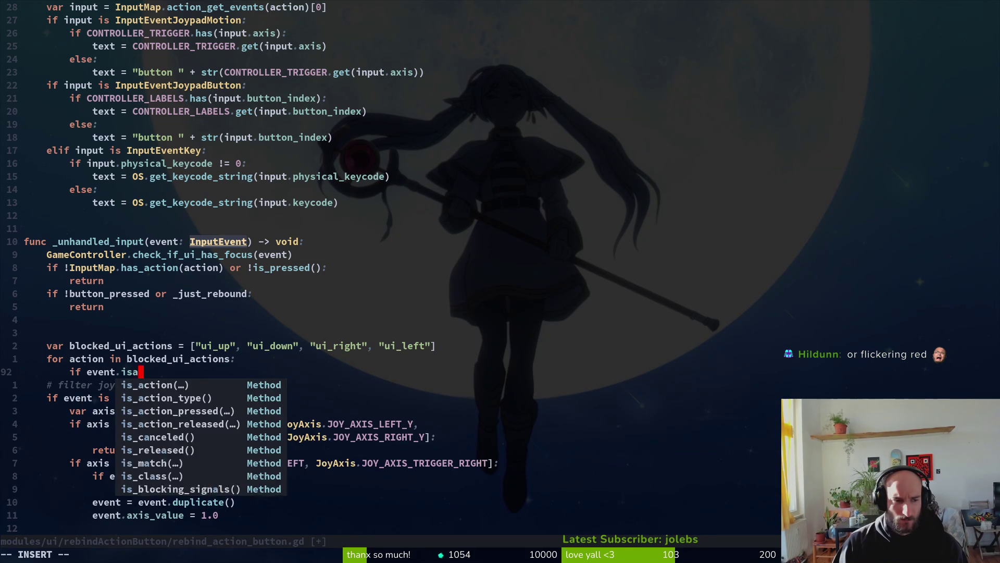
key("Return")
type("acat")
key("BackSpace")
key("BackSpace")
type("tion)")
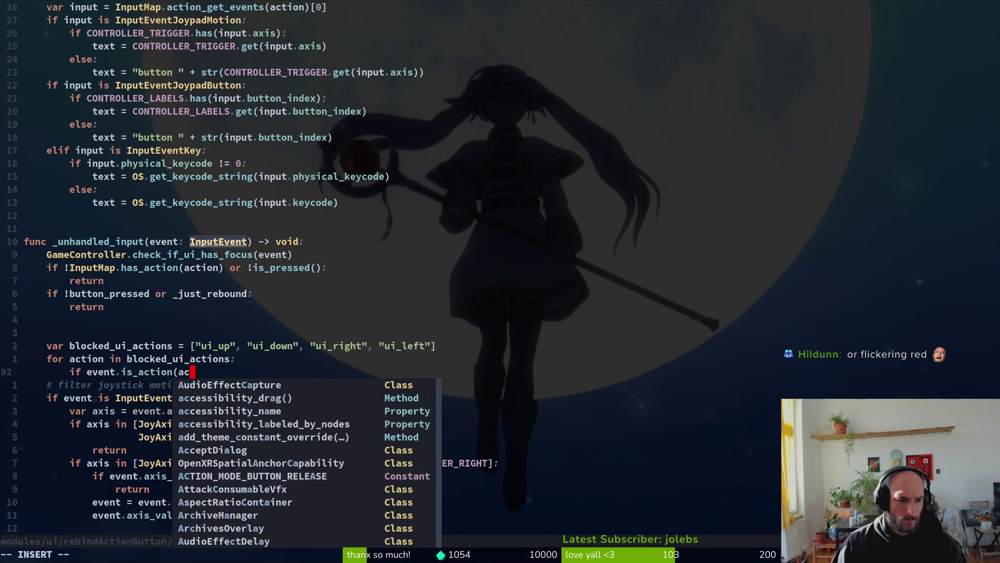
key("Escape")
type(":w")
key("Return")
Rename the loop variable and is_action argument to ui_action, then save.
key("k")
key("b")
key("b")
key("b")
type("i")
type("ui_")
key("Escape")
type("j$biui_")
key("Escape")
type(":w")
key("Return")
Close the if condition with a colon, add an indented return under it, and save.
type("$")
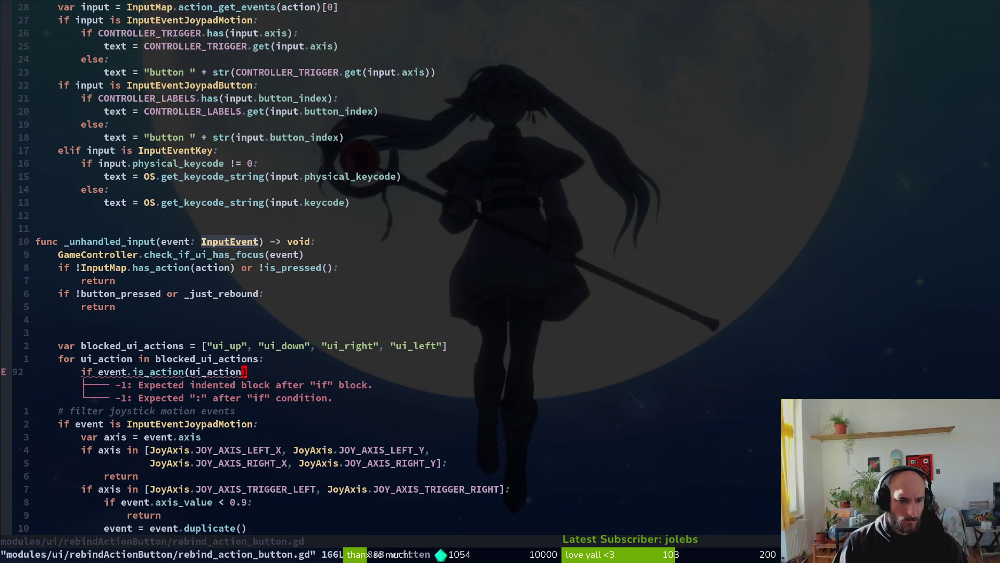
type("a:")
key("Return")
key("Tab")
type("return")
key("Escape")
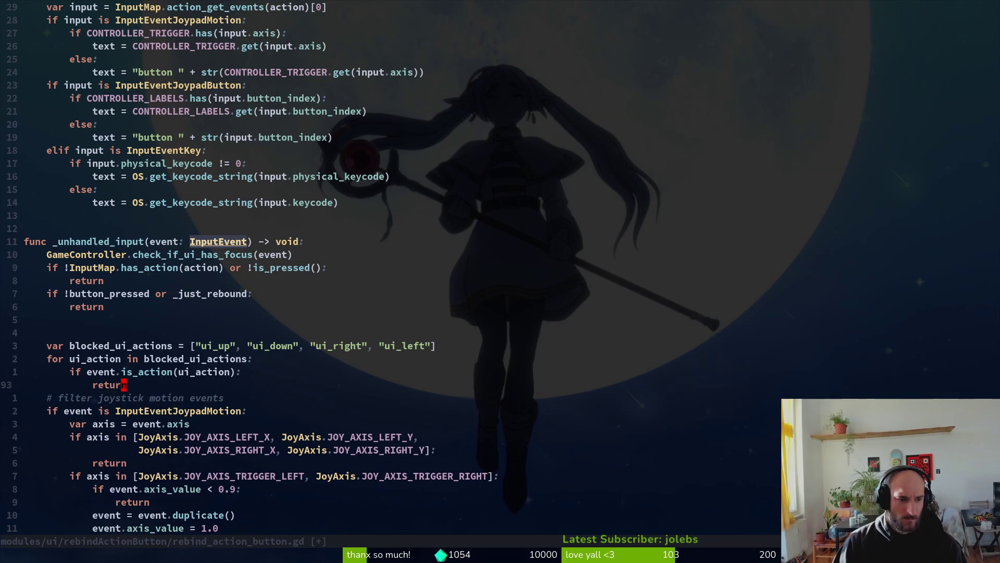
type(":w")
key("Return")
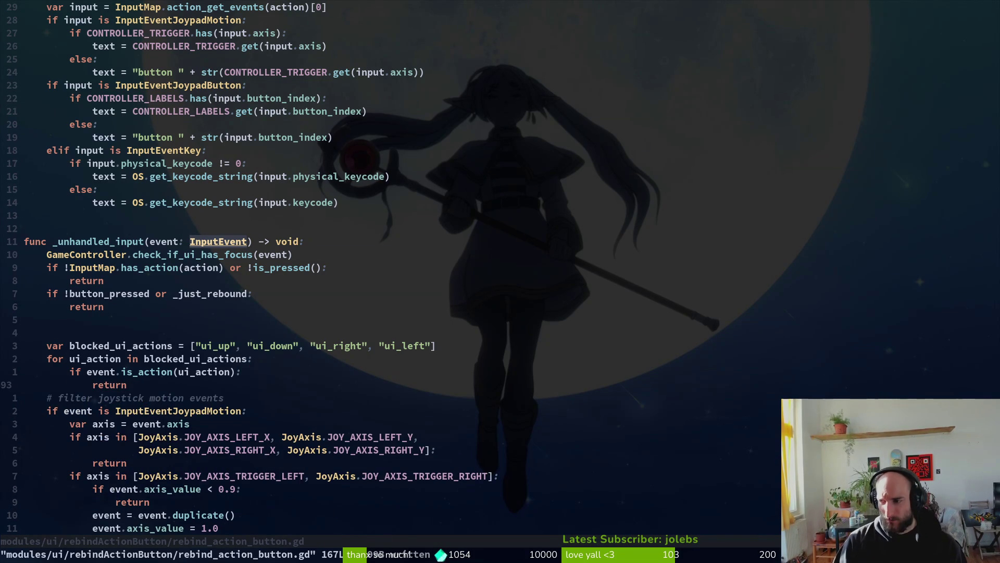
Paste get_viewport().set_input_as_handled() on its own line under the is_action check.
key("k")
key("super+v")
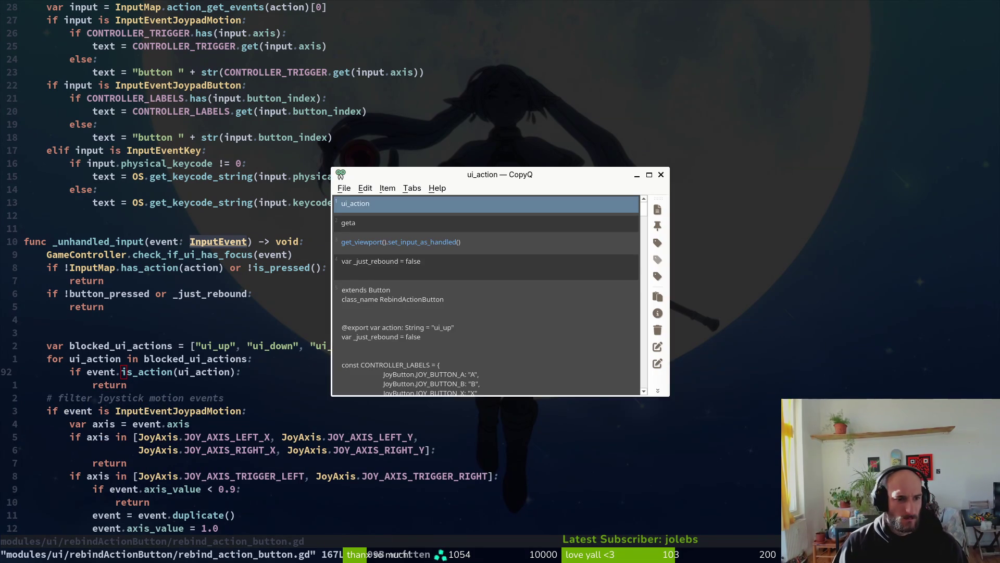
type("get")
key("Escape")
key("P")
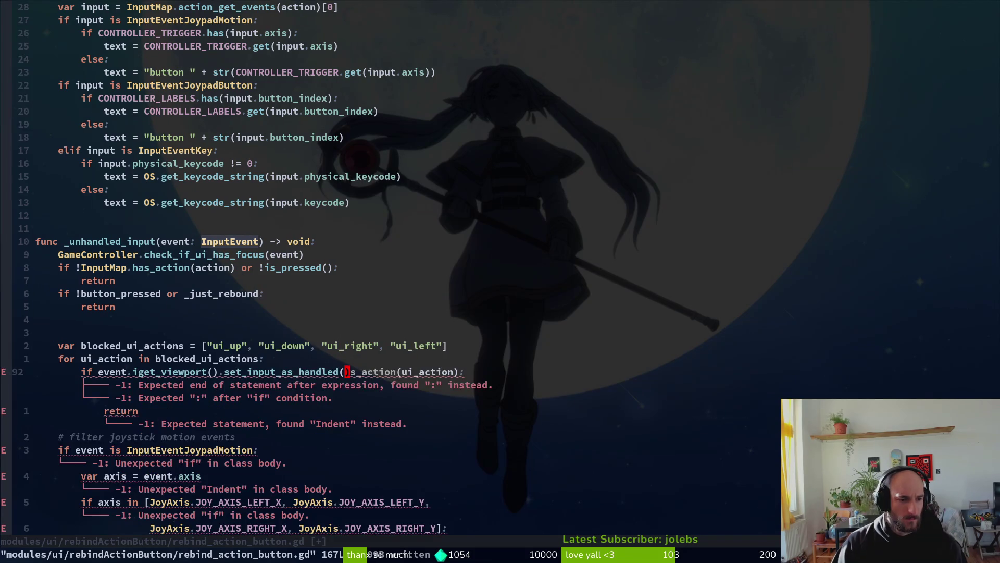
key("u")
key("o")
key("Escape")
key("p")
Indent the set_input_as_handled() call to sit inside the if block and save.
key("equal")
key("equal")
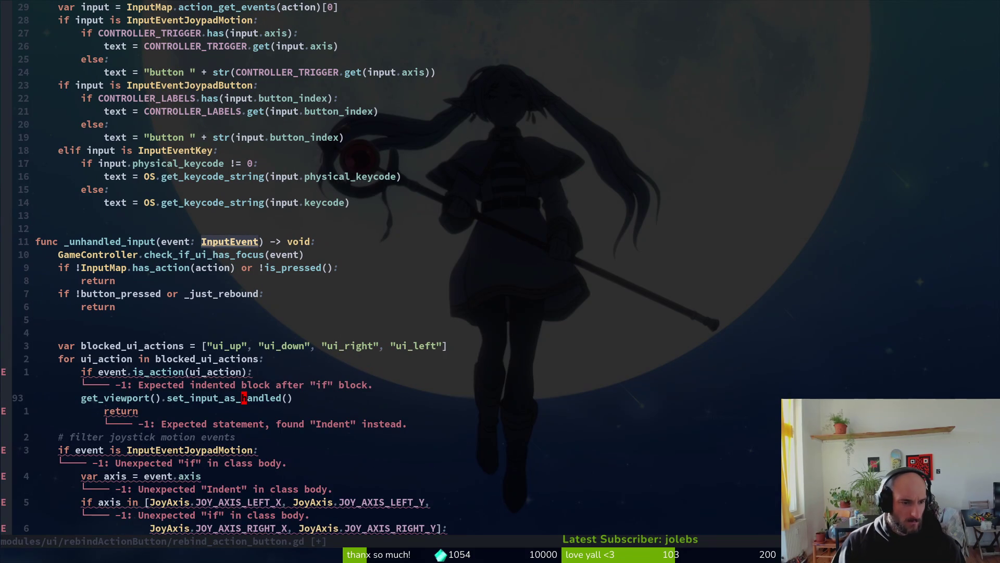
key("shift+v")
key("greater")
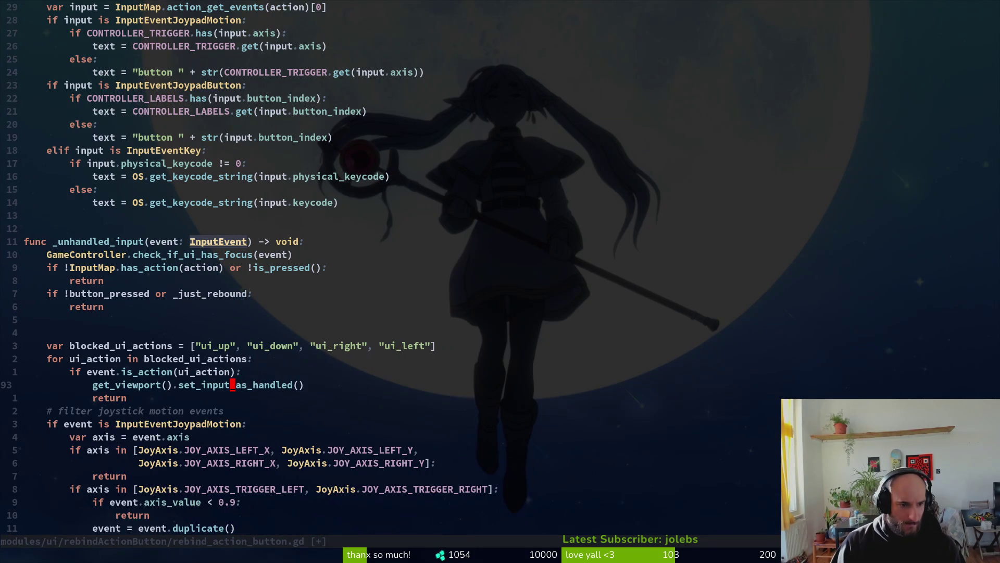
type(":w")
key("Return")
key("j")
key("j")
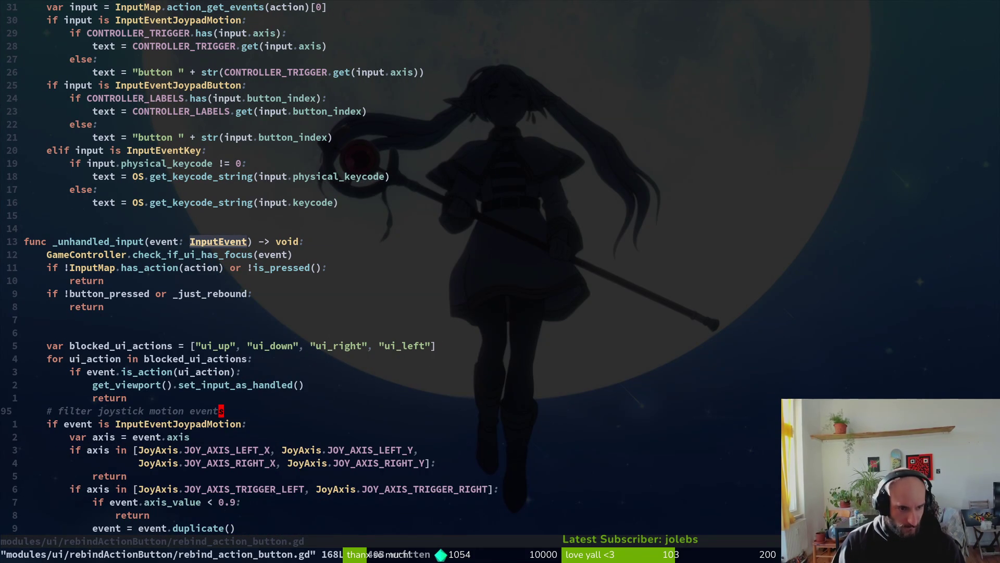
key("alt+Tab")
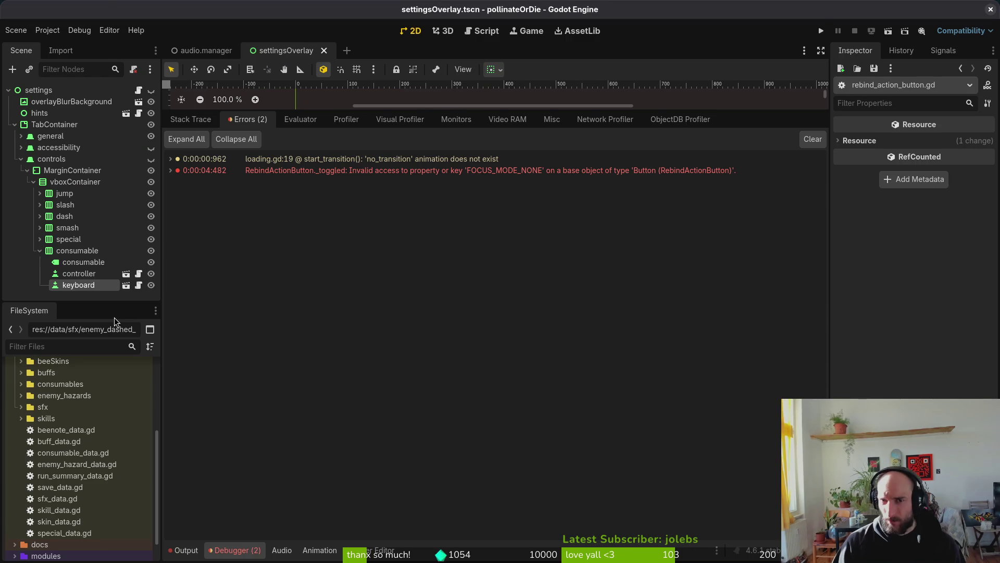
Run the project, continue the saved game, and open the Controls settings from the pause menu.
key("F5")
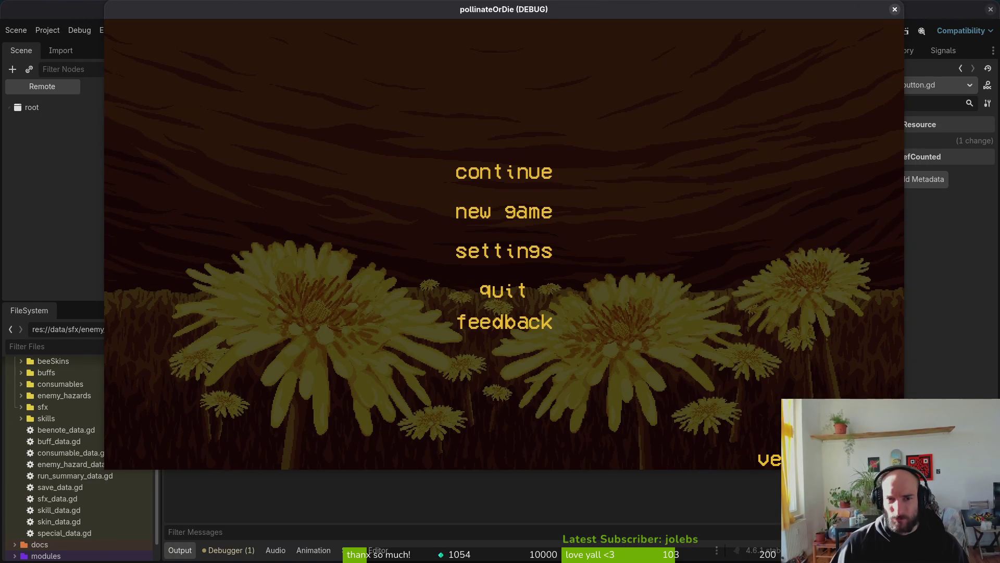
left_click(511, 186)
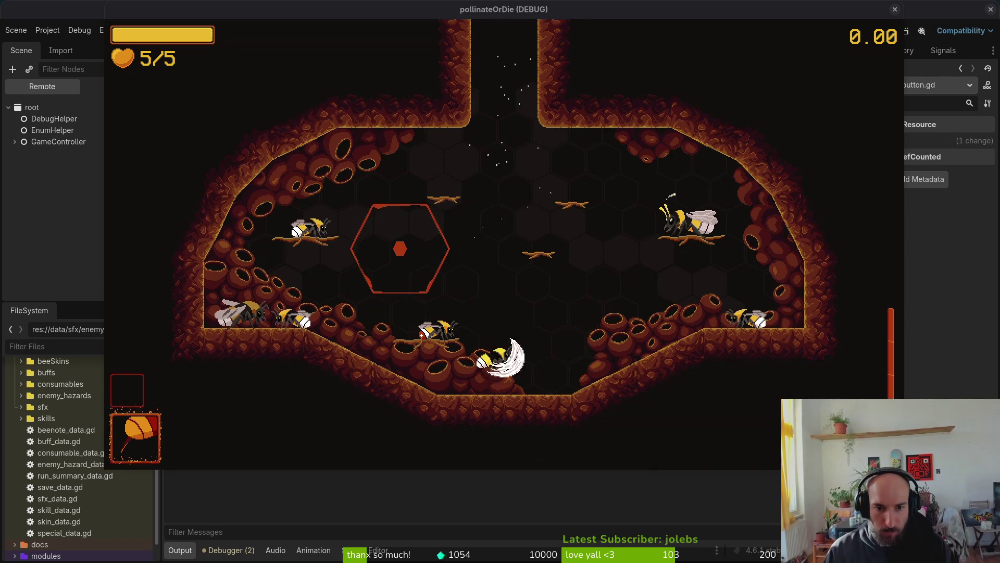
key("Escape")
key("Down")
key("Down")
key("Return")
key("e")
key("e")
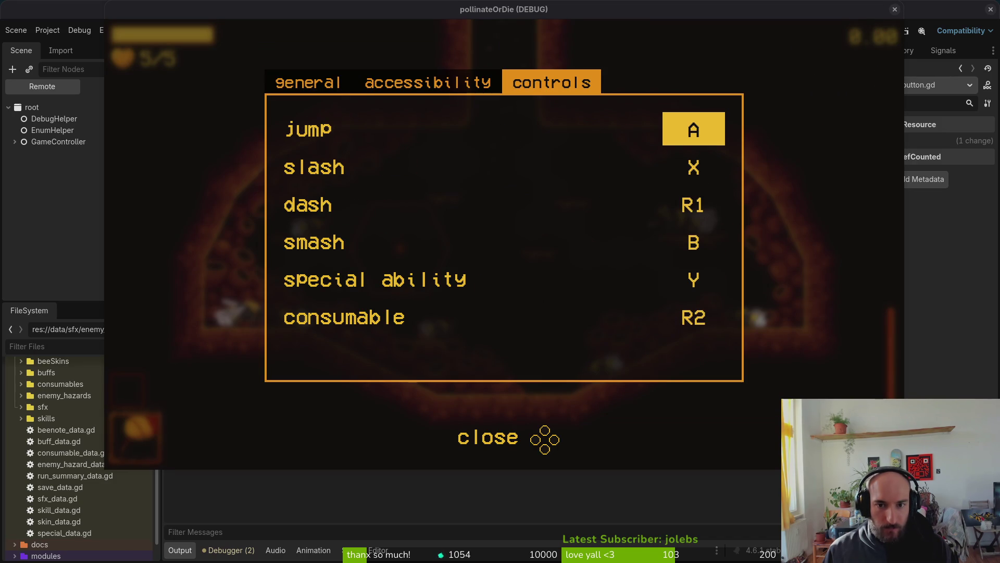
Try rebinding slash with the gamepad; it ends up still bound to X.
key("Down")
key("Return")
key("Down")
key("Up")
key("Down")
key("Up")
key("x")
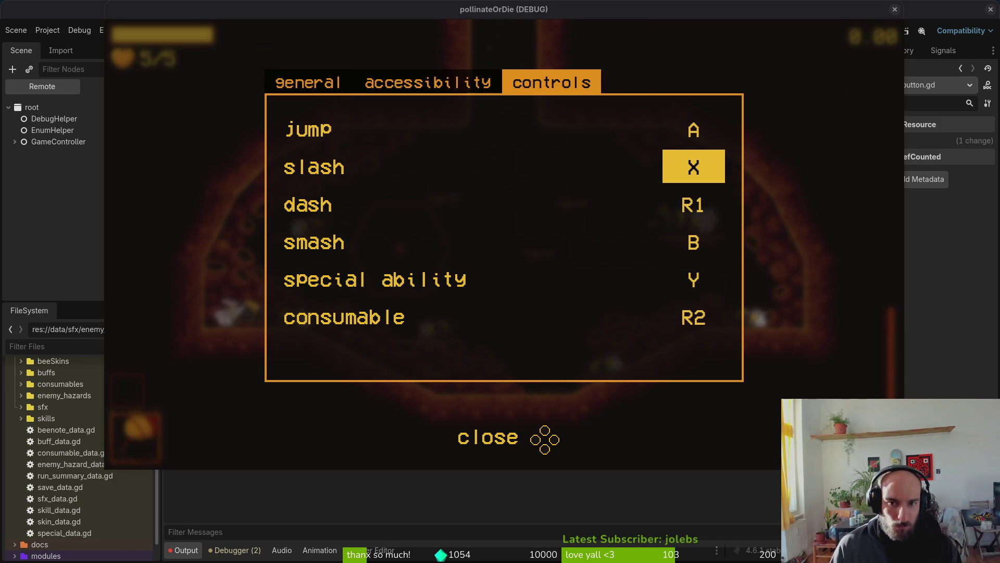
key("super+1")
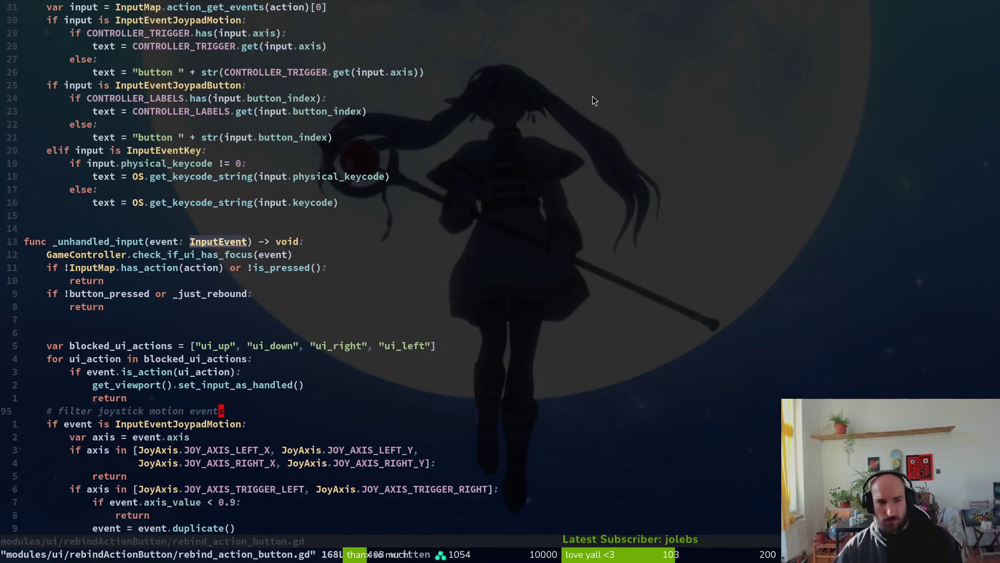
Delete the blank line above the blocked_ui_actions list and save.
left_click(210, 347)
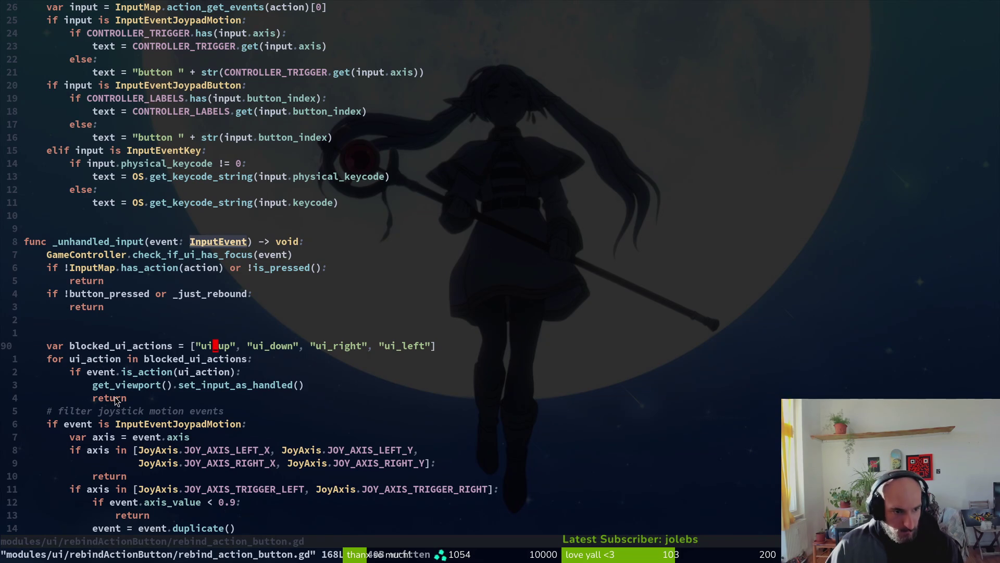
left_click(66, 331)
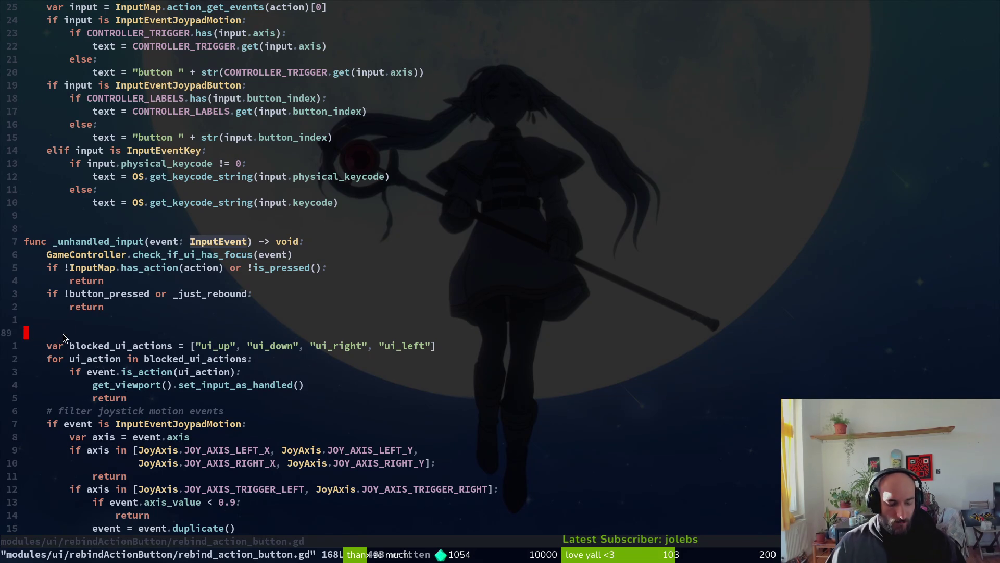
key("d")
key("d")
key("ctrl+s")
Add print_debug("blocked") inside the is_action check, save, and rerun the game.
left_click(126, 385)
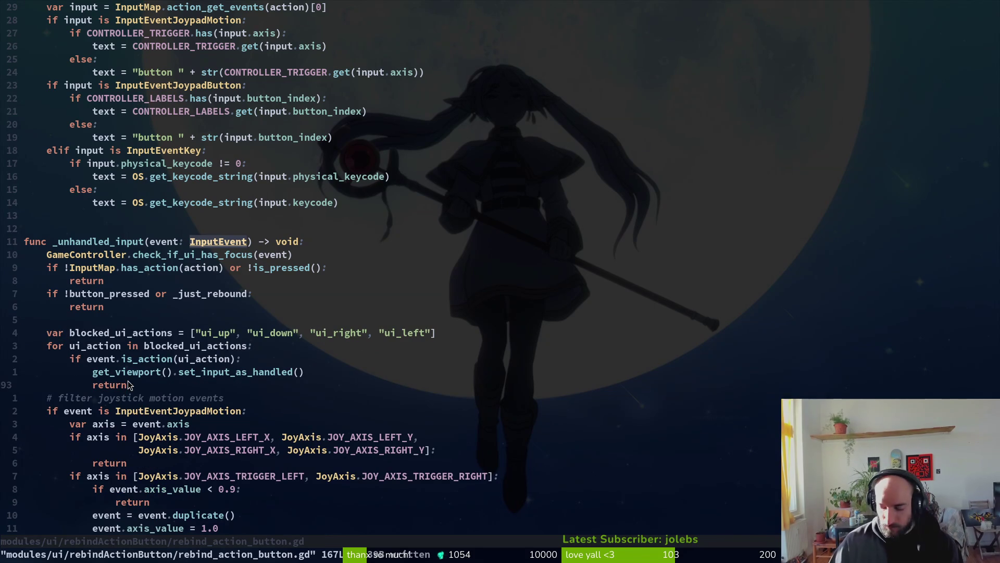
key("o")
key("Escape")
key("k")
key("k")
key("k")
key("o")
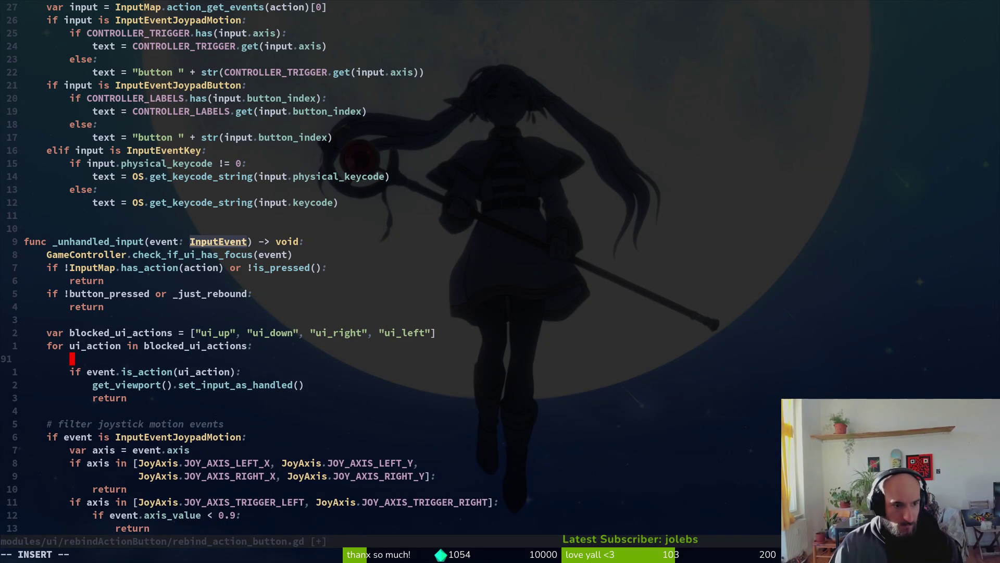
key("Escape")
key("shift+v")
type("doprde")
key("Return")
type("\"")
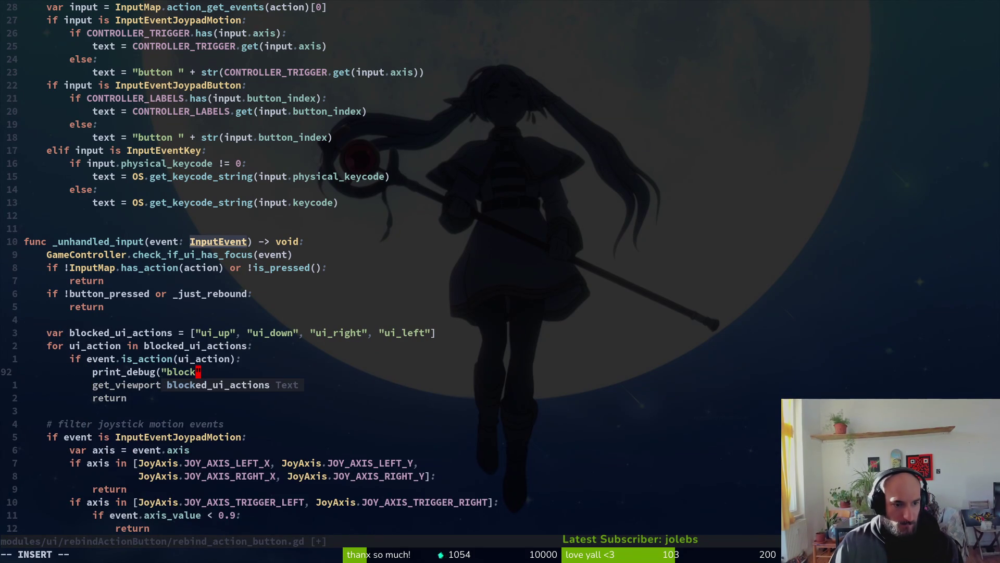
type("blocked\")")
key("Escape")
type(":w")
key("Return")
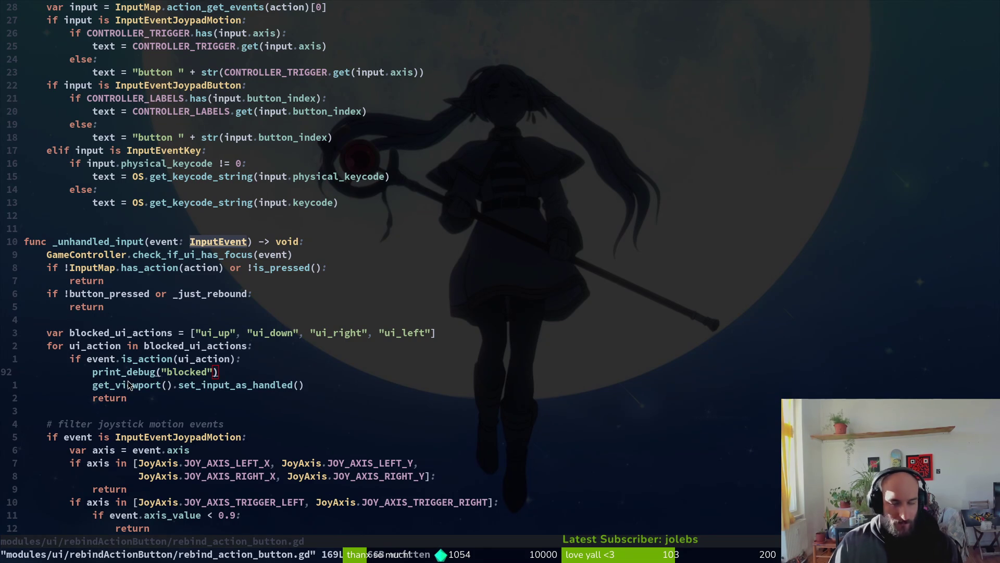
key("F5")
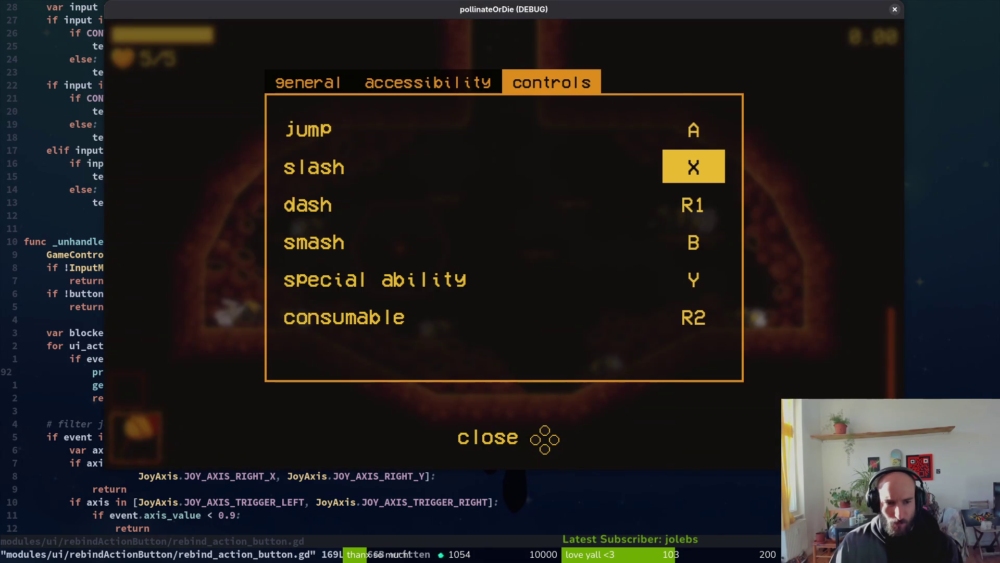
Rebind slash to the J key and check the Godot output for "blocked" messages.
key("Down")
key("Up")
key("Return")
key("j")
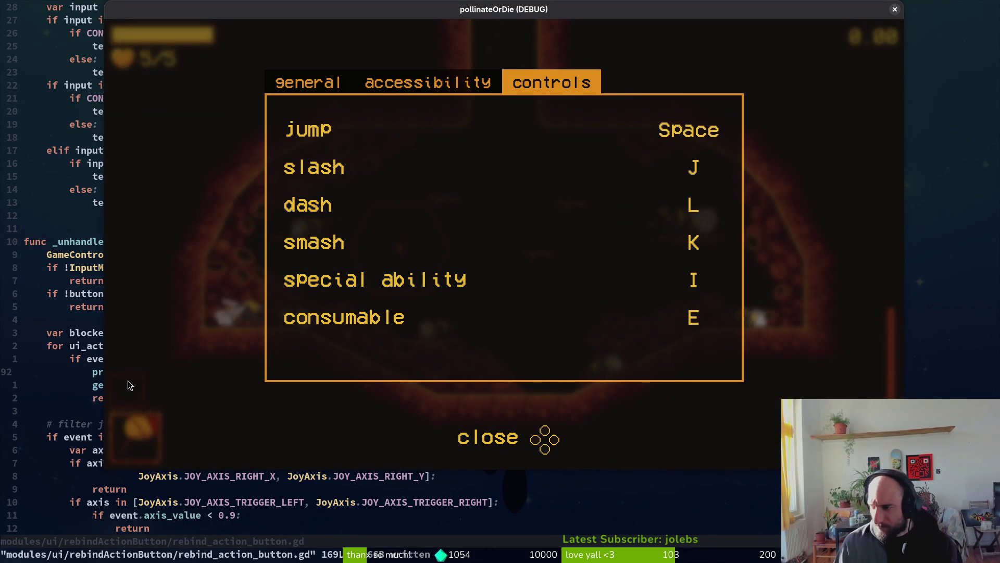
key("alt+Tab")
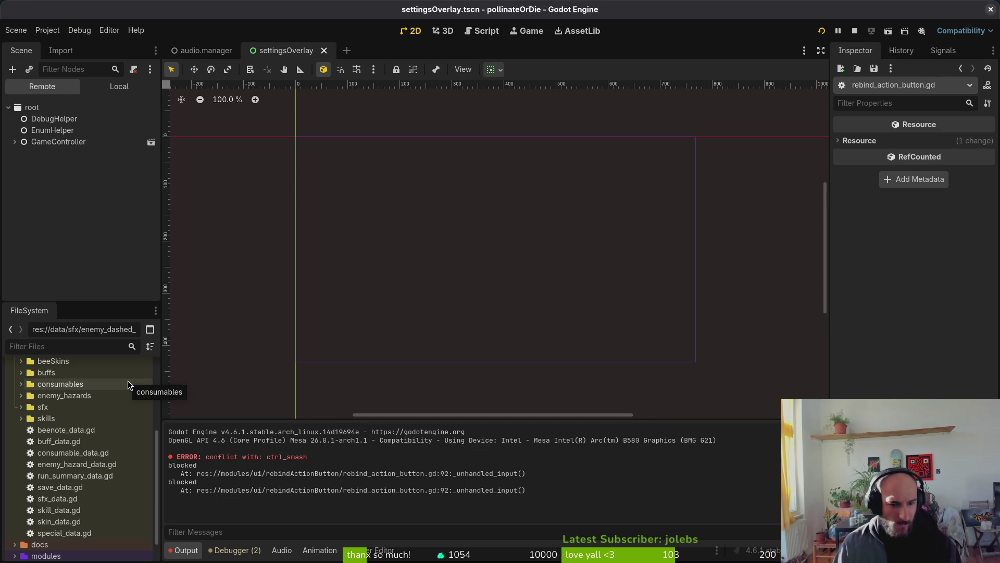
key("alt+Tab")
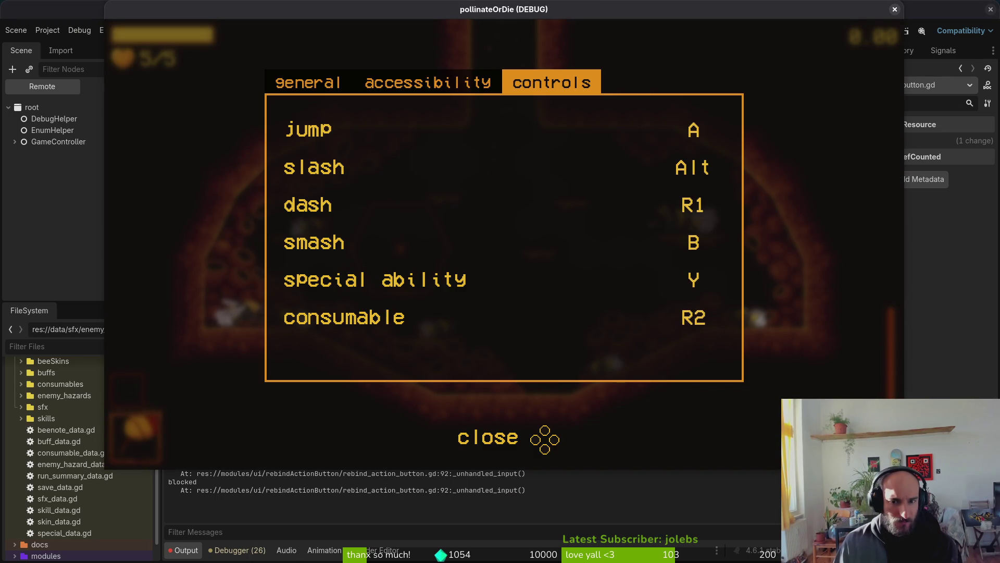
Switch settings tabs, retry rebinding slash while navigating, and bind it to J again.
key("Right")
key("Left")
key("Down")
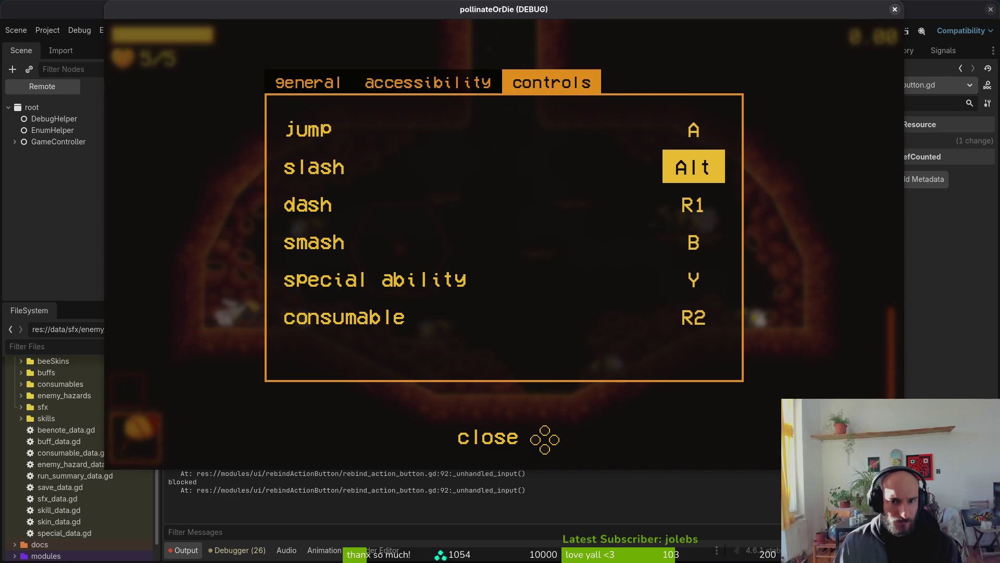
key("Return")
key("Down")
key("Down")
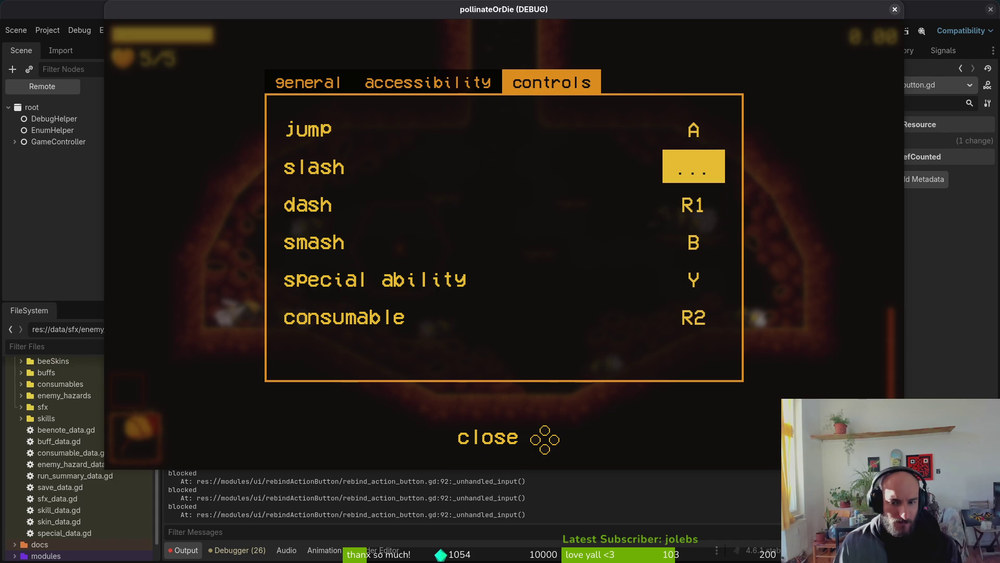
key("Down")
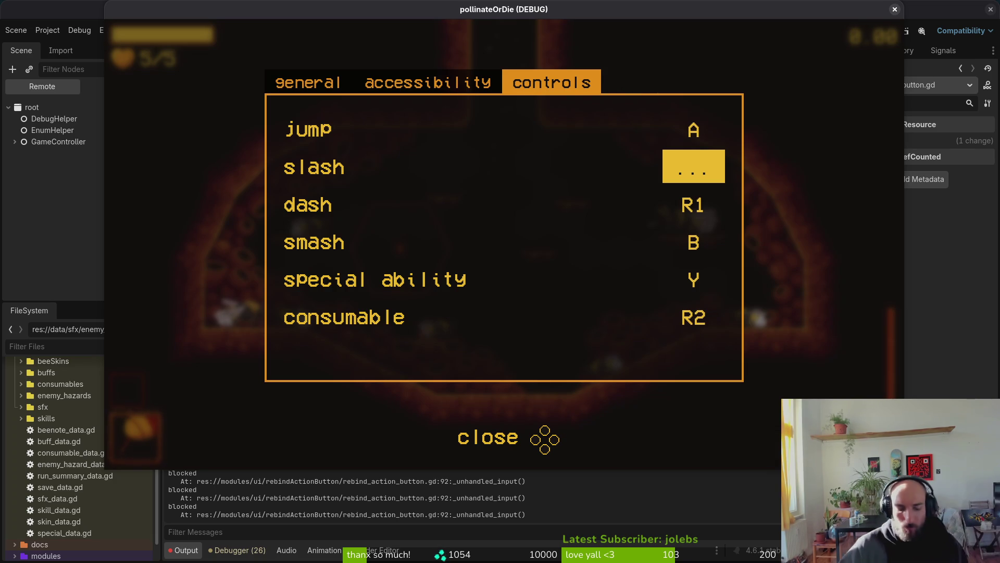
key("j")
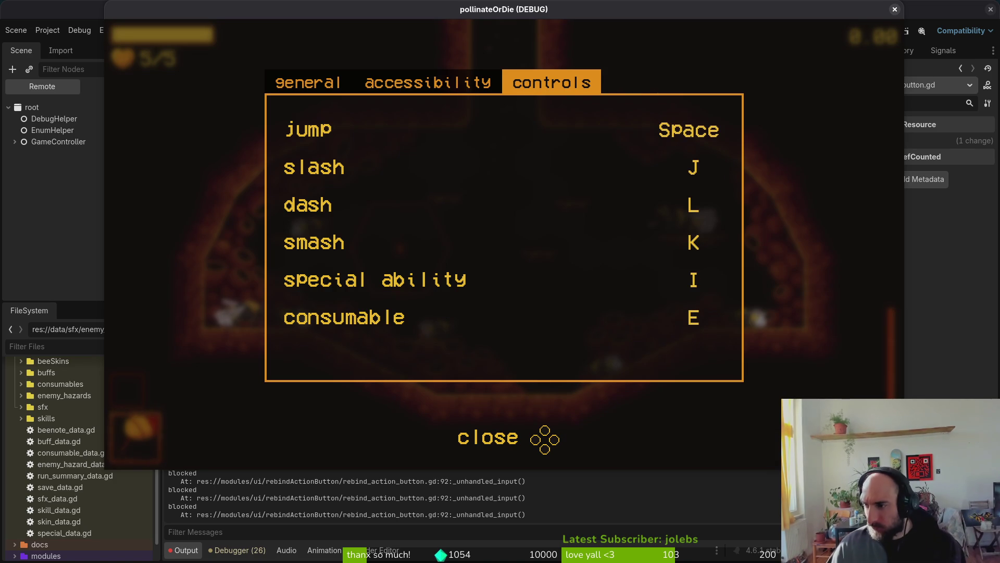
key("alt+Tab")
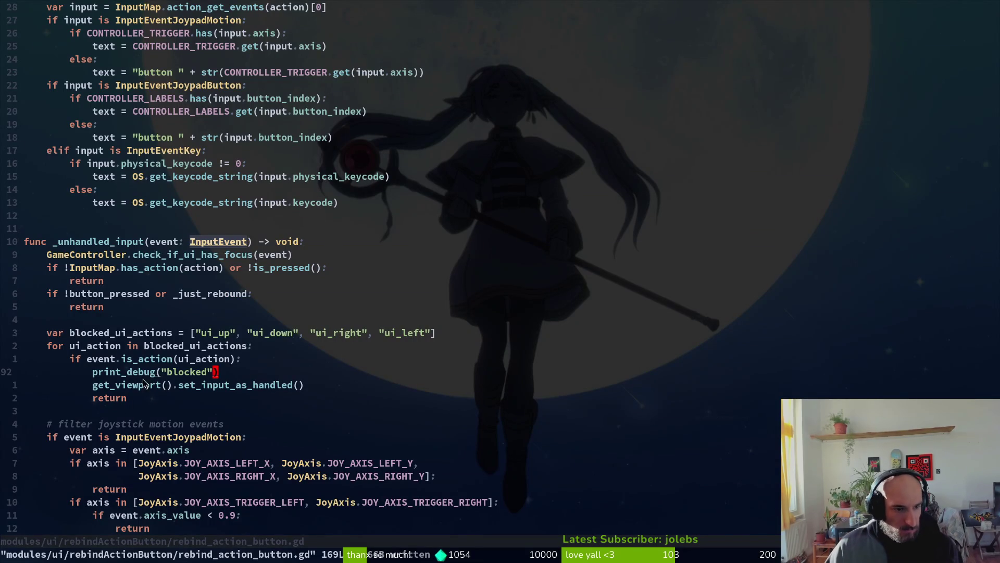
Delete the seven-line blocked_ui_actions block, save the script, and relaunch the game.
left_click(138, 384)
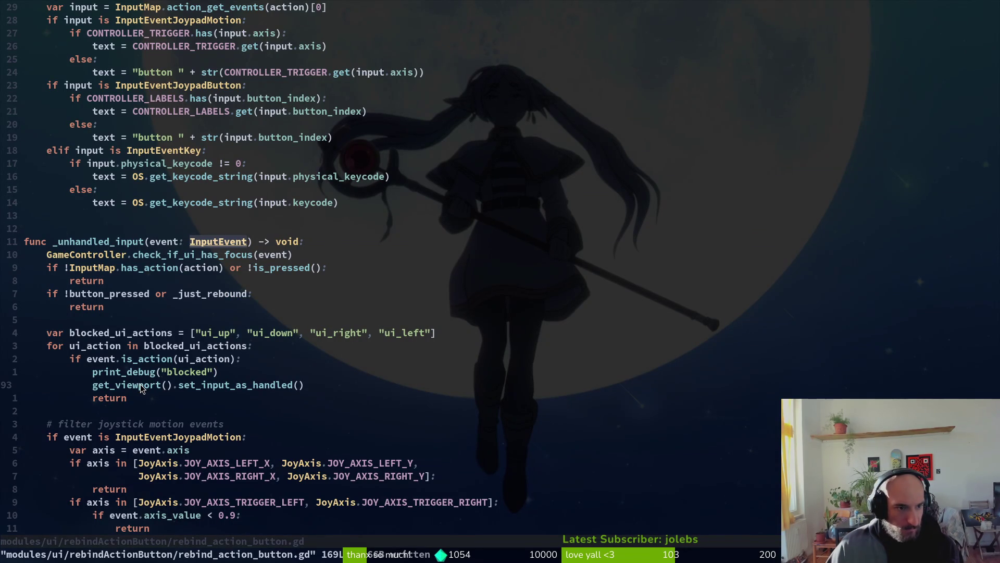
scroll(224, 365, "down", 2)
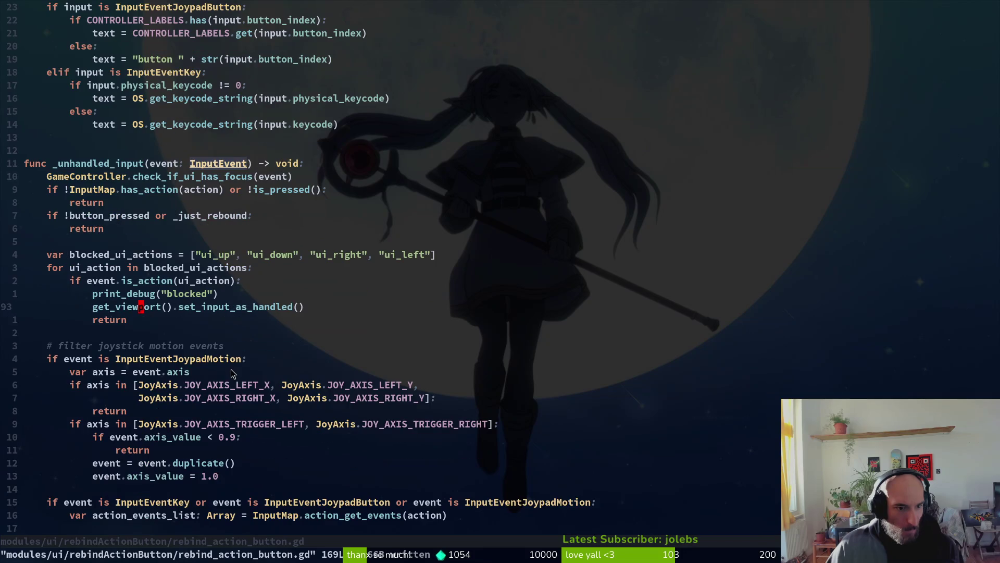
scroll(267, 360, "down", 2)
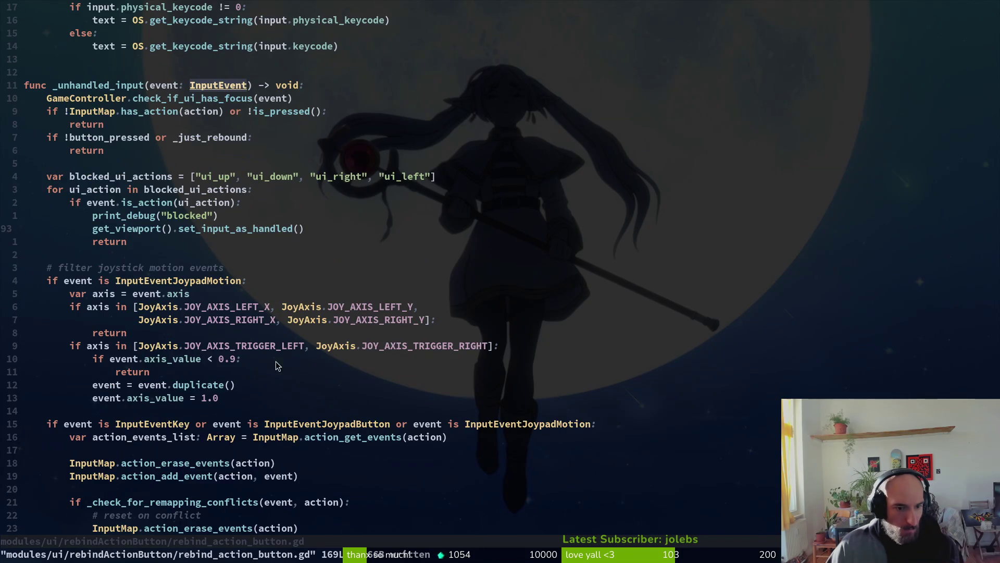
scroll(266, 364, "down", 2)
scroll(320, 383, "down", 3)
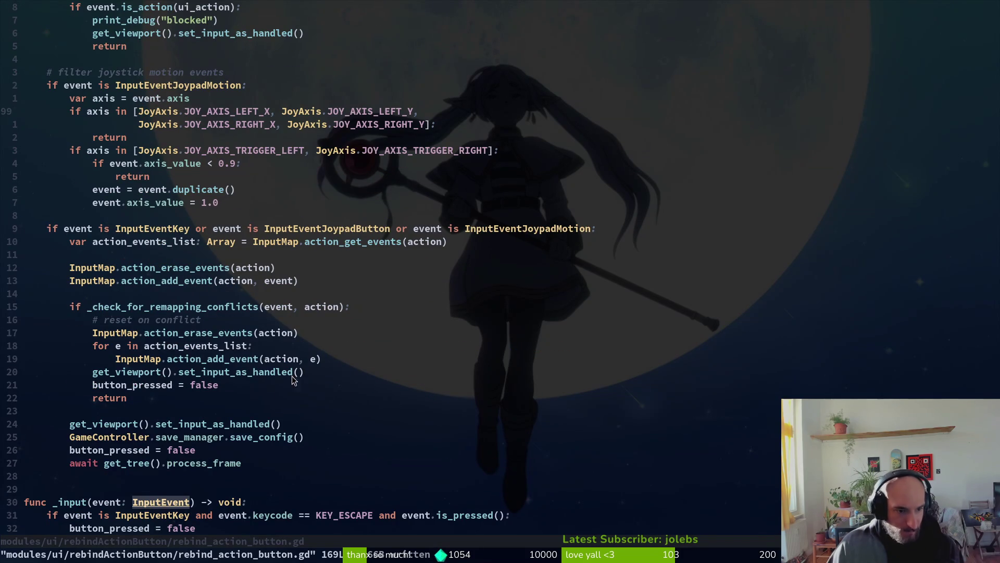
left_click(133, 424)
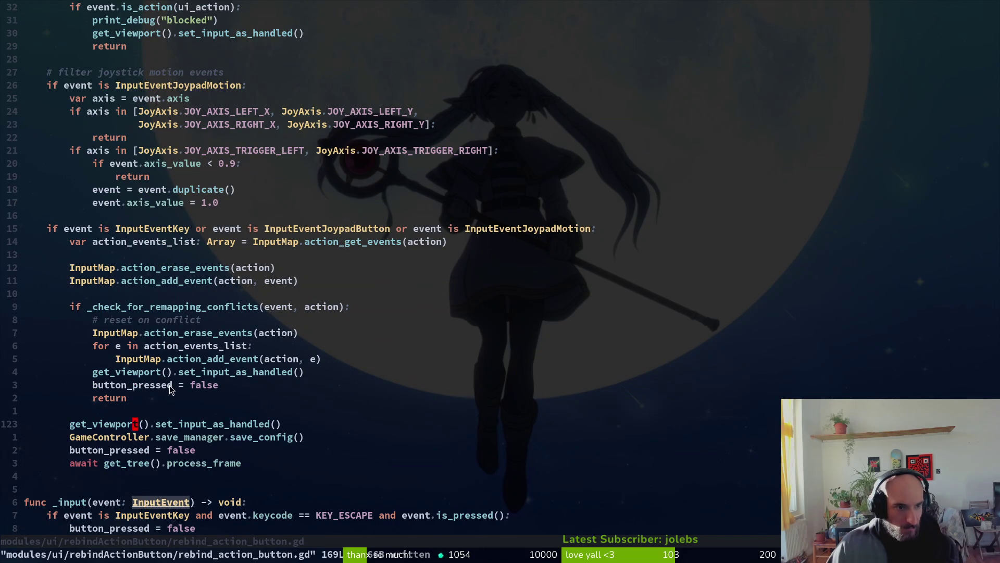
scroll(261, 213, "up", 2)
scroll(260, 218, "up", 6)
left_click(95, 295)
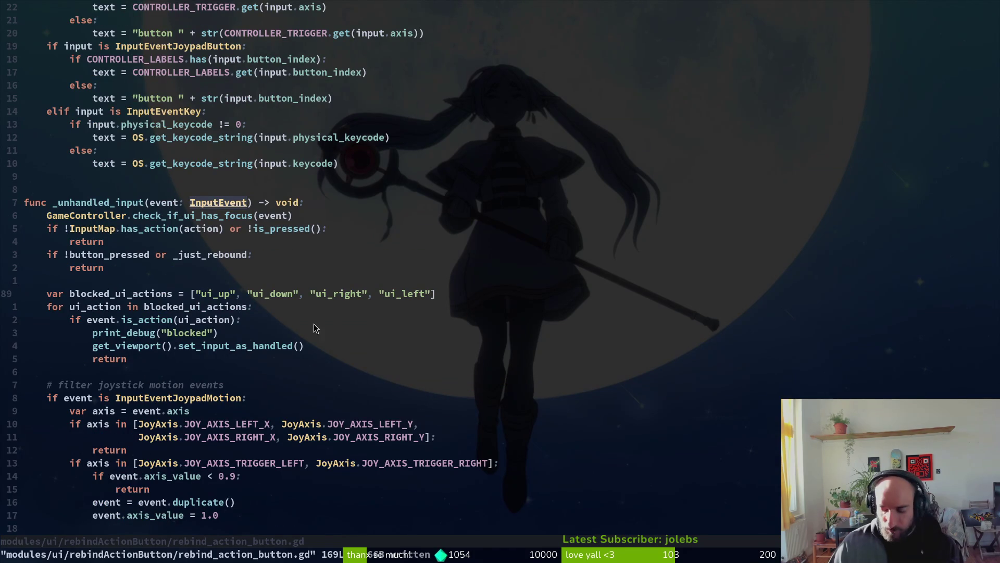
key("shift+v")
key("j")
key("j")
key("j")
key("d")
key("d")
key("d")
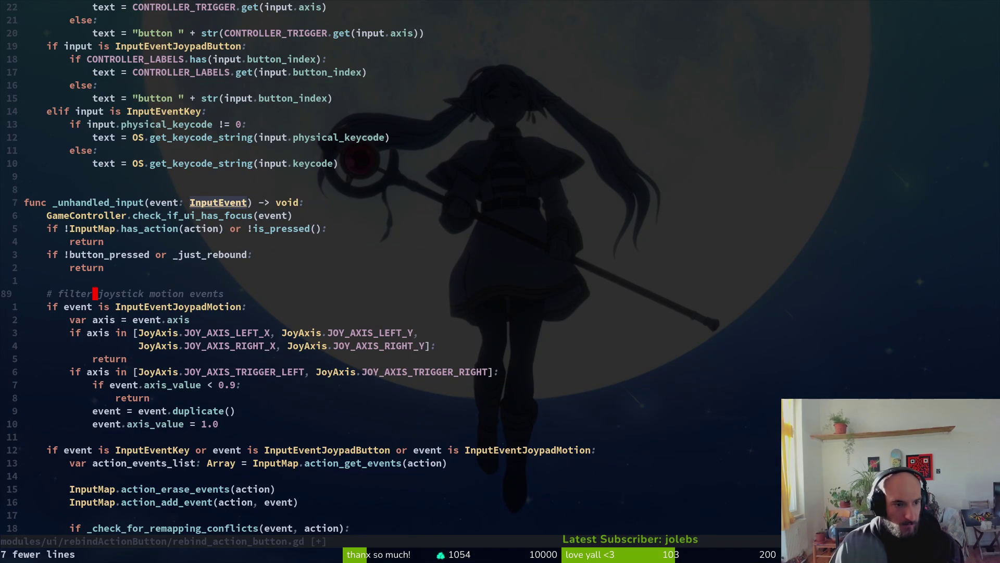
key("ctrl+s")
key("F5")
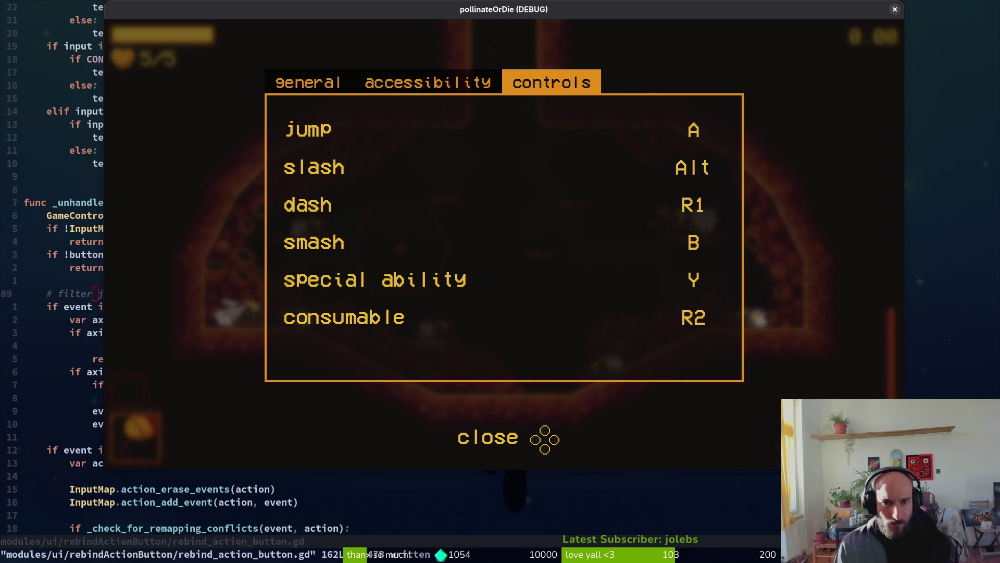
Switch settings tabs and back, then rebind slash to X.
key("Left")
key("Right")
key("Down")
key("Down")
key("Return")
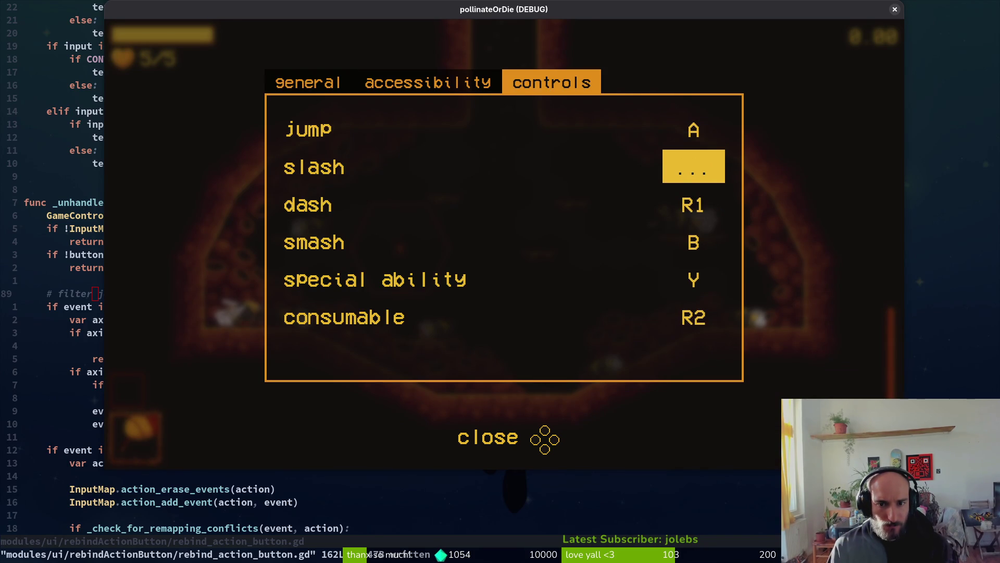
key("x")
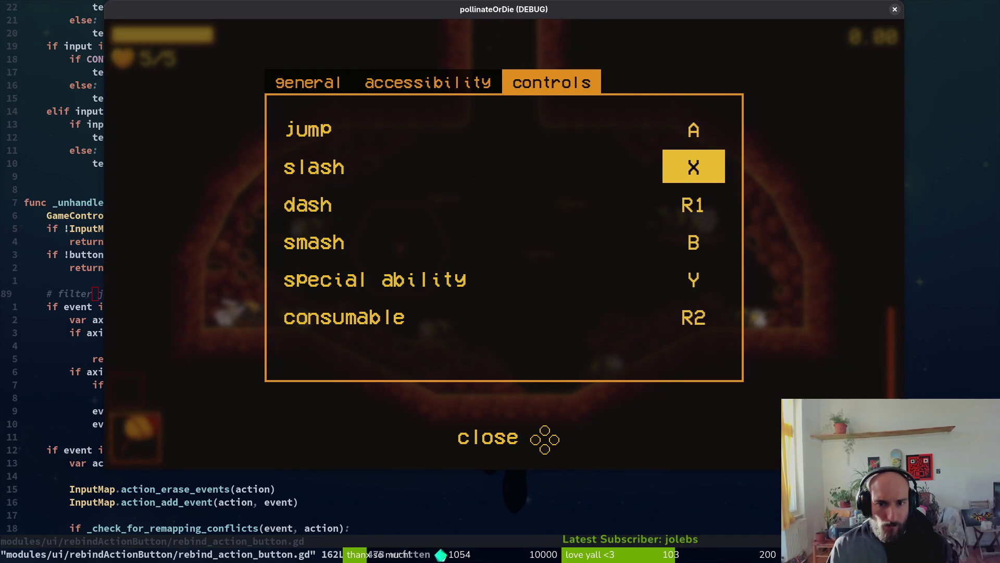
Browse down to consumable, then close and reopen Settings from the pause menu.
key("Down")
key("Down")
key("Down")
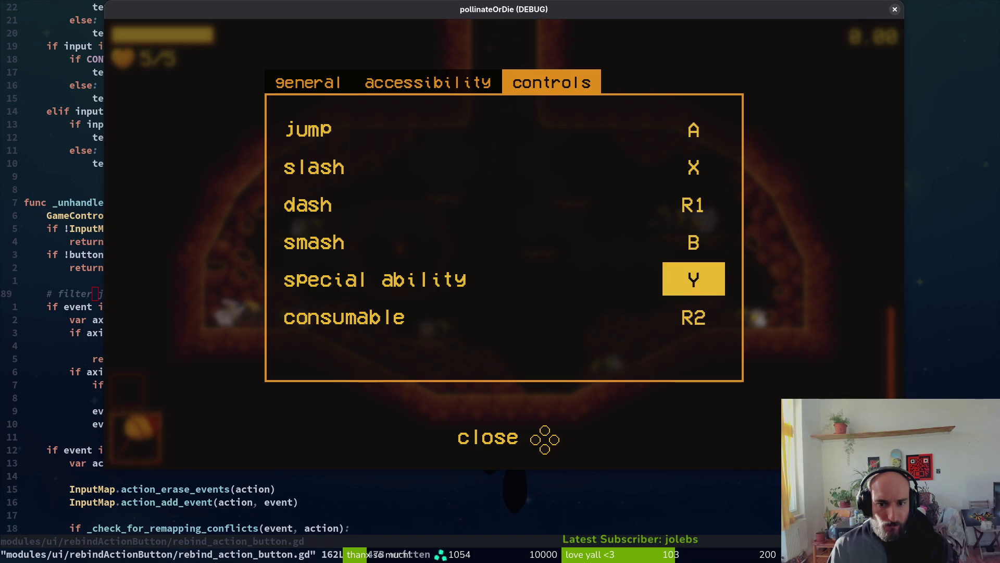
key("Up")
key("Down")
key("Up")
key("Down")
key("Escape")
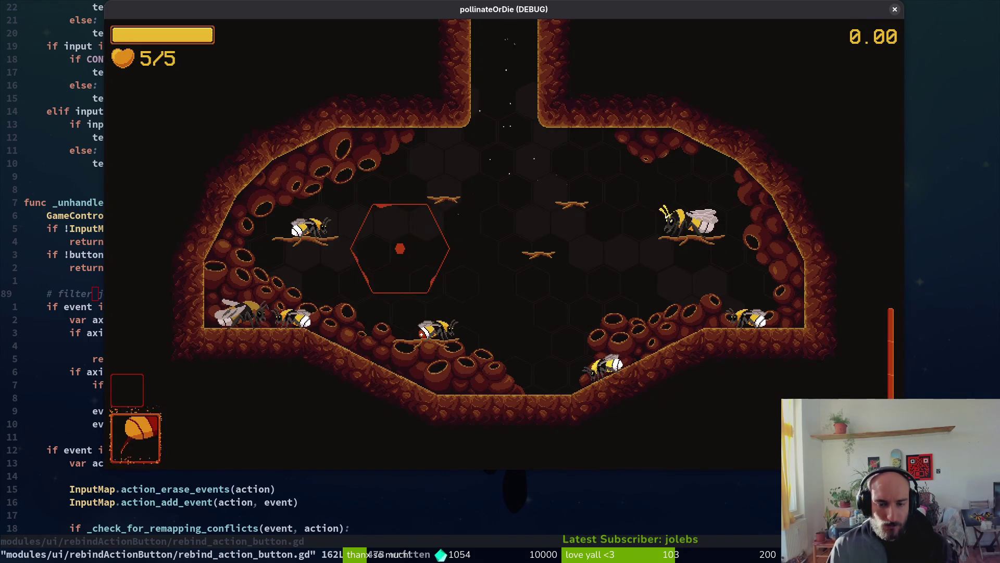
key("Escape")
key("Down")
key("Down")
key("Return")
Start rebinding consumable on the Controls tab, leaving it unbound, and move back to slash.
key("Left")
key("Down")
key("Down")
key("Down")
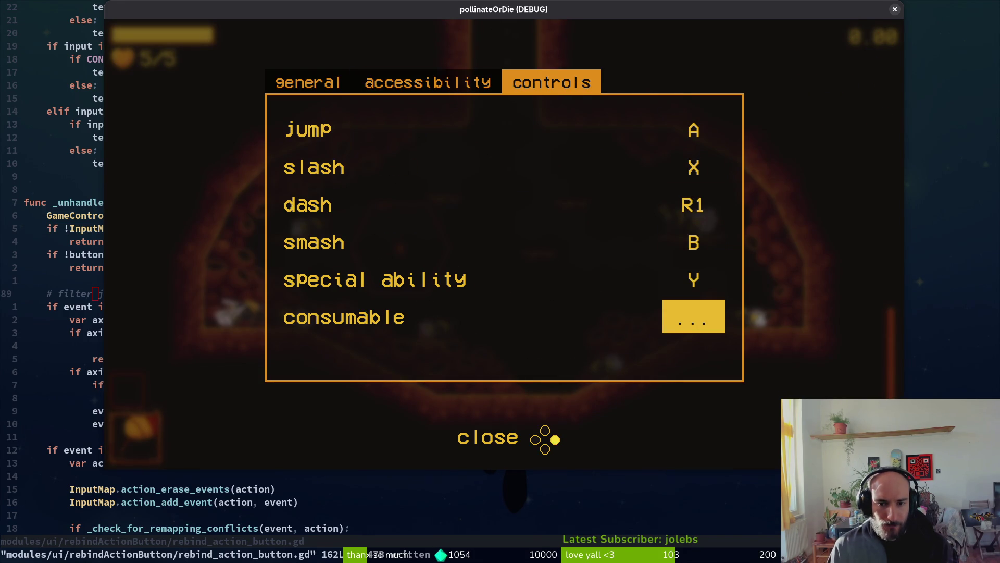
key("Up")
key("Down")
key("Return")
key("Up")
key("Up")
key("Down")
key("Down")
key("Up")
key("Up")
key("Up")
key("Down")
key("Down")
key("Up")
key("Down")
key("Down")
key("Up")
key("Up")
key("Up")
Rebind dash to L2, then close and reopen Settings on the Controls tab.
key("Down")
key("Return")
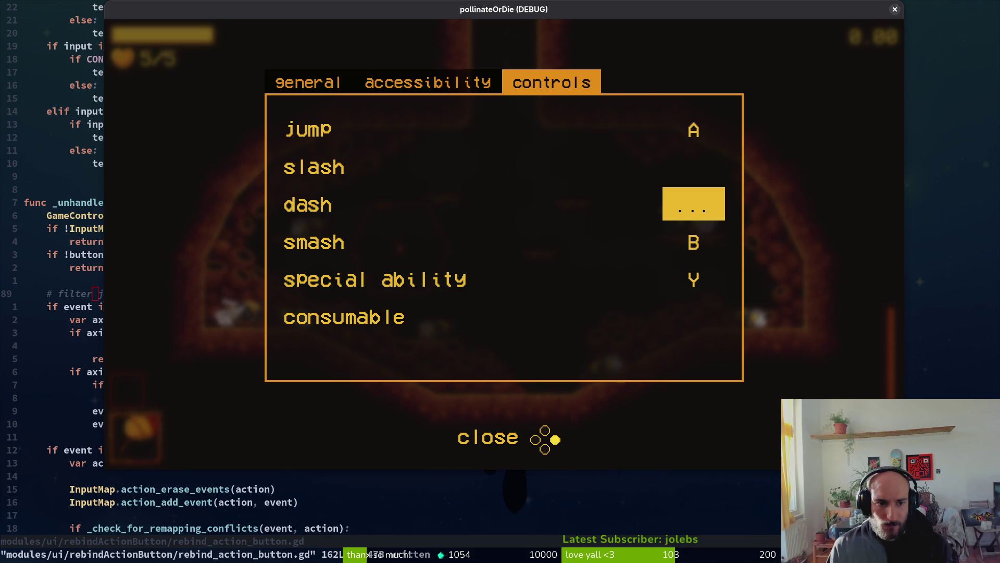
key("Down")
key("Up")
key("Up")
key("Escape")
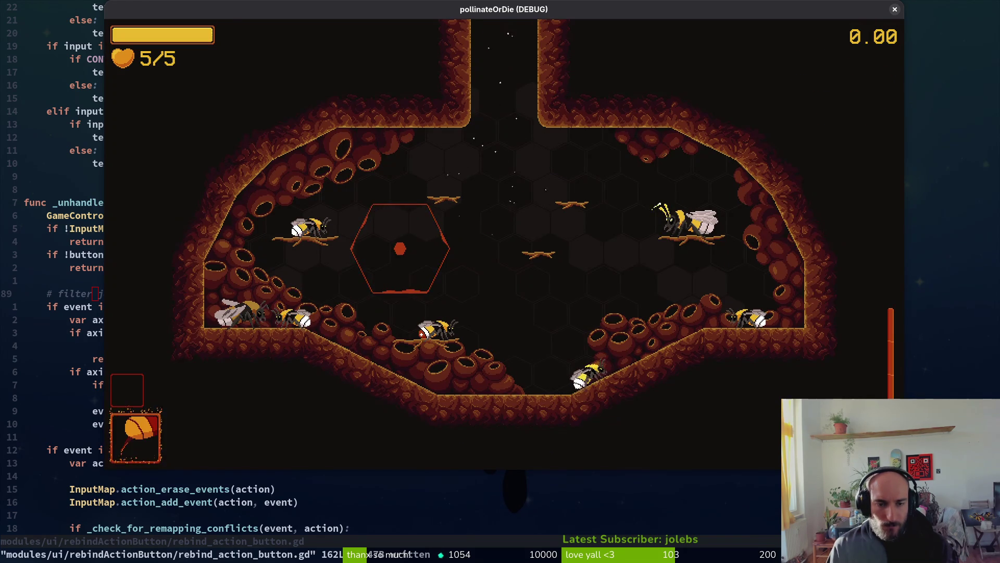
key("Escape")
key("Down")
key("Down")
key("Return")
key("Right")
key("Right")
key("Down")
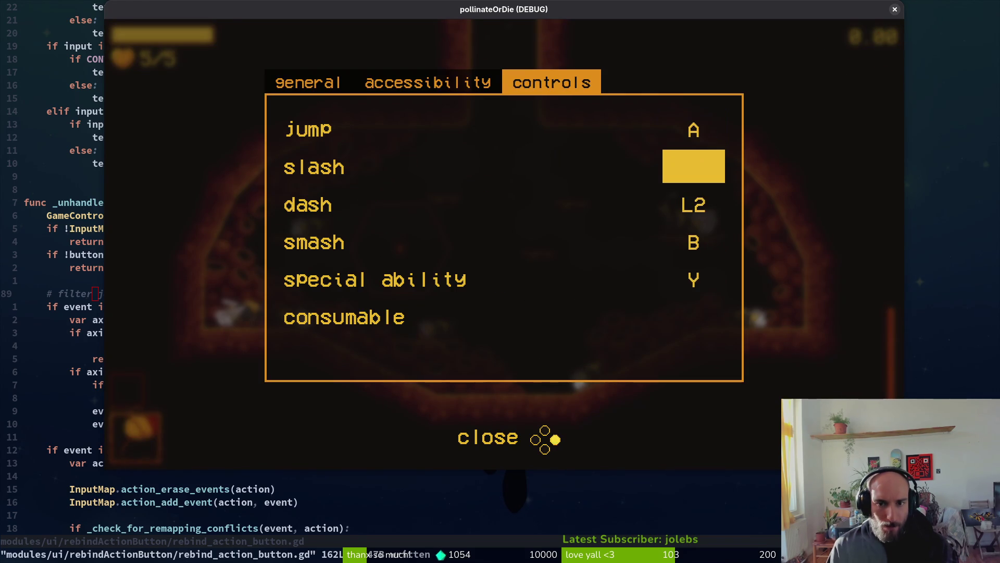
Rebind slash to X.
key("Down")
key("Up")
key("x")
key("Down")
key("Down")
key("Down")
Restore special ability to Y.
key("Down")
key("Up")
key("Up")
key("Return")
key("Down")
key("Up")
key("Down")
Rebind special ability to Y again and smash to B.
key("Up")
key("Down")
key("Return")
key("y")
key("Up")
key("Down")
key("Return")
key("Down")
key("y")
key("Up")
key("Down")
key("Down")
key("Up")
key("Up")
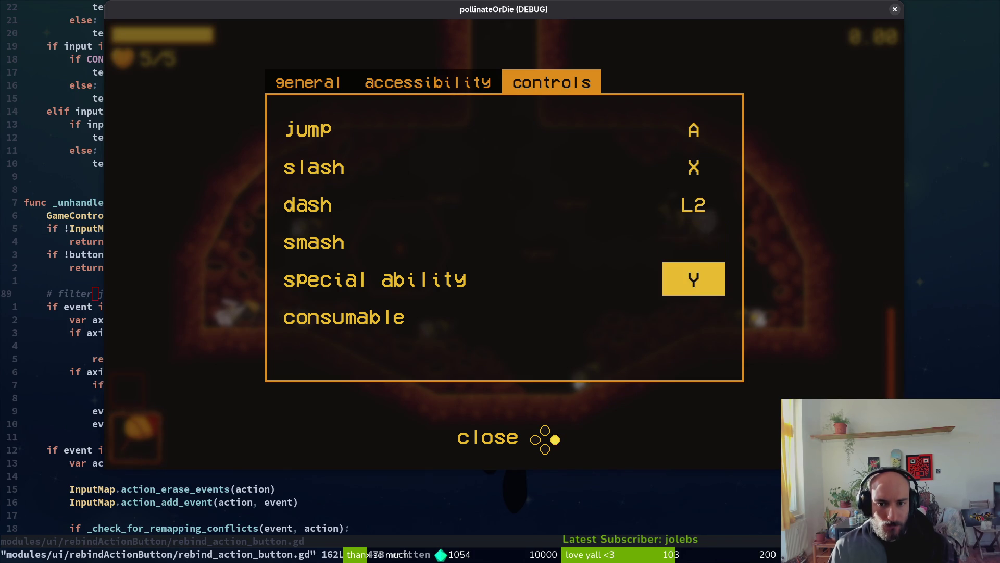
key("b")
Bind consumable to R2 and dash back to R1.
key("Up")
key("Up")
key("Down")
key("Down")
key("Down")
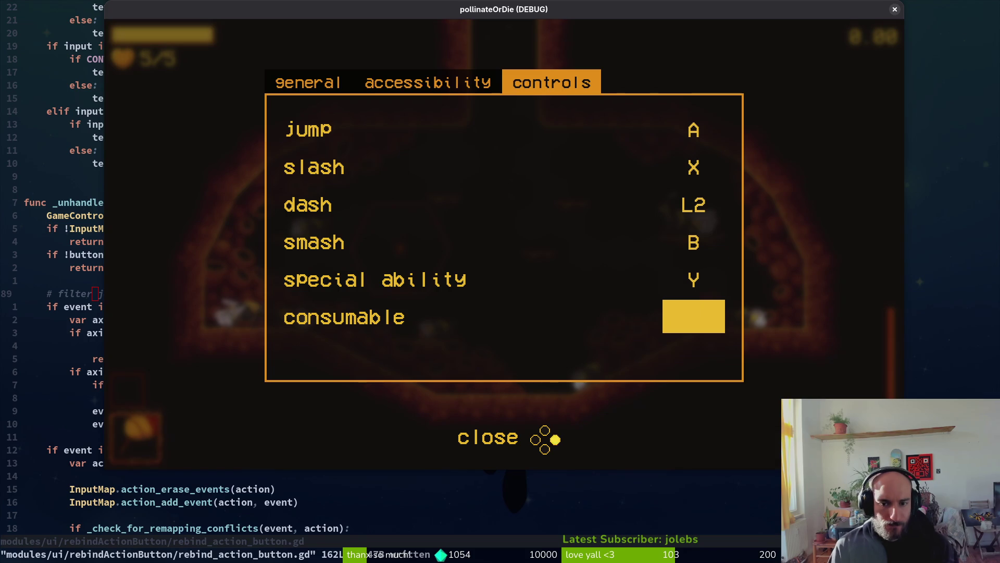
key("Up")
key("Up")
key("Down")
key("Down")
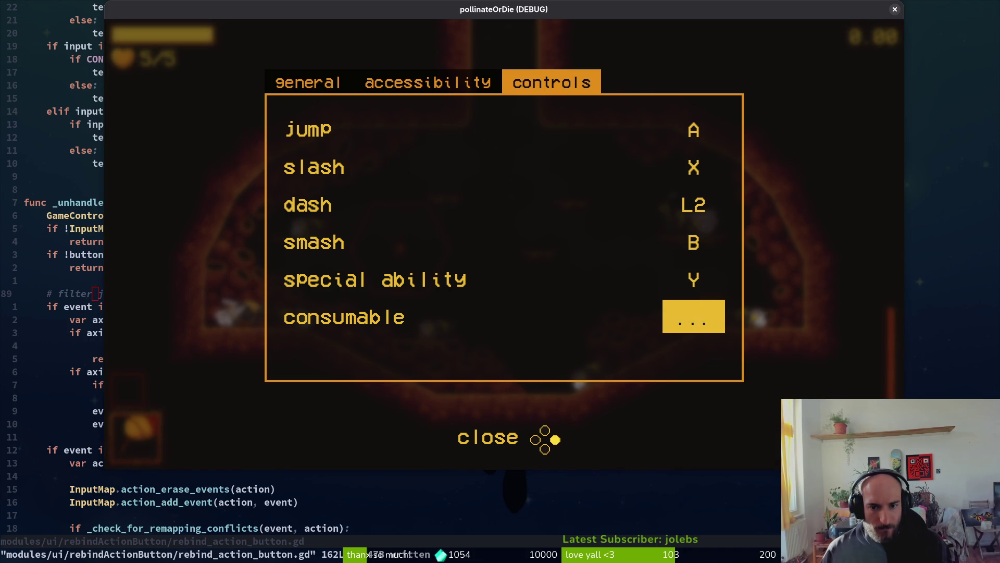
key("Up")
key("Up")
key("Up")
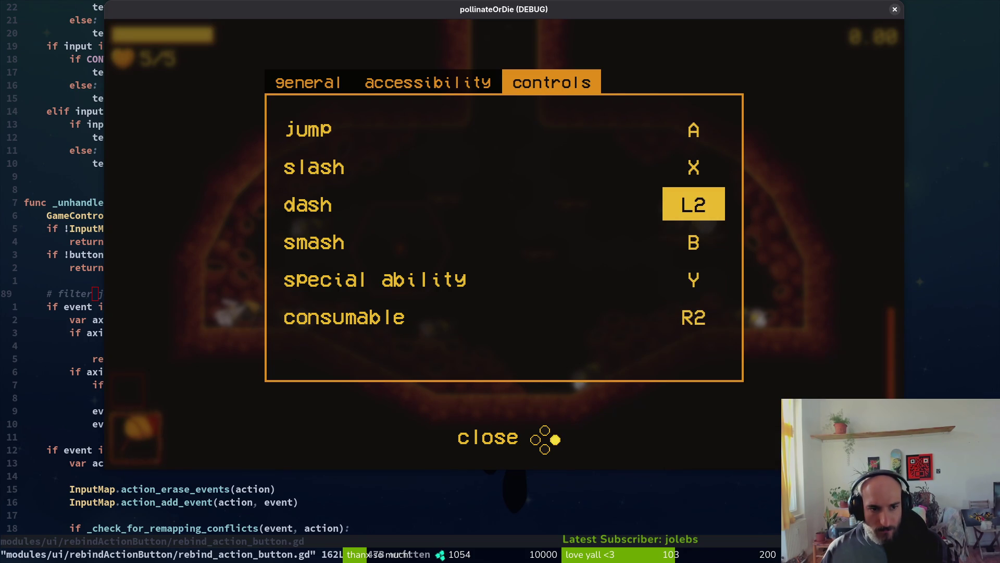
key("Return")
key("r")
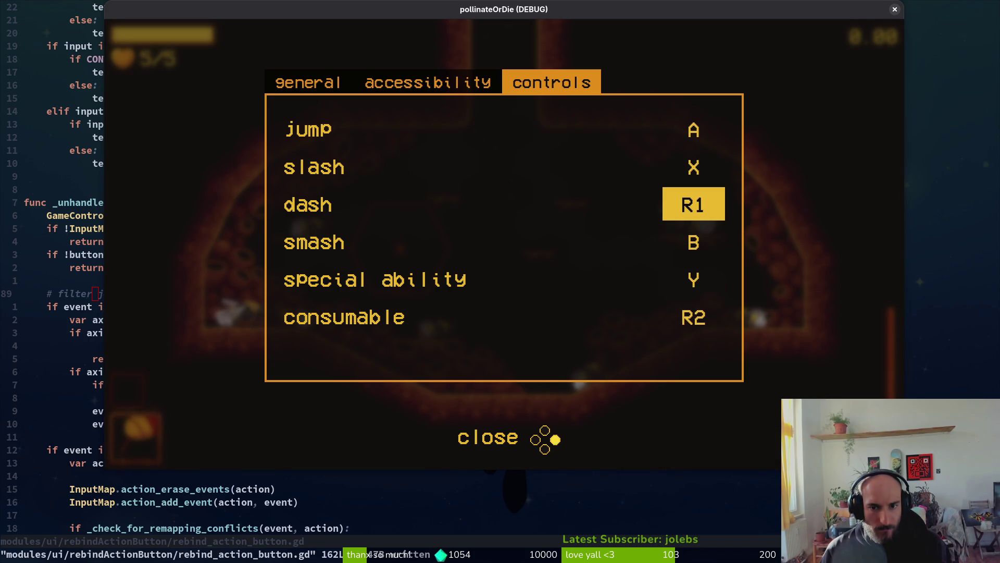
Rebind jump to A twice, then close the running game window.
key("Up")
key("Up")
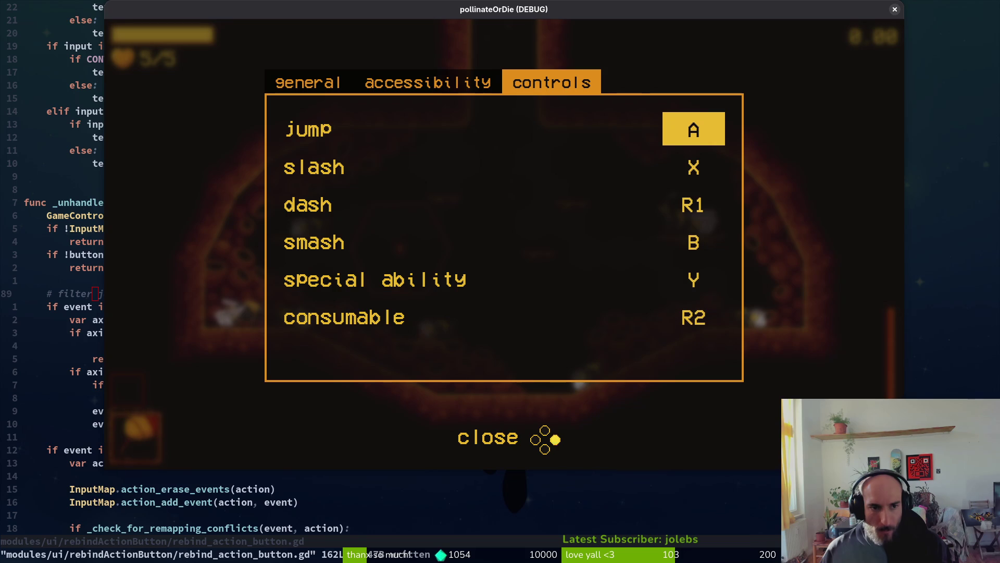
key("Return")
key("a")
key("Return")
key("a")
key("Return")
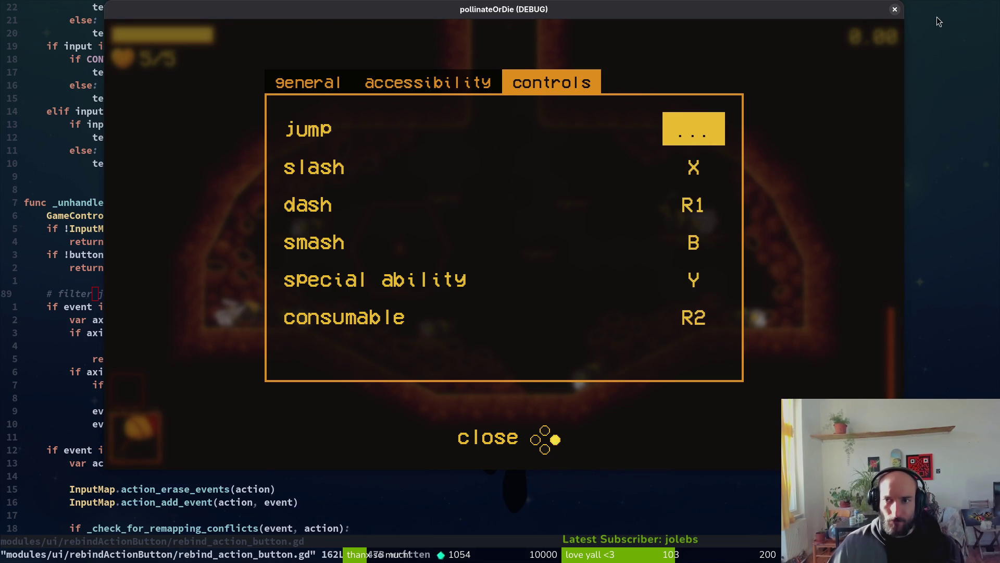
left_click(900, 10)
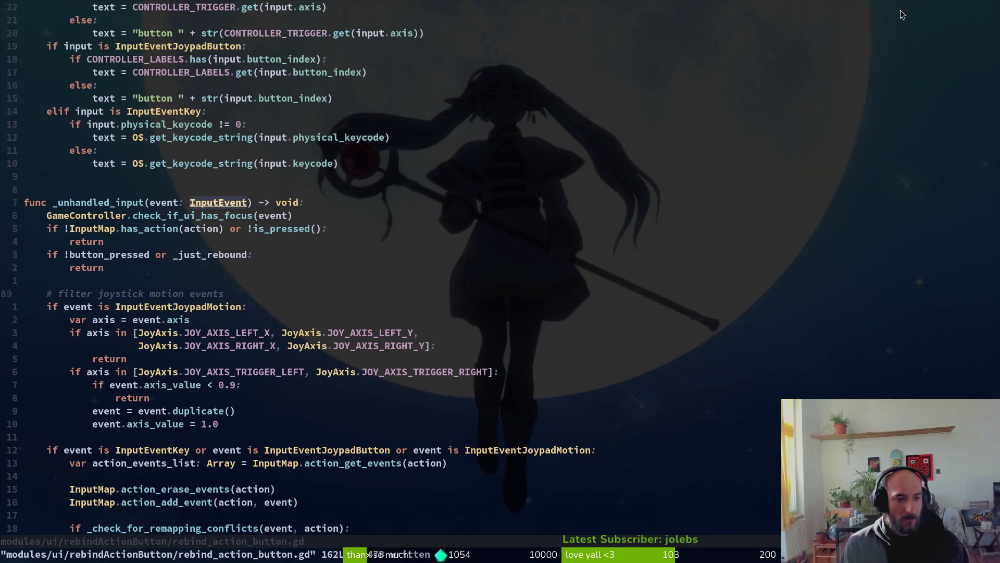
Remove the _just_rebound part from the button_pressed input guard condition.
left_click(233, 254)
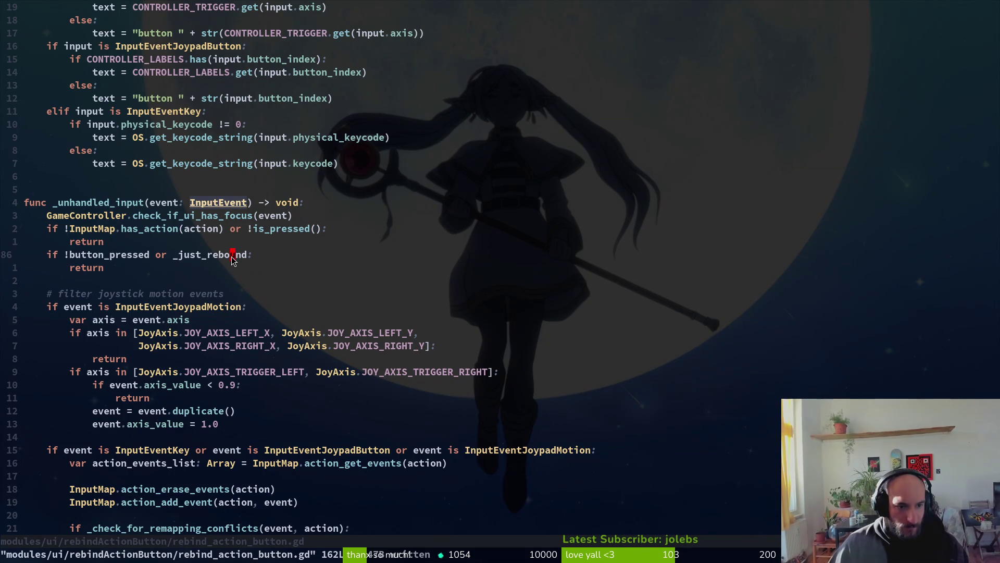
key("C")
key("BackSpace")
key("BackSpace")
key("BackSpace")
type(":")
key("Escape")
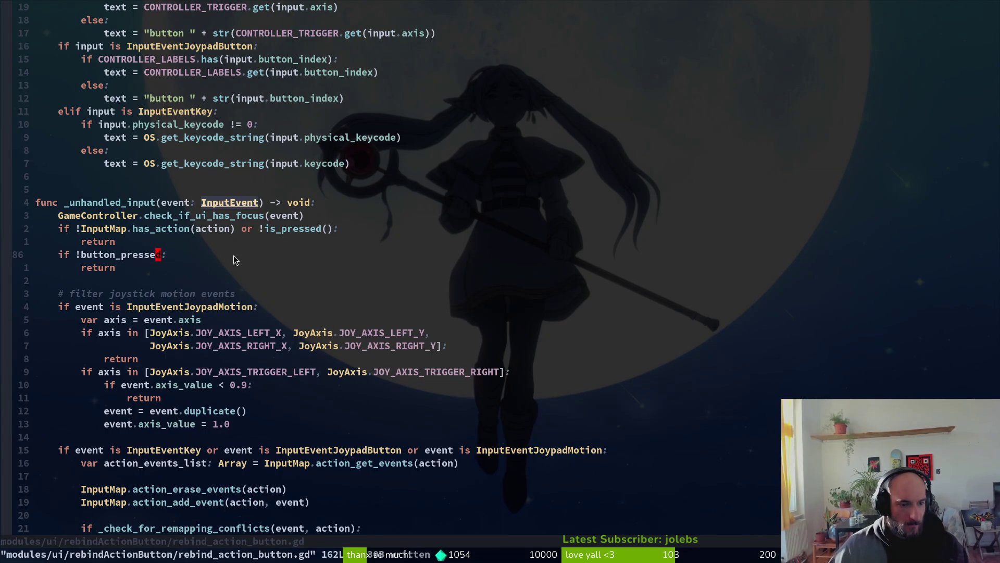
scroll(214, 341, "down", 6)
scroll(214, 341, "down", 2)
scroll(229, 387, "up", 20)
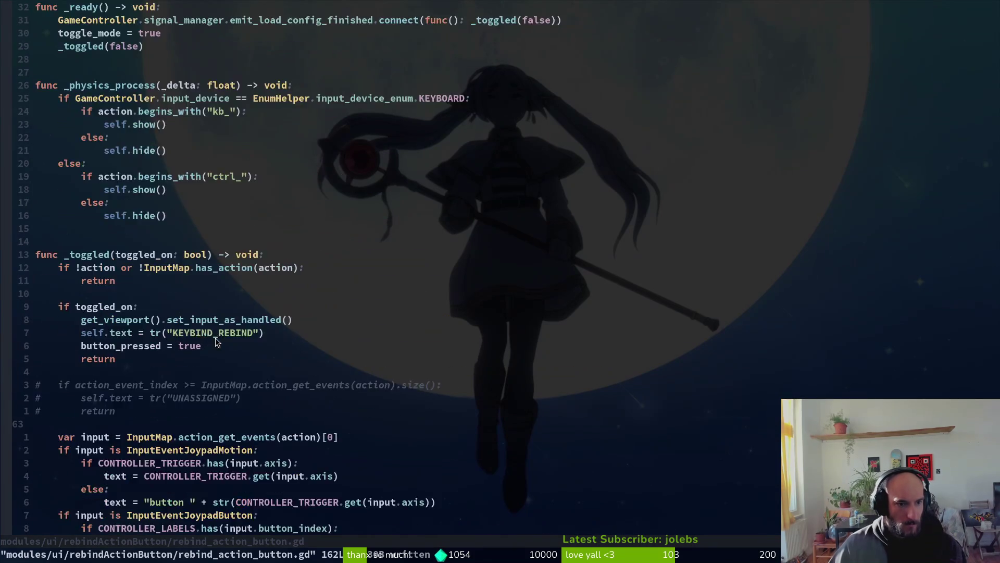
Delete the unused var _just_rebound declaration, then return to Godot and run the game.
left_click(106, 74)
key("d")
key("d")
scroll(137, 244, "down", 7)
scroll(138, 244, "down", 20)
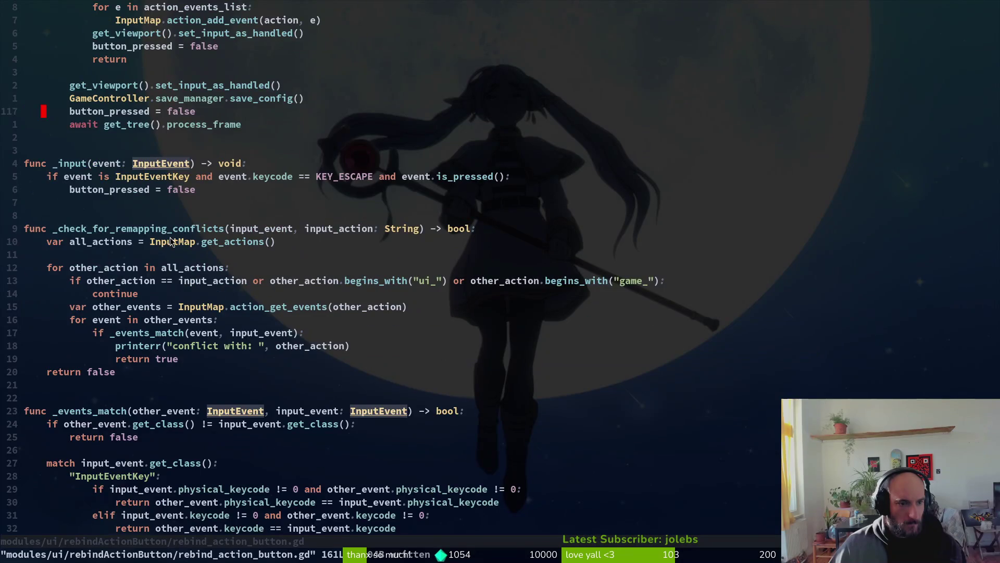
key("alt+Tab")
left_click(823, 32)
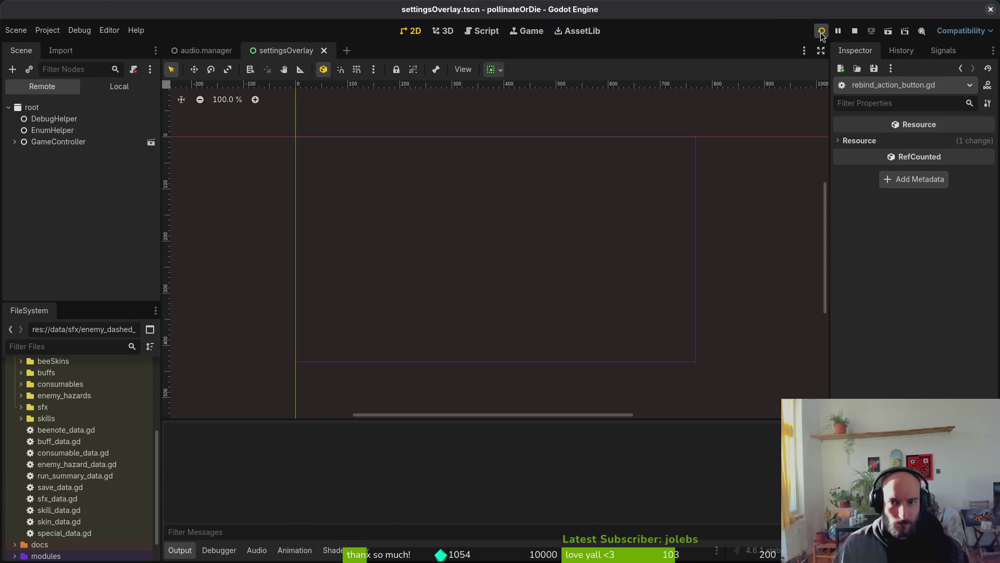
Open Settings on the controls tab and rebind jump to A.
key("Down")
key("Return")
key("e")
key("Down")
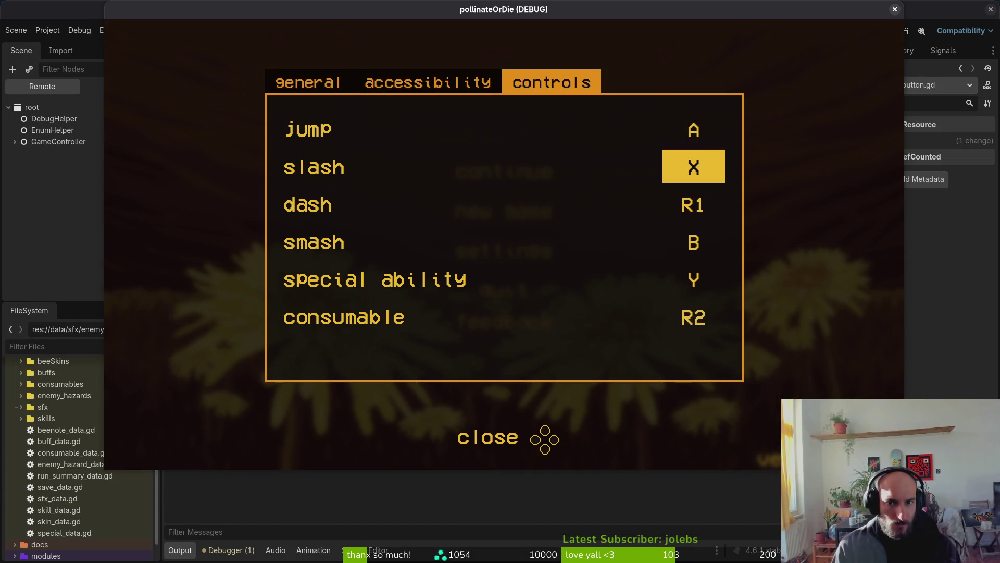
key("Up")
key("Return")
key("Down")
key("Up")
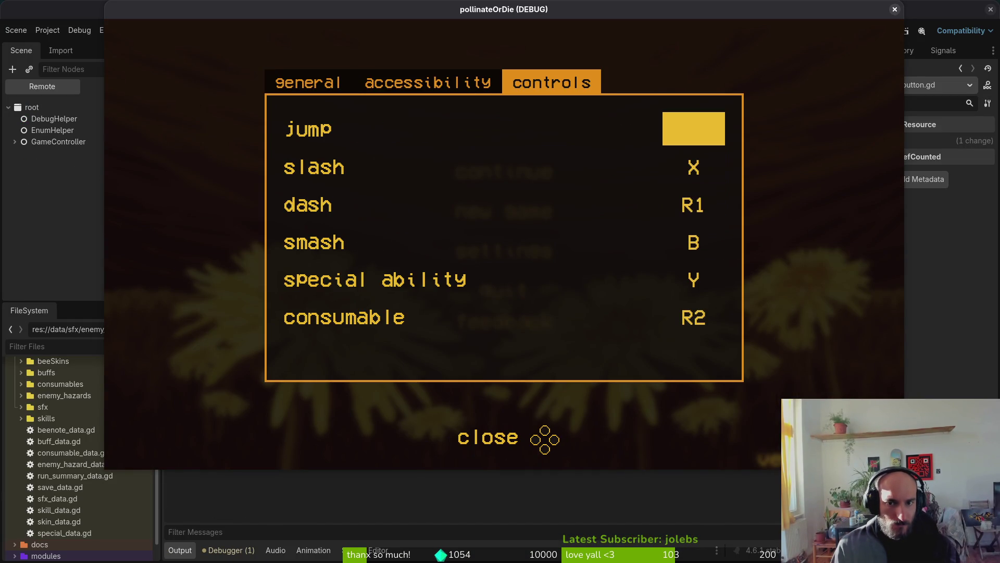
key("a")
Rebind jump to A again, reopen the settings, and close the game window.
key("Return")
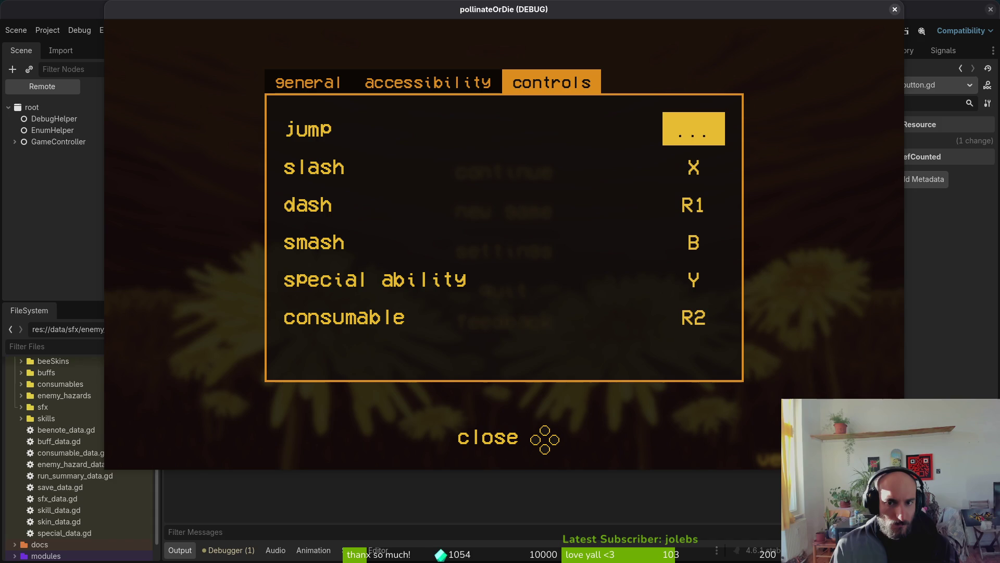
key("a")
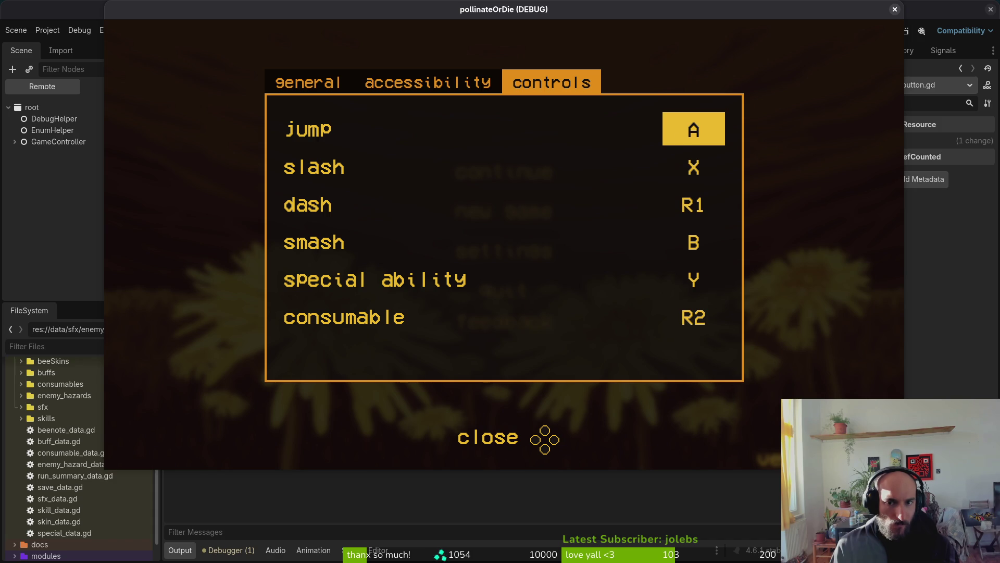
key("Return")
key("Down")
key("Down")
key("Up")
key("Up")
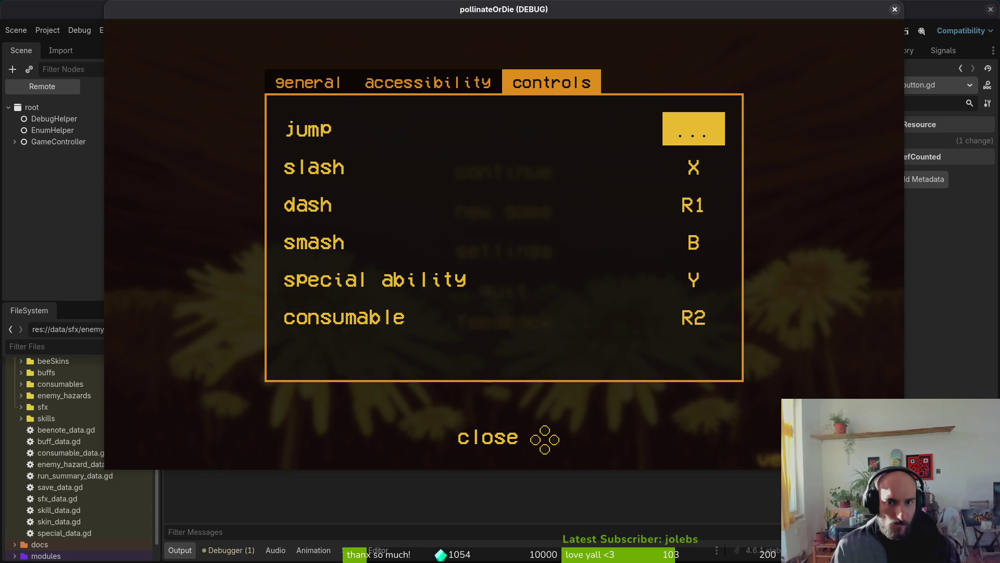
key("Escape")
key("Return")
key("Down")
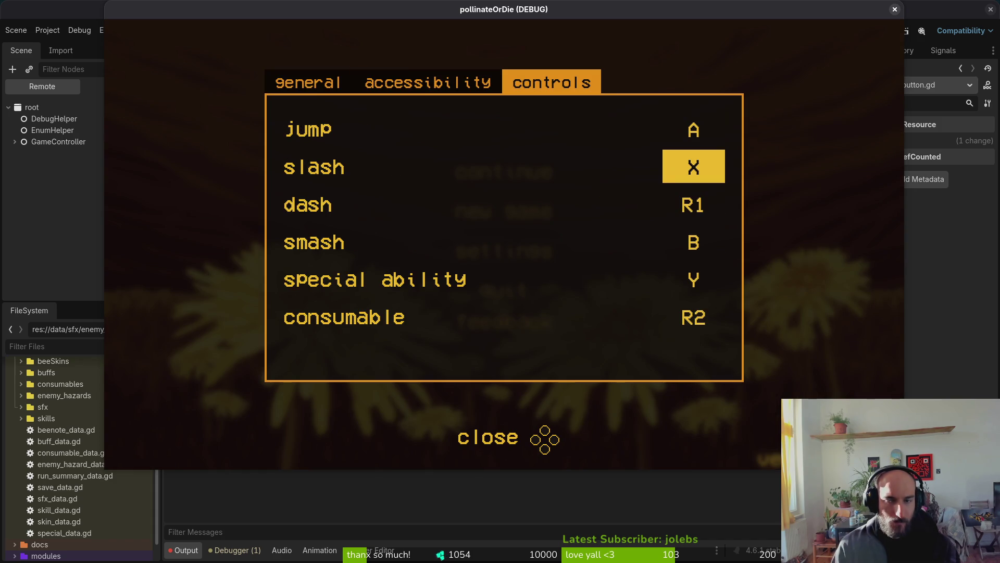
left_click(903, 8)
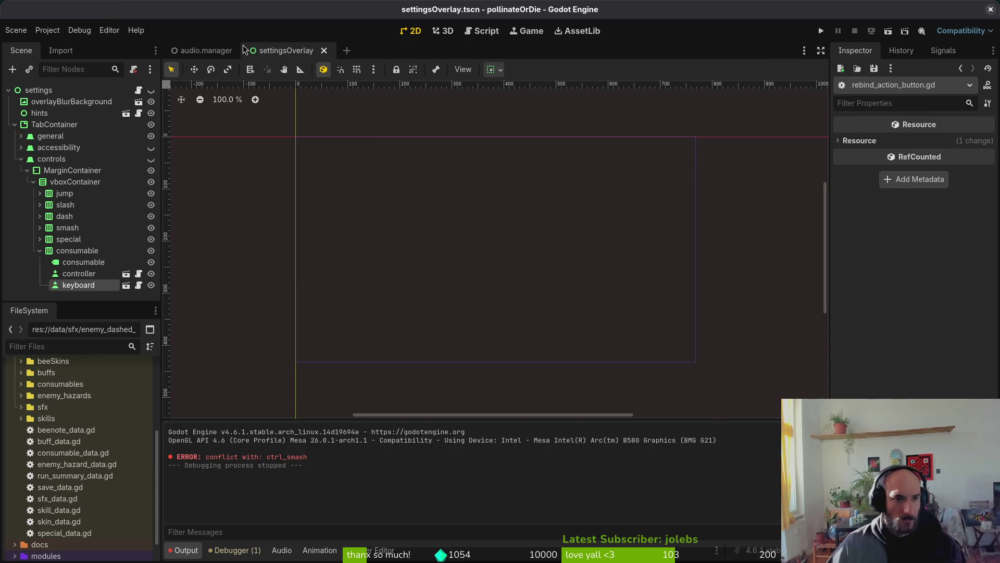
Quick-open rebind_action_button.tscn and select its rebindActionButton root node.
key("ctrl+shift+o")
type("rebind")
key("Return")
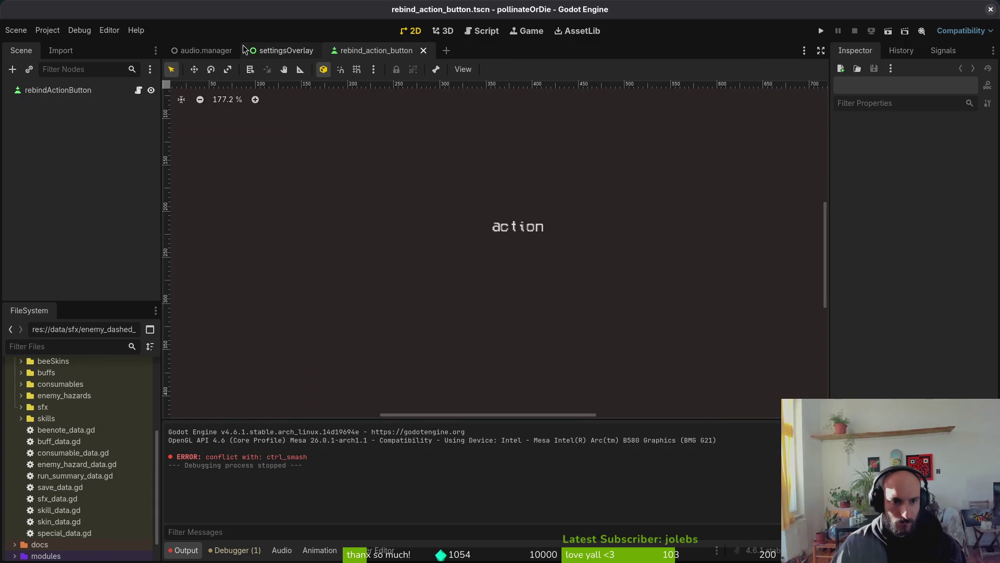
left_click(104, 89)
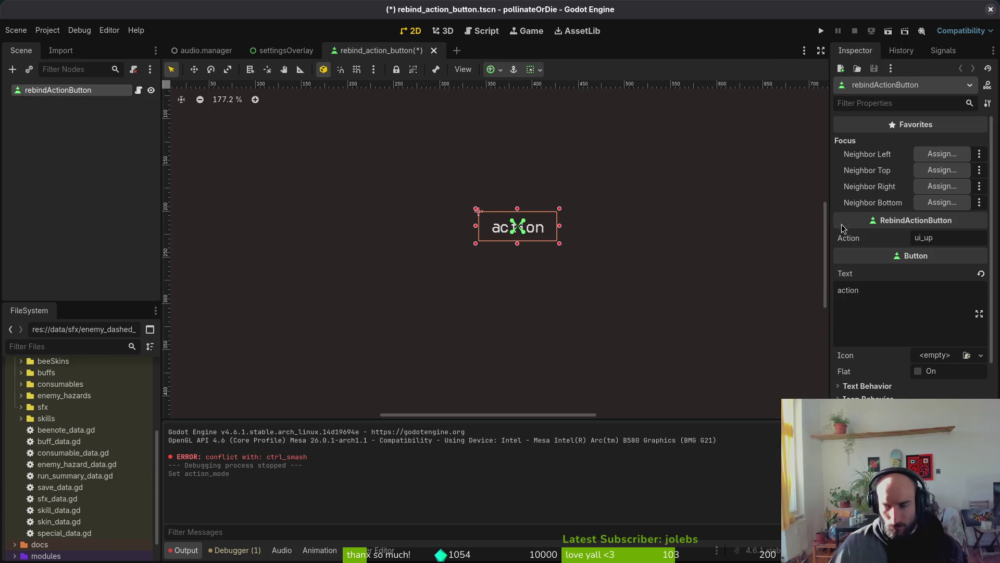
Run the game, rebind jump to A twice in Settings > controls, then close it.
left_click(820, 32)
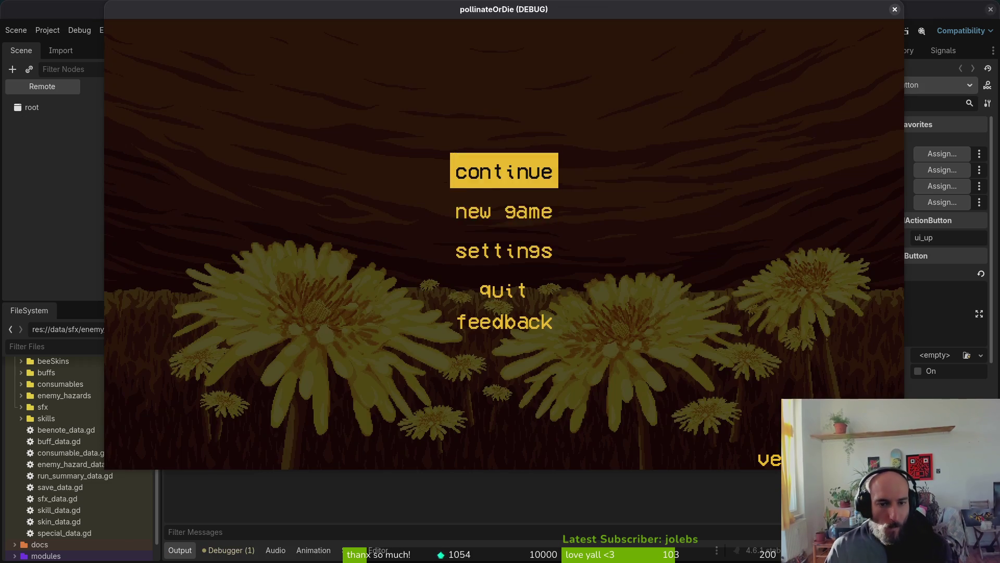
key("Down")
key("Down")
key("Return")
key("e")
key("e")
key("Down")
key("Up")
key("Return")
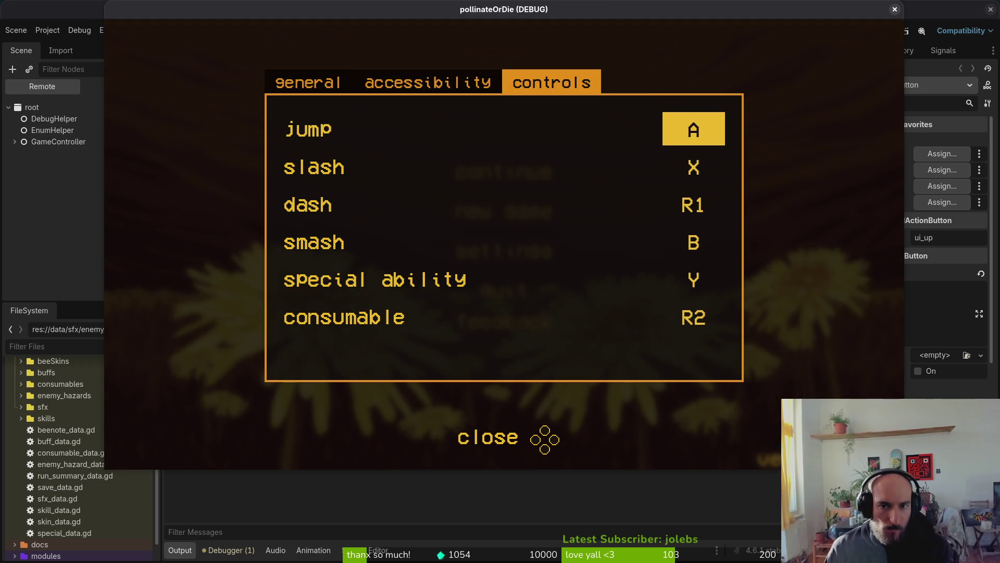
key("a")
key("Return")
key("a")
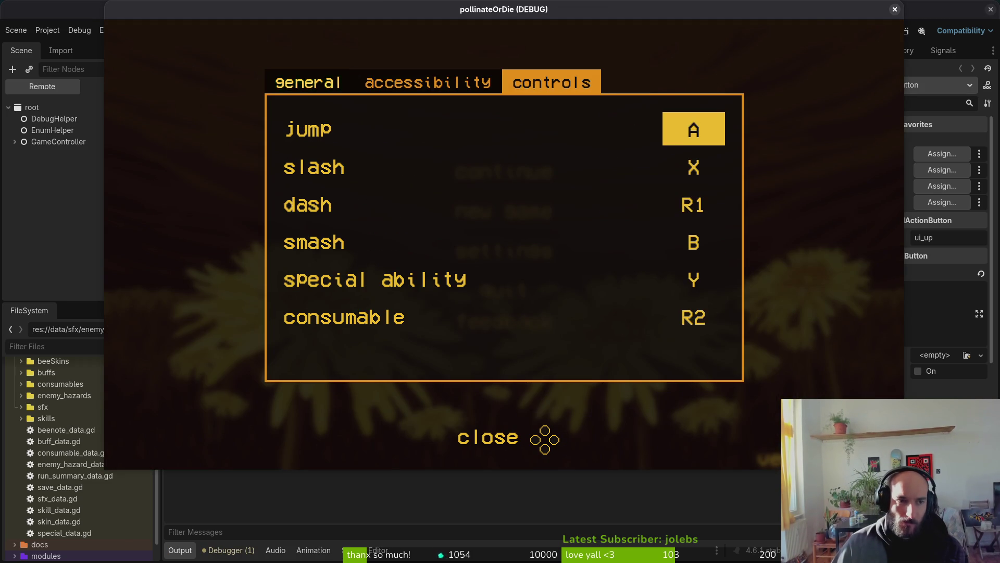
left_click(894, 8)
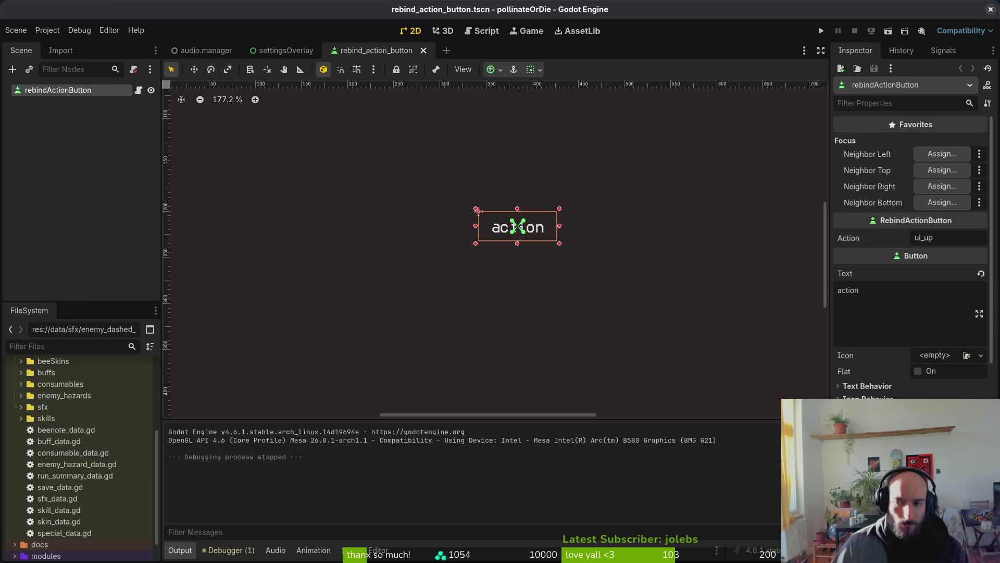
Keep the rebind button's BaseButton Action Mode on Button Press.
scroll(911, 260, "down", 5)
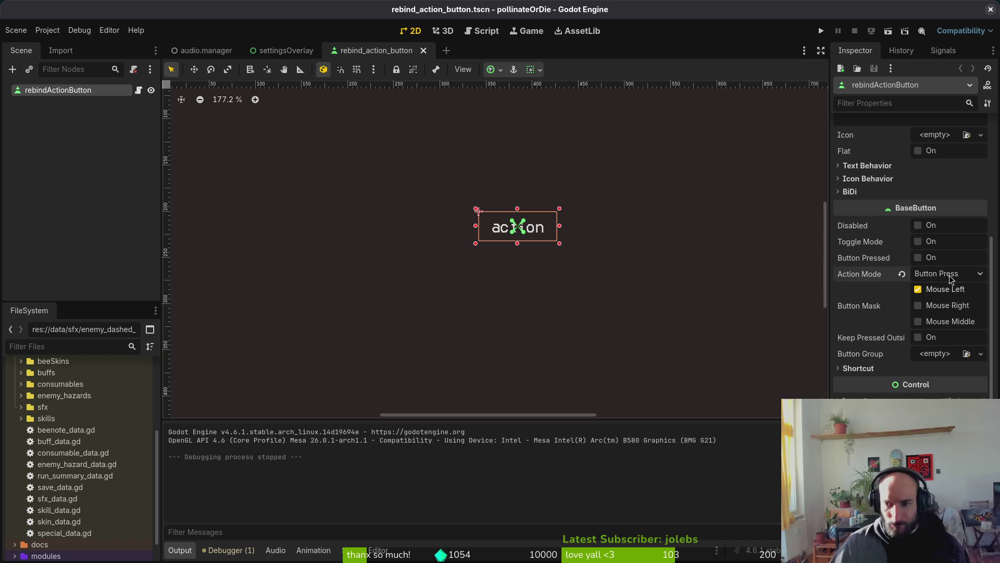
left_click(949, 279)
left_click(946, 290)
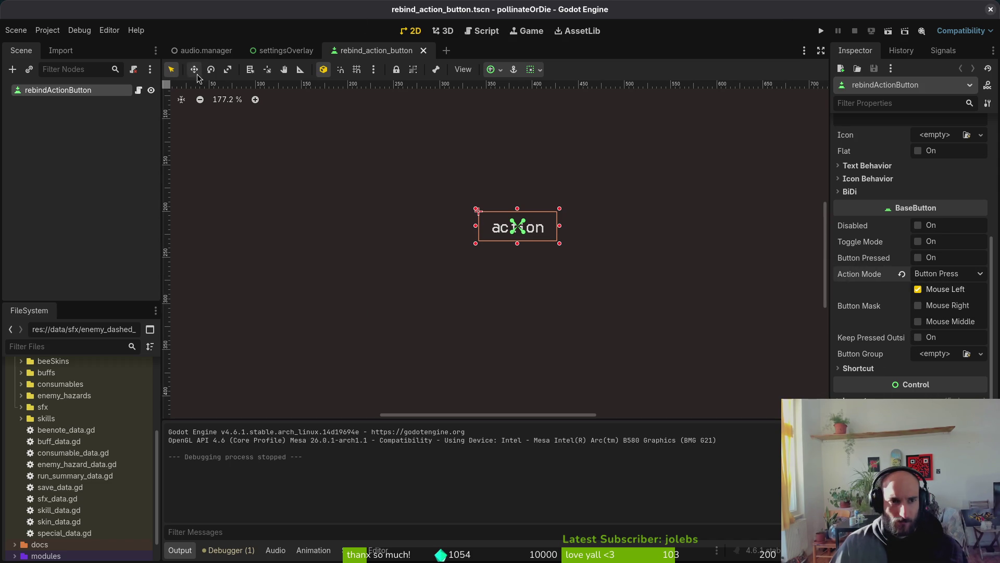
In settingsOverlay, inspect the consumable and jump rows' controller rebind buttons.
left_click(281, 50)
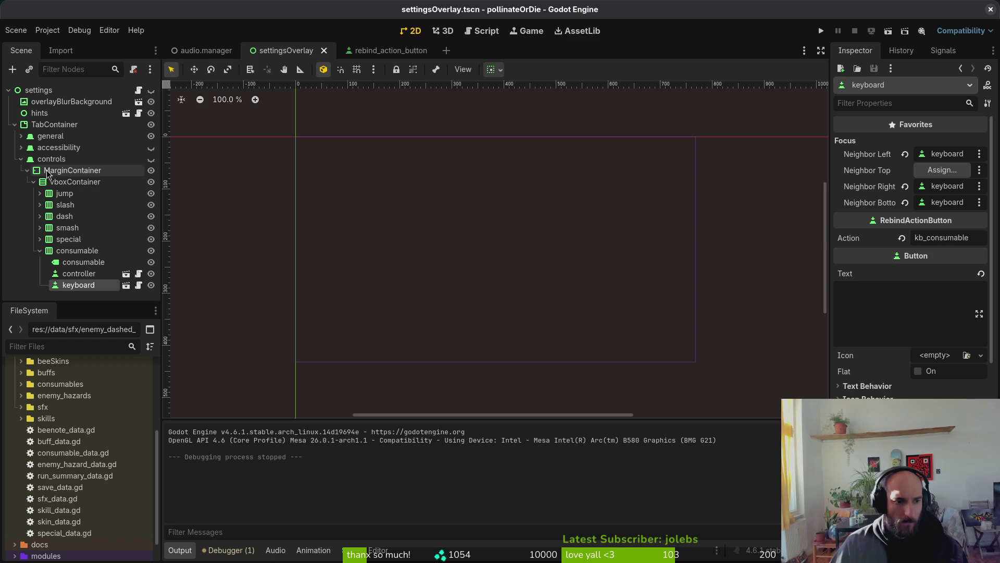
left_click(78, 273)
left_click(40, 251)
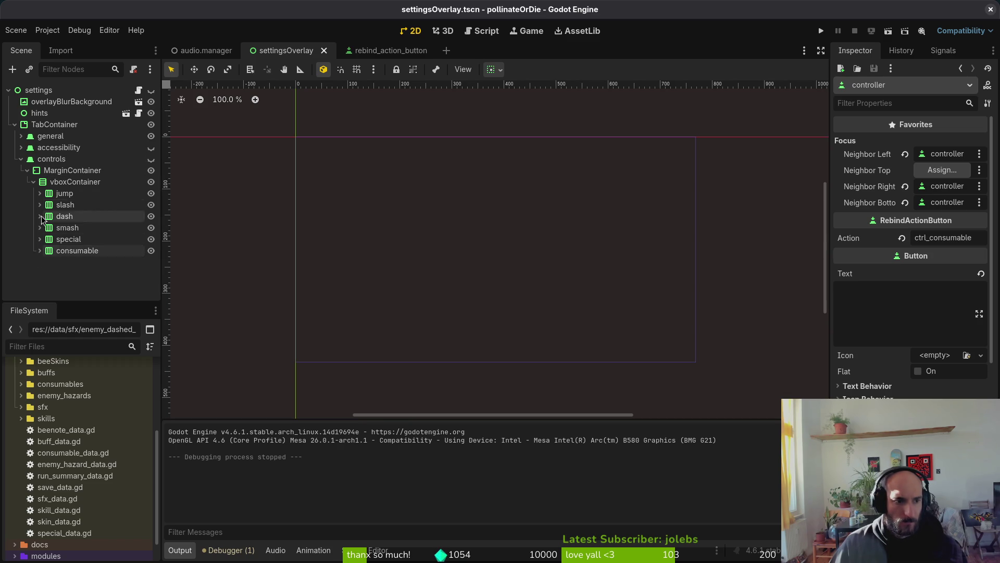
left_click(39, 193)
left_click(78, 217)
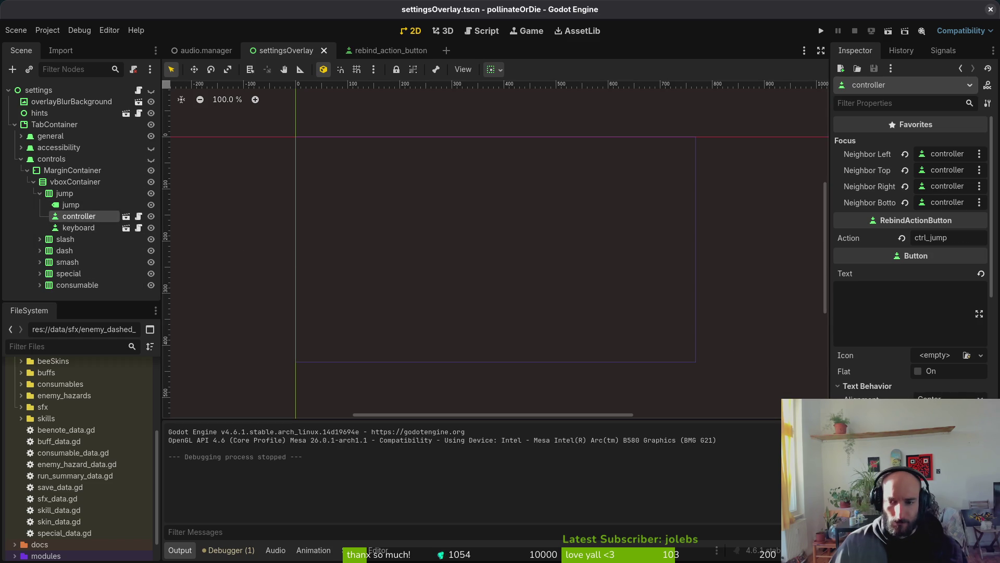
left_click(867, 386)
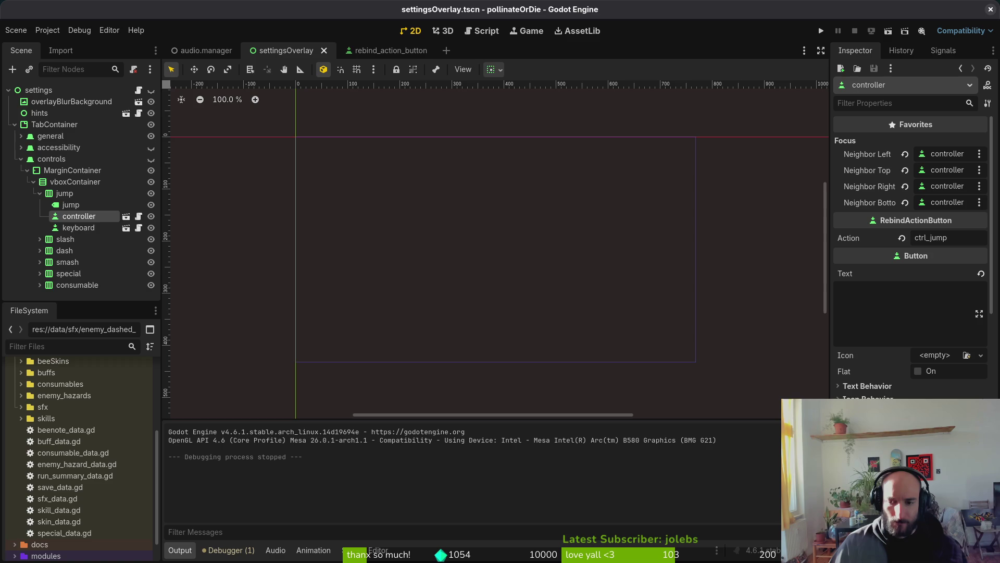
Run the game and flip between the accessibility, controls and general settings tabs with the bumpers.
left_click(821, 30)
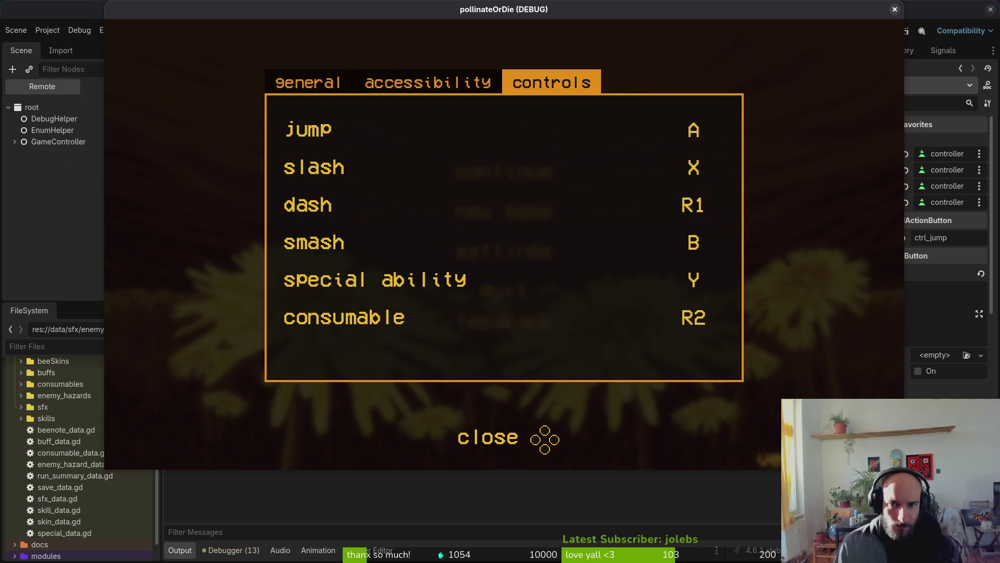
key("Left")
key("Right")
key("Left")
key("Right")
key("Left")
key("Right")
key("Right")
key("Right")
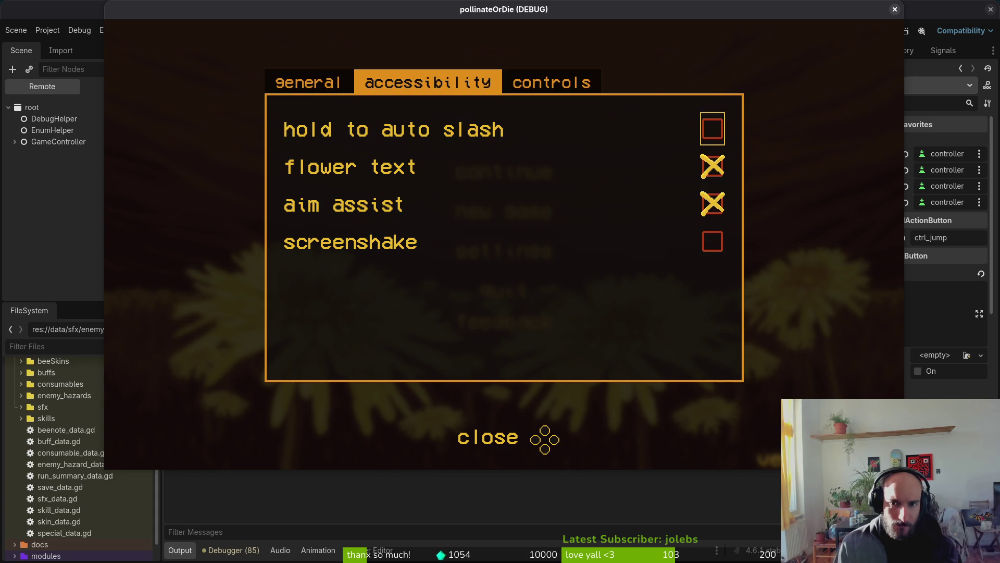
key("Right")
Move focus through the slash, jump and consumable bindings, then cycle tabs back to general.
key("Down")
key("Up")
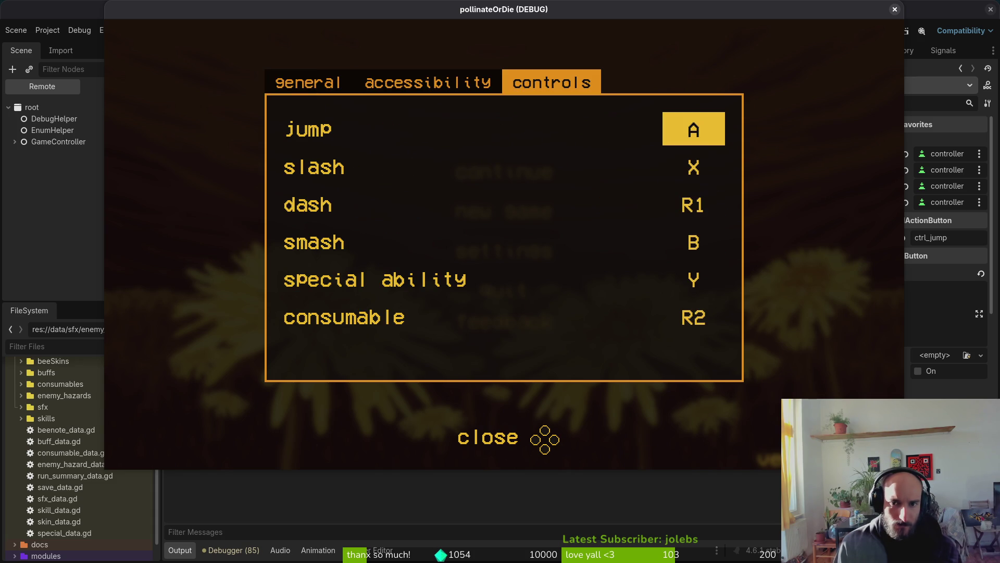
key("Up")
key("Right")
key("Right")
key("Right")
key("Left")
key("Left")
key("Left")
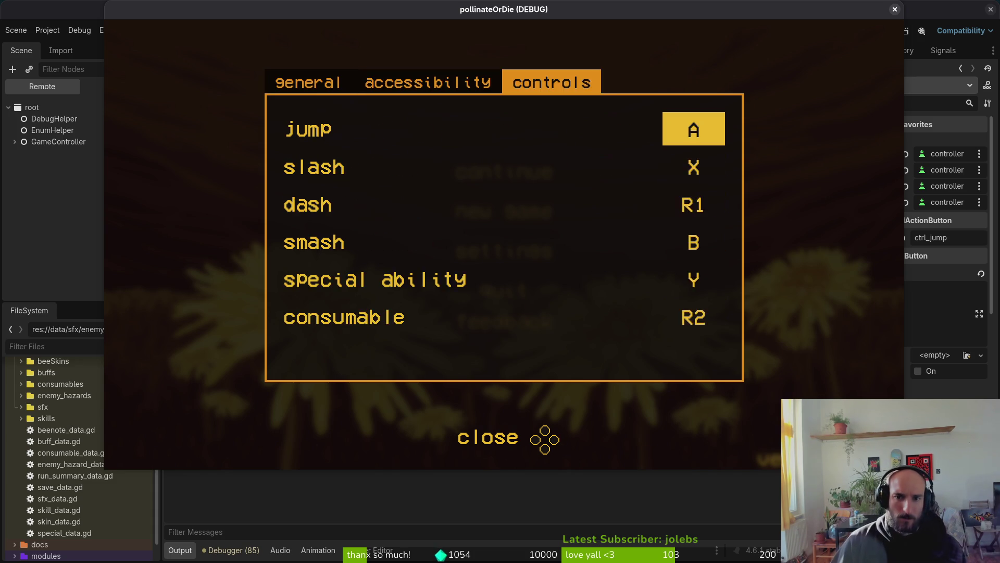
key("Left")
key("Left")
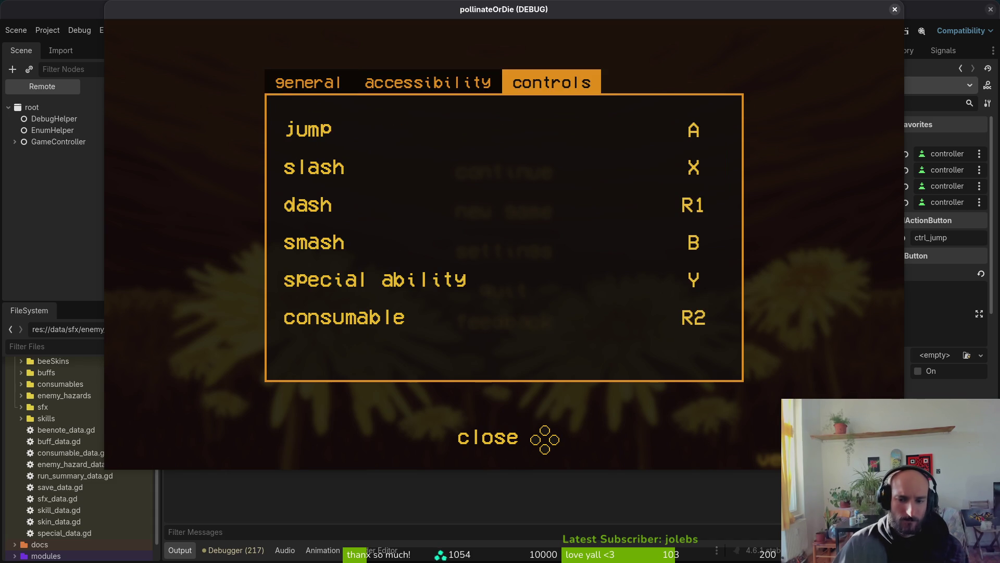
Return to Neovim and open settingsOverlay.gd at the bumper tabbing code.
key("alt+Tab")
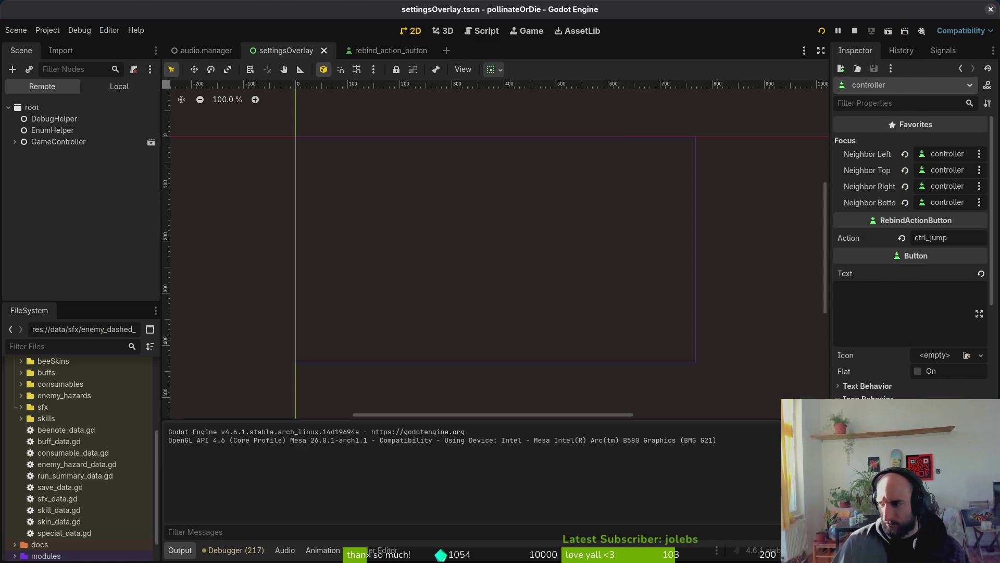
key("alt+Tab")
key("ctrl+6")
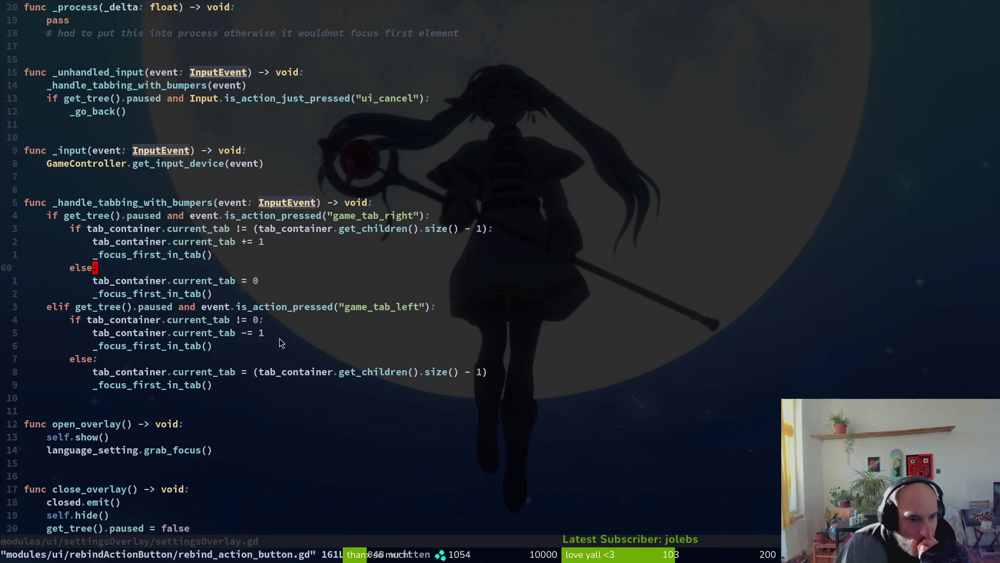
Insert get_viewport().set_input_as_handled() under the game_tab_right check.
left_click(189, 350)
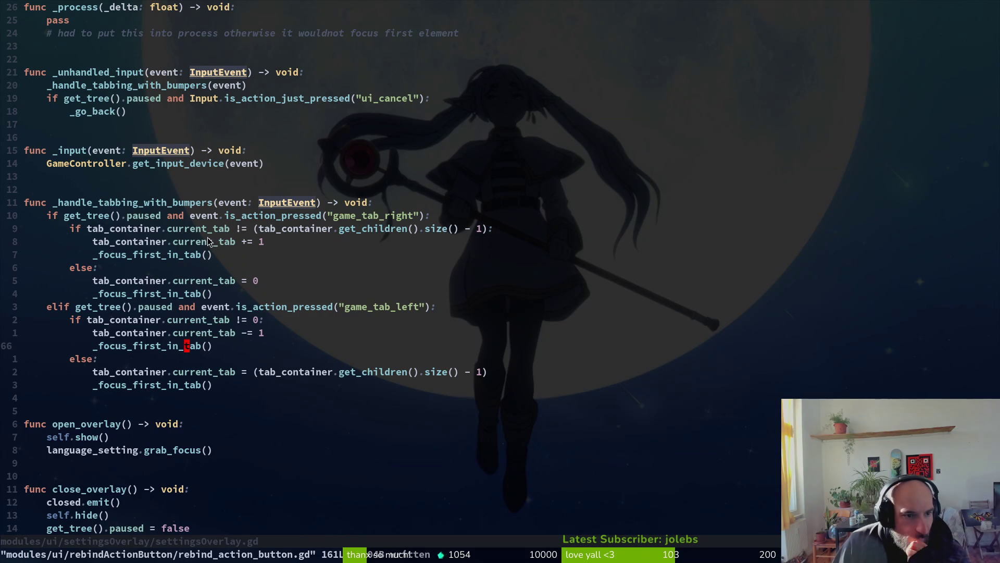
left_click(163, 219)
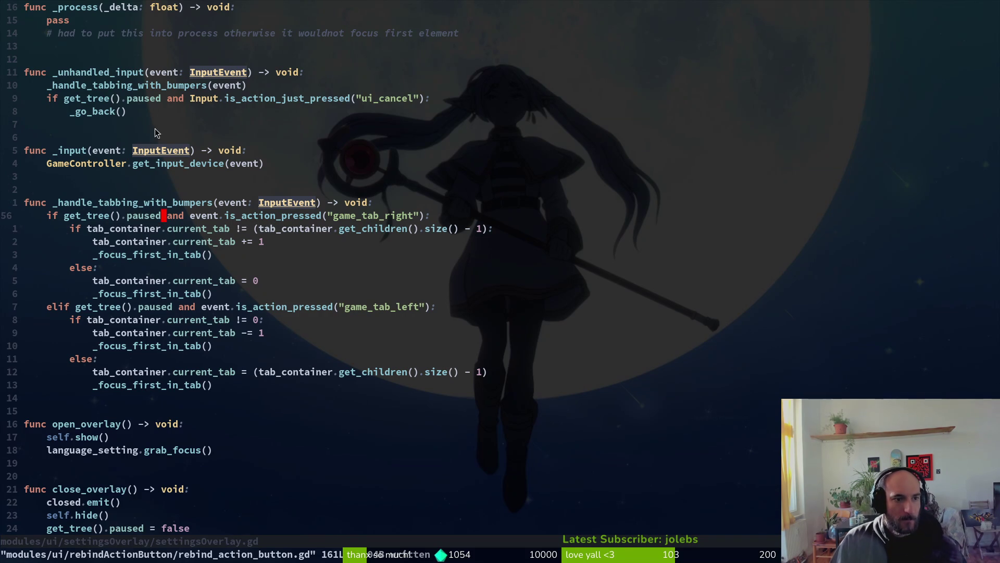
key("super+v")
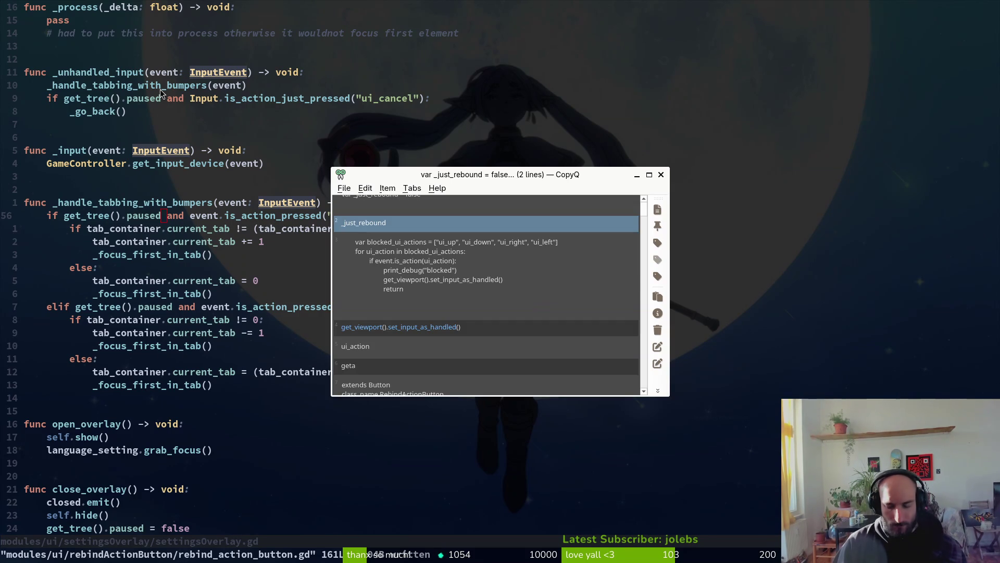
type("handl")
key("Escape")
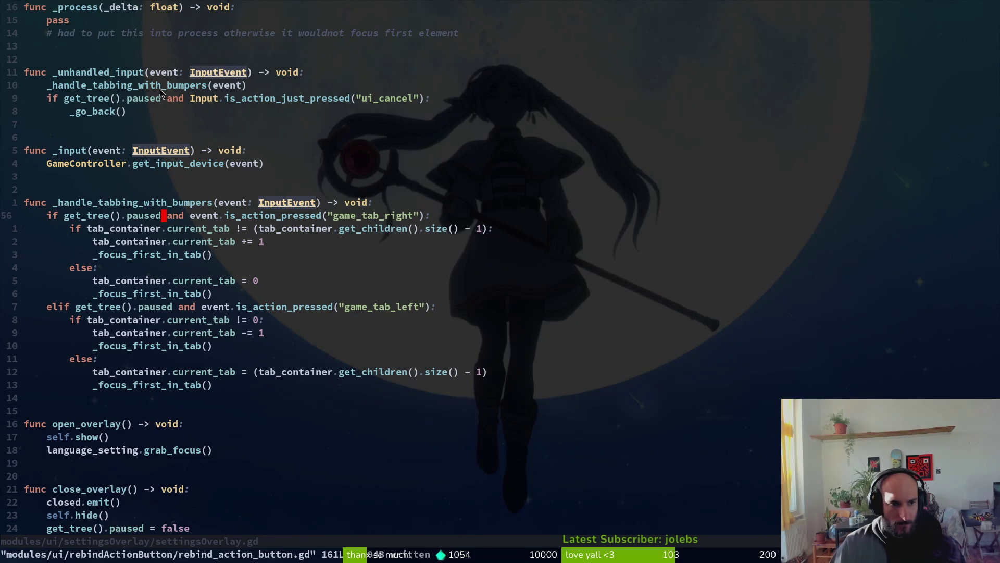
key("p")
type("u")
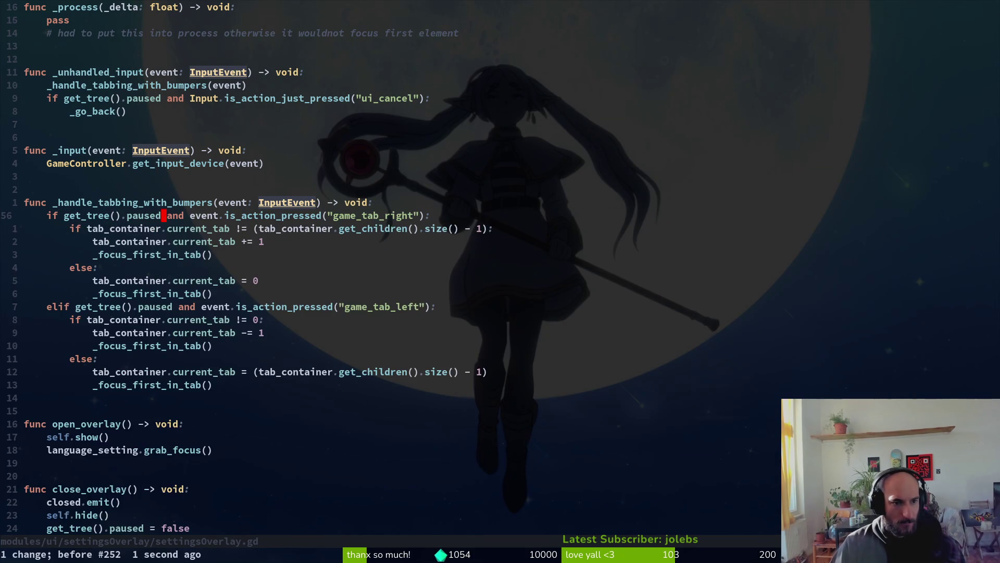
type("oVget_viewport().set_input_as_handled()")
key("Escape")
key("0")
key("x")
Copy that line under the game_tab_left check and save the script with :w.
key("V")
key("Escape")
key("j")
key("j")
key("j")
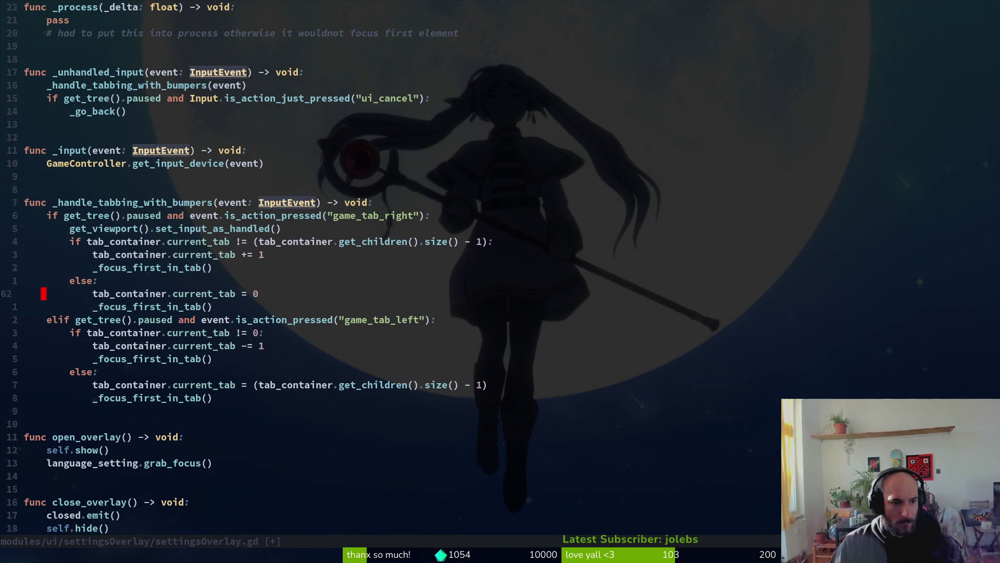
key("j")
key("j")
type("p:w")
key("Return")
Relaunch the game from Godot with F5 and move the main menu focus to settings.
key("alt+Tab")
key("F5")
key("Down")
key("Down")
key("Return")
Open the settings overlay and switch between the accessibility and controls tabs.
key("Down")
key("Up")
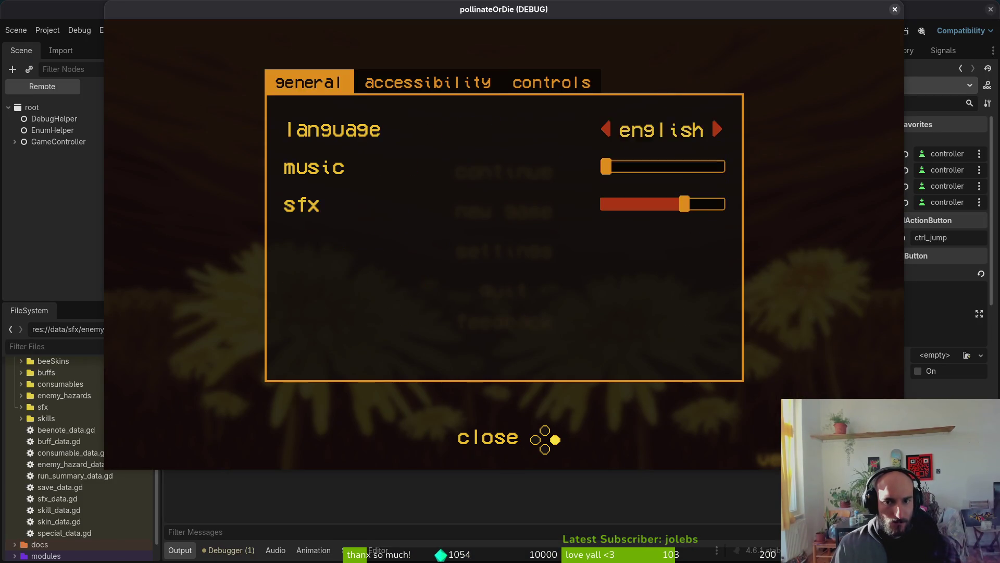
key("Left")
key("Right")
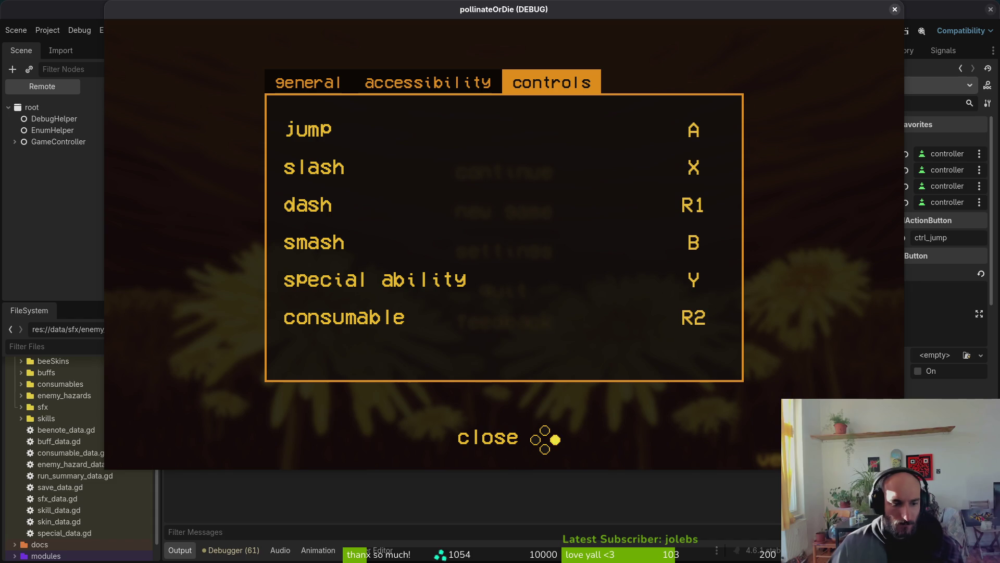
Review the focus errors in the Godot debugger's Errors tab, then return to the game.
left_click(439, 508)
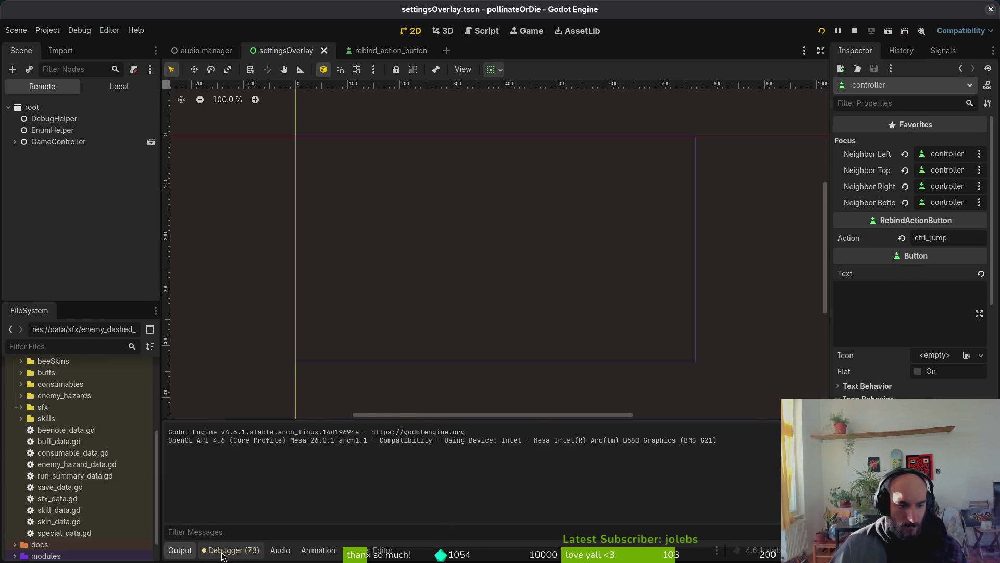
left_click(218, 555)
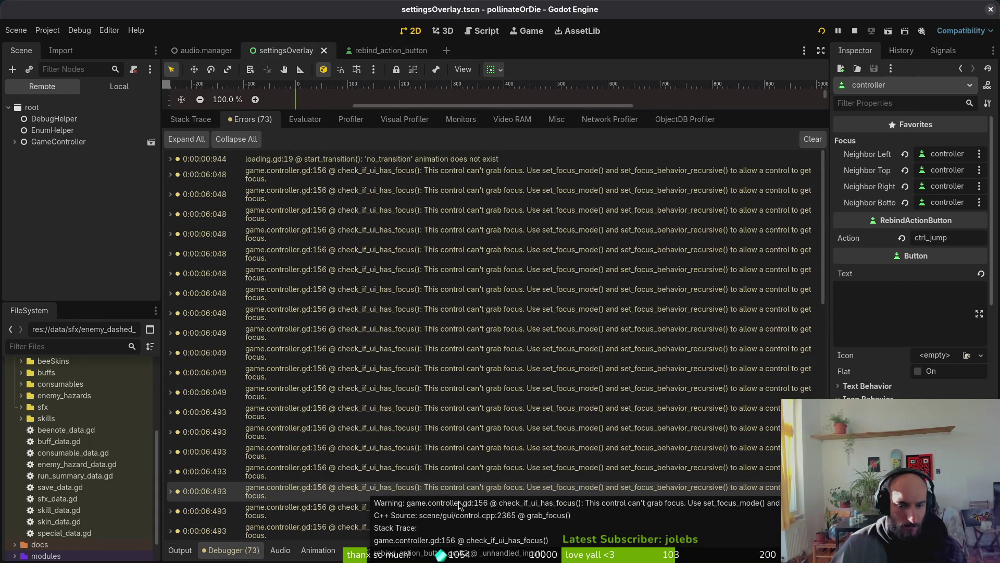
key("alt+Tab")
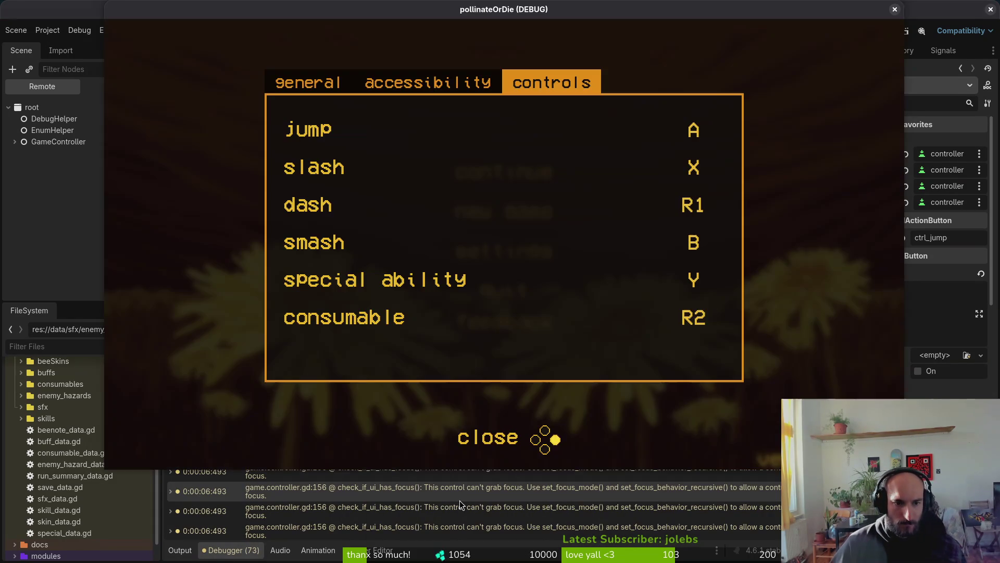
Cycle through the accessibility, controls and general tabs, moving focus within each.
key("Left")
key("Up")
key("Down")
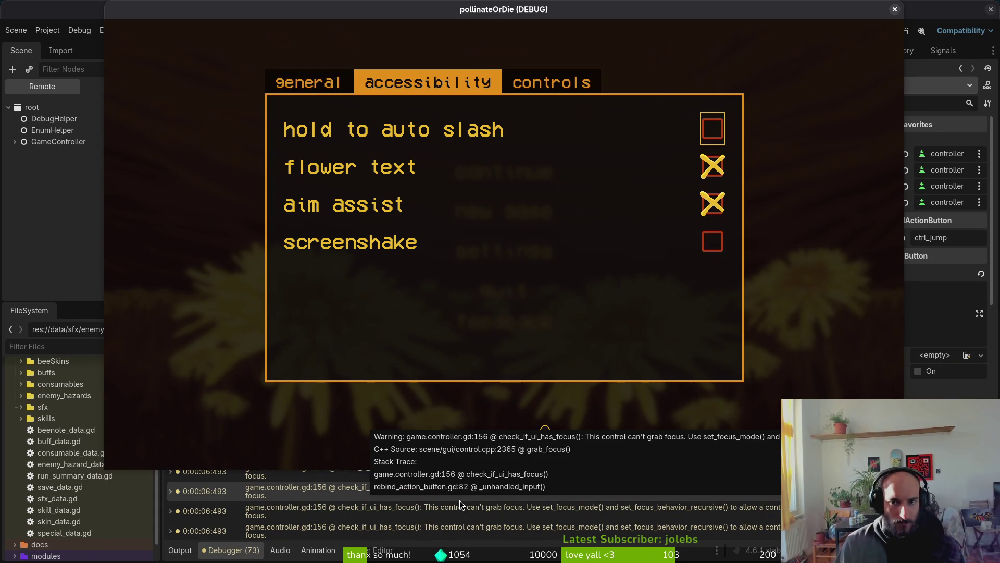
key("Right")
key("Up")
key("Down")
key("Right")
key("Left")
key("Down")
key("Right")
Flip back and forth between settings tabs with the e and q keys, ending on controls.
key("e")
key("e")
key("q")
key("q")
key("e")
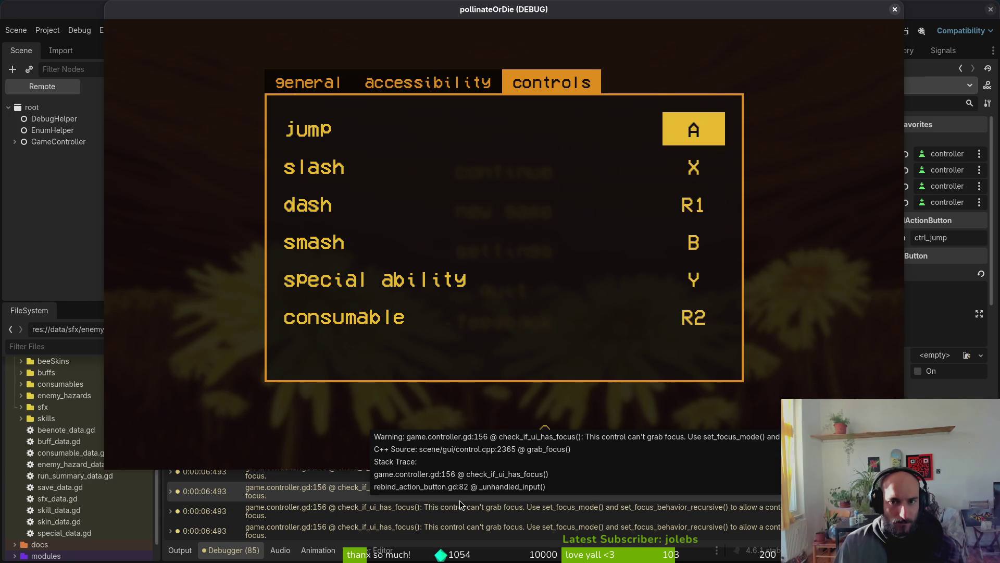
key("q")
key("e")
key("q")
key("e")
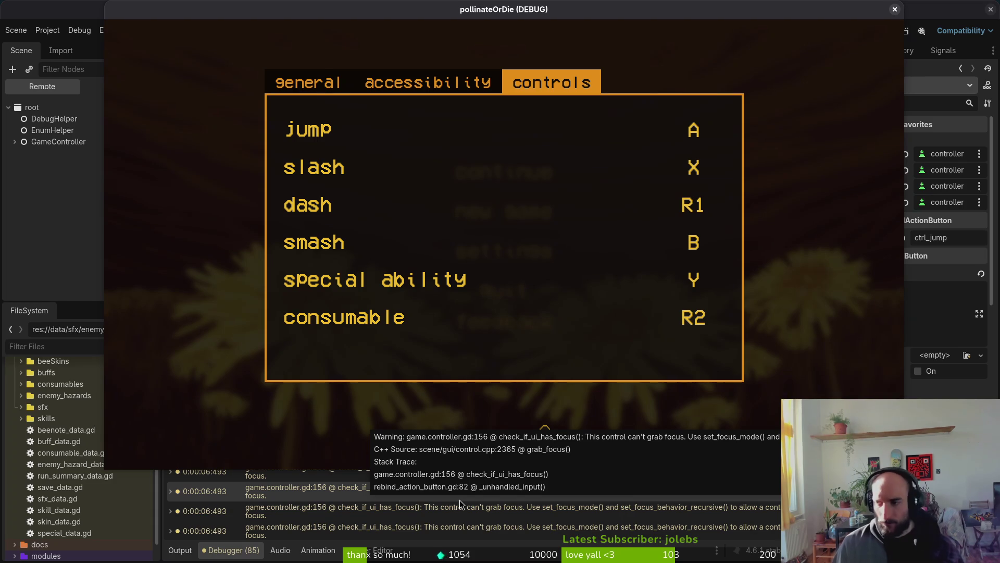
key("alt+Tab")
Add a dedented else: branch after the last _focus_first_in_tab() line.
key("6")
key("j")
key("o")
key("BackSpace")
type("else:")
key("Return")
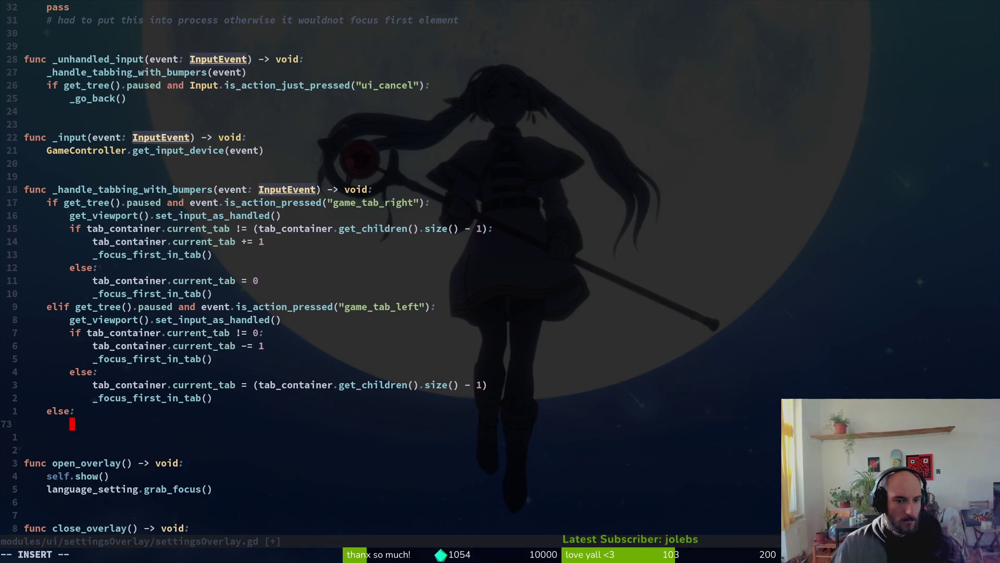
Give the else branch a print_debug(event) body and save the script.
type("print_debug(ev")
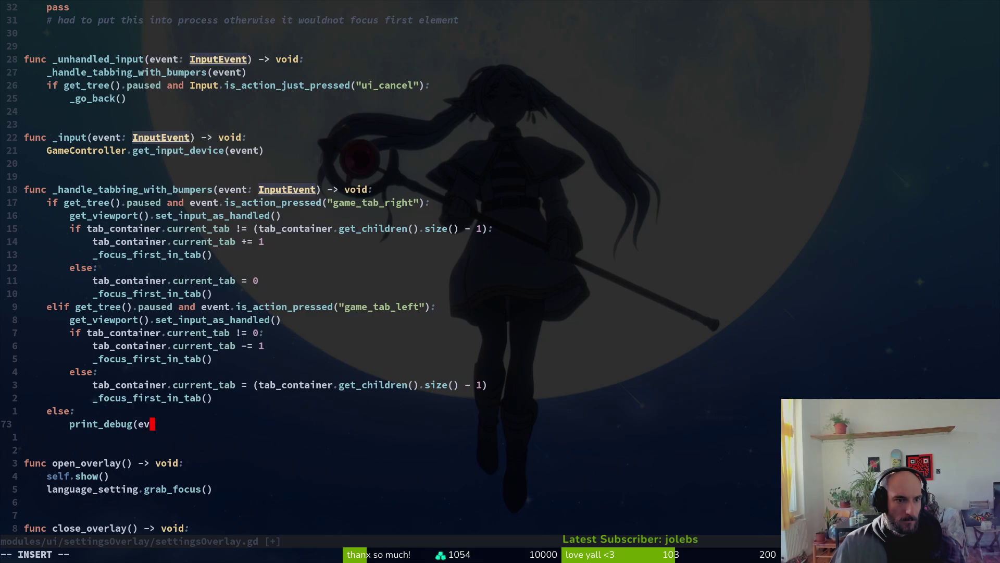
type("ent")
key("Escape")
type("a)")
key("Escape")
type(":w")
key("Return")
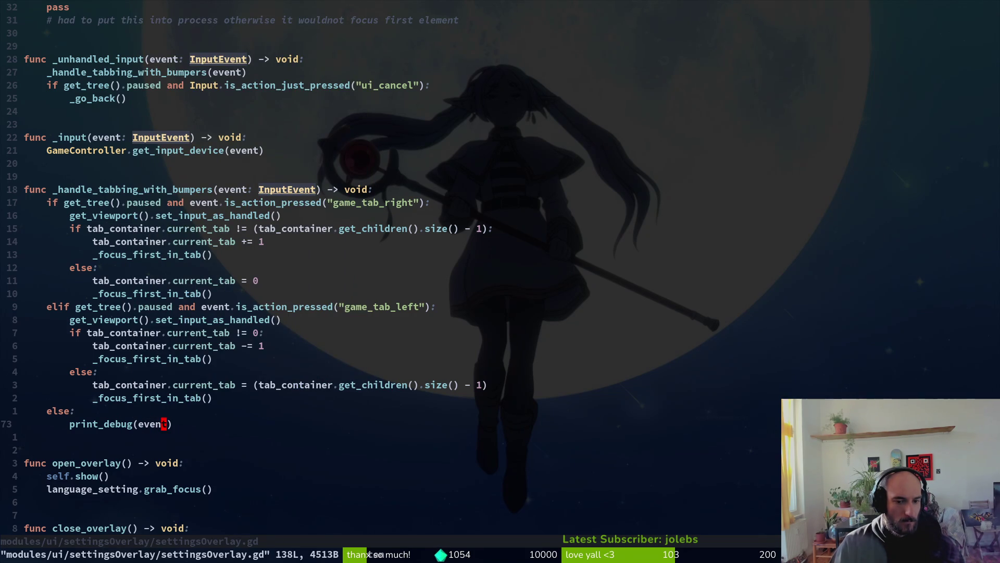
key("alt+Tab")
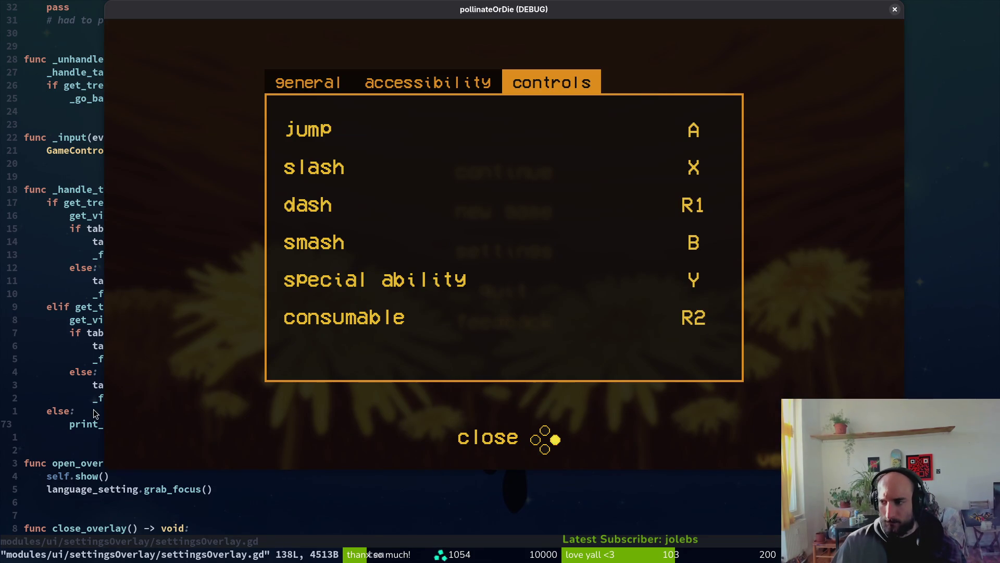
Relaunch the game with F5 and open the settings overlay from the main menu.
key("alt+Tab")
key("F5")
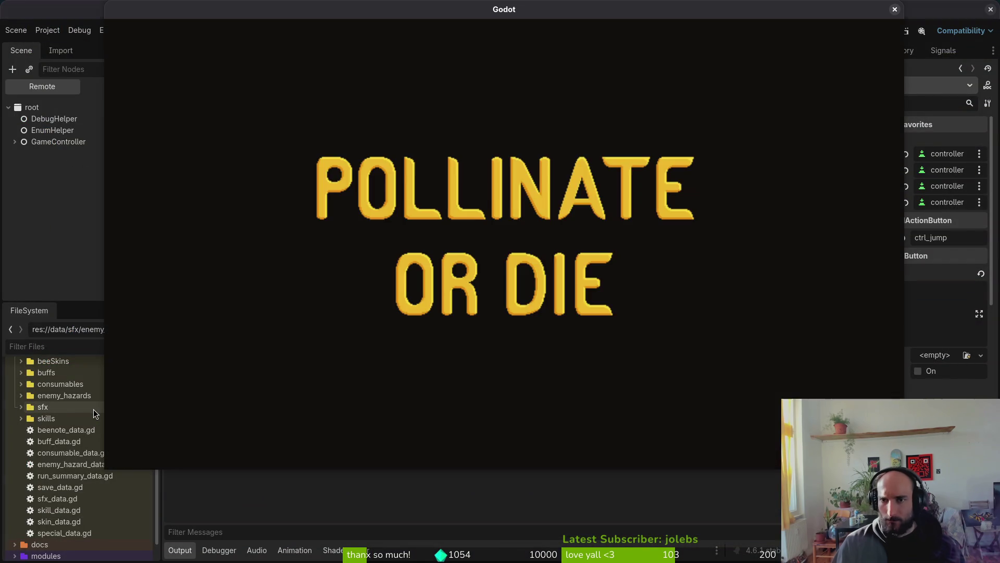
key("Down")
key("Down")
key("Return")
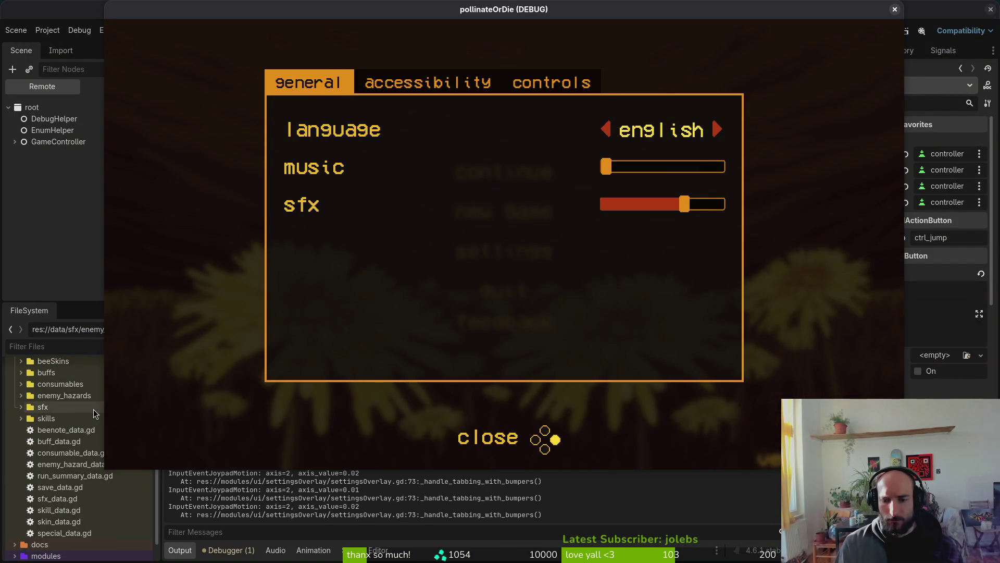
Cycle the settings tabs with the bumpers while joypad events print to Output, then close the game.
key("Right")
key("Right")
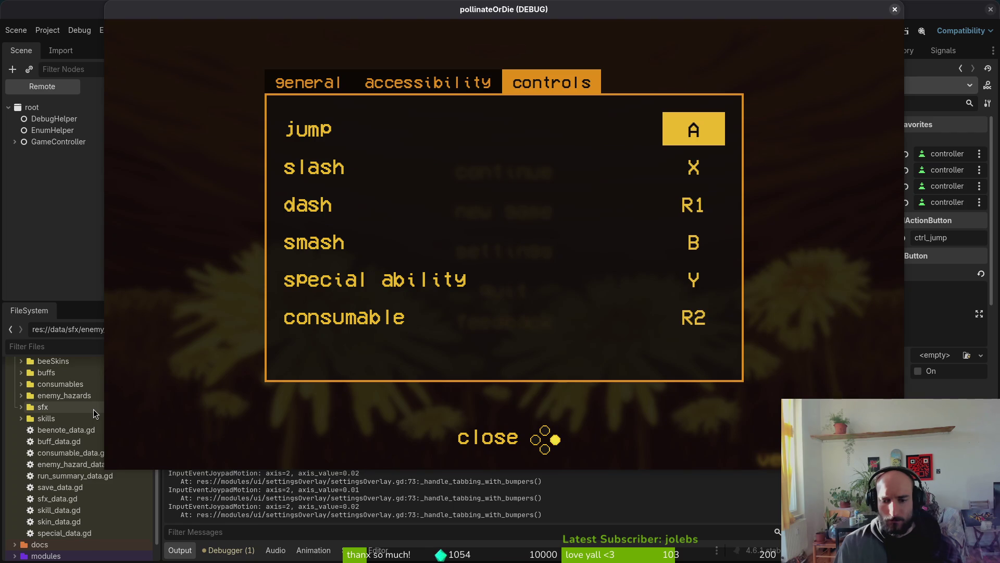
key("Left")
key("Right")
key("Left")
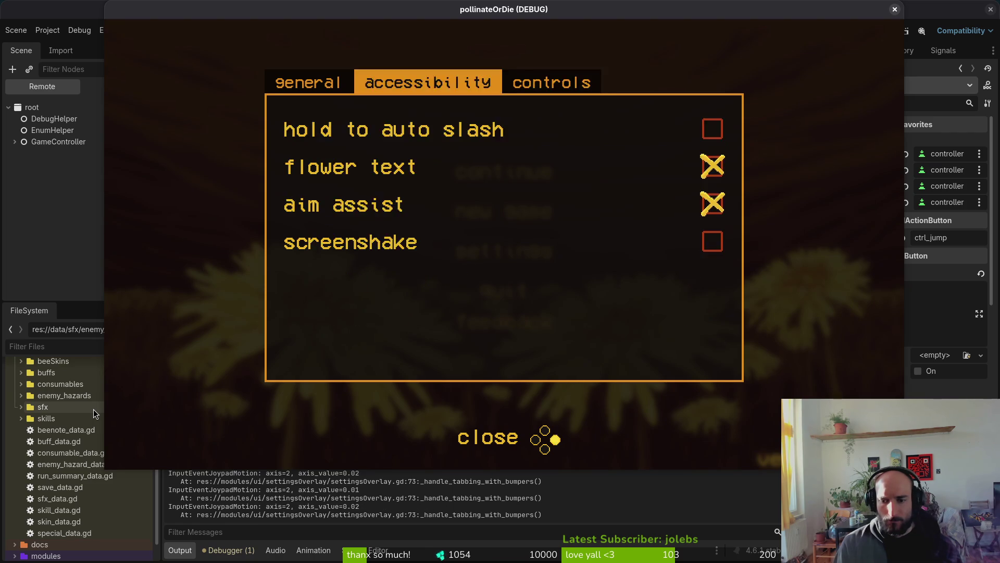
key("Right")
key("F8")
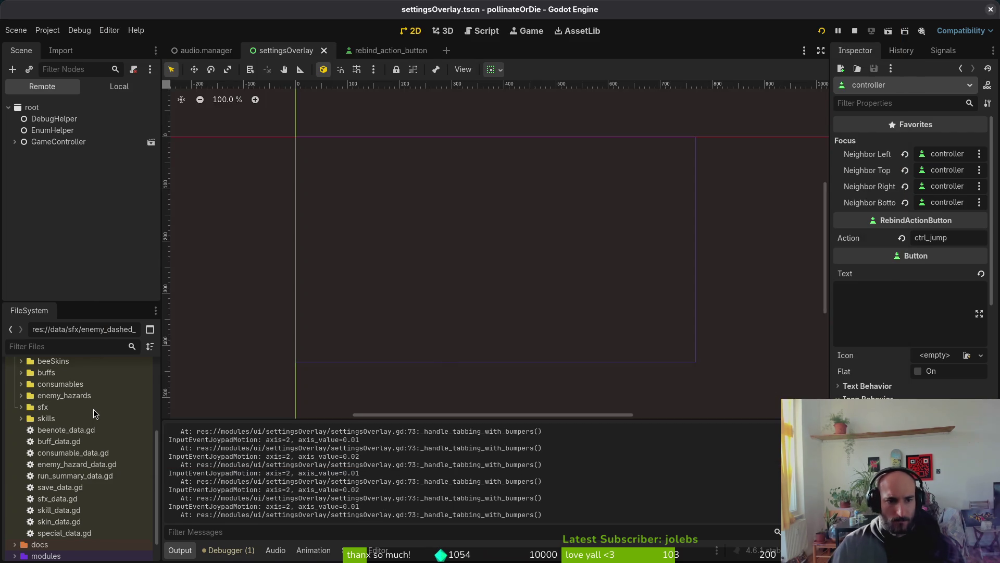
key("alt+Tab")
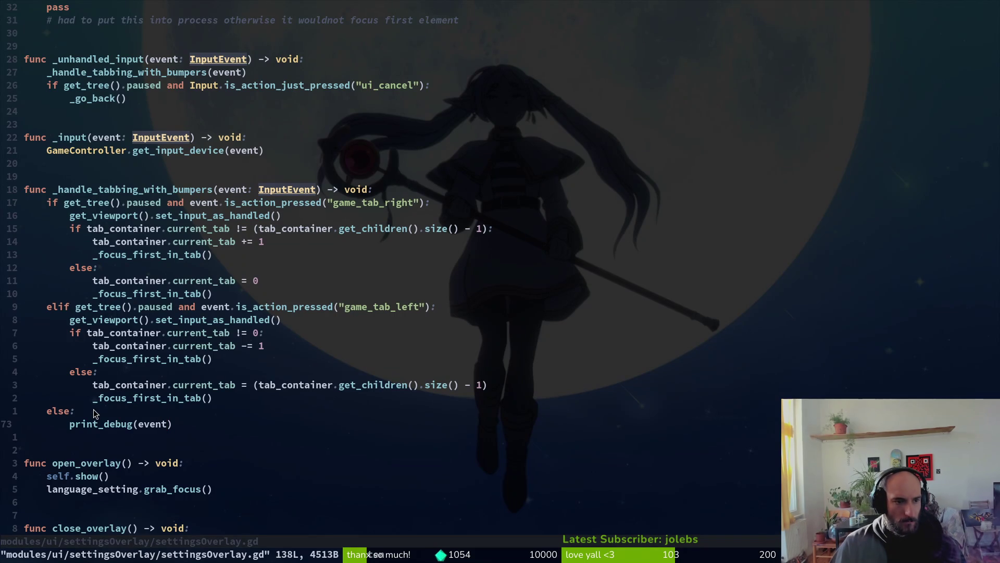
Move up through settingsOverlay.gd past the _go_back call to the _unhandled_input line.
key("k")
key("k")
key("k")
key("1")
key("4")
key("k")
key("braceleft")
key("k")
key("braceleft")
key("k")
key("k")
key("dollar")
key("k")
key("k")
key("k")
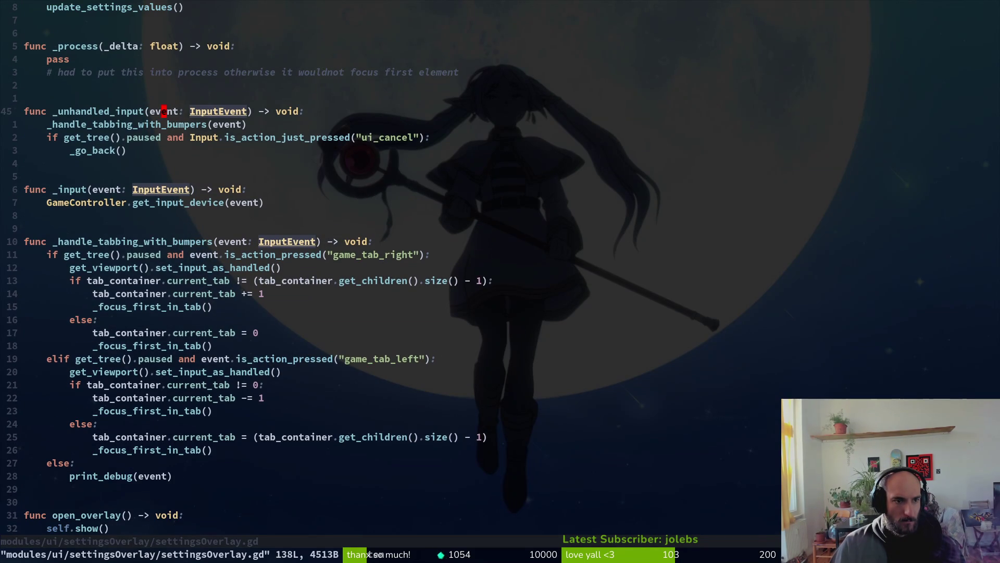
Delete the empty _process function and save the script.
key("k")
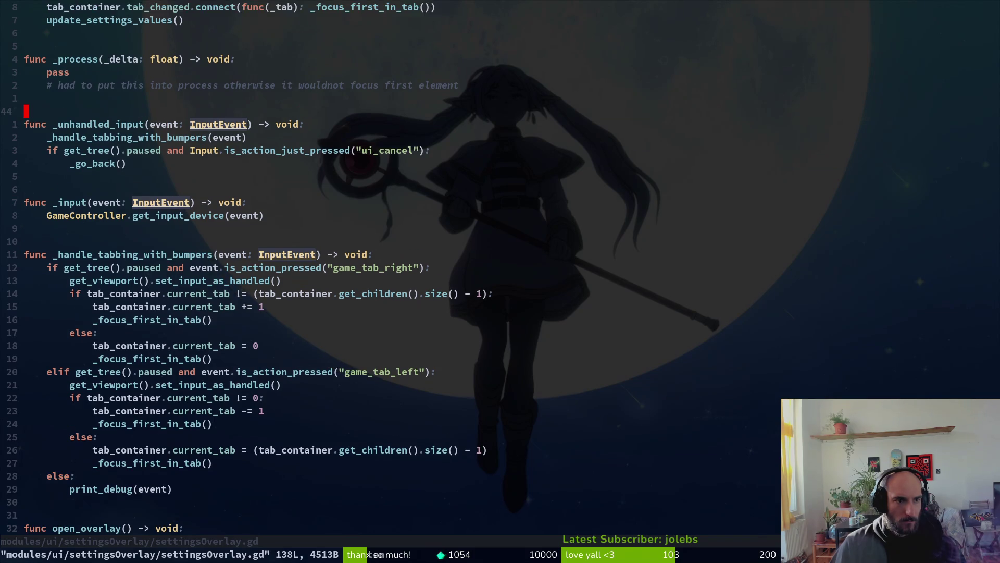
key("k")
key("k")
key("k")
Delete both get_viewport().set_input_as_handled() lines and save with :write.
key("k")
key("V")
key("j")
key("j")
key("j")
key("j")
type("d:w")
key("Return")
key("j")
key("j")
key("j")
key("j")
key("k")
key("k")
key("d")
key("d")
key("j")
key("j")
key("j")
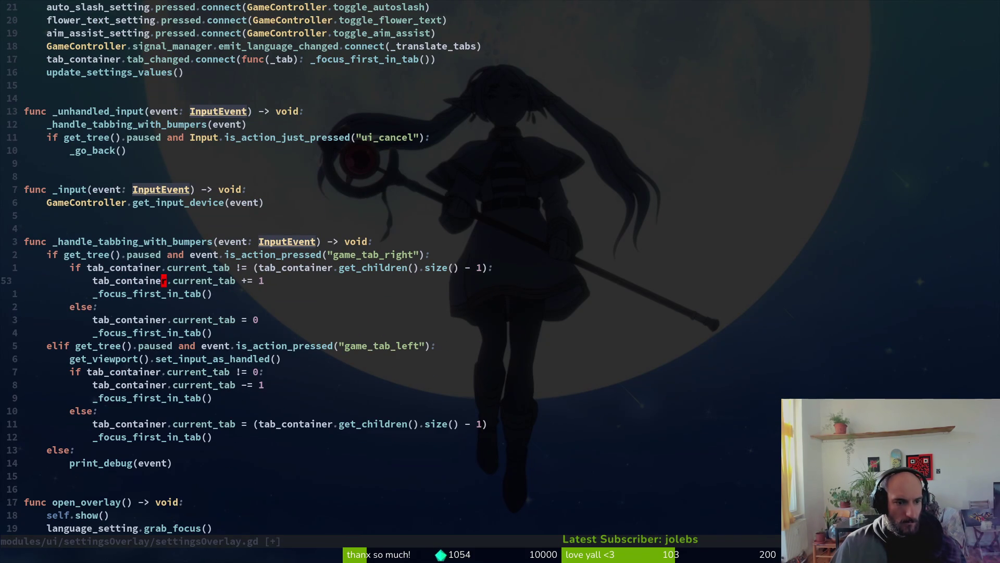
key("d")
key("d")
type(":write")
key("Return")
key("j")
key("j")
key("j")
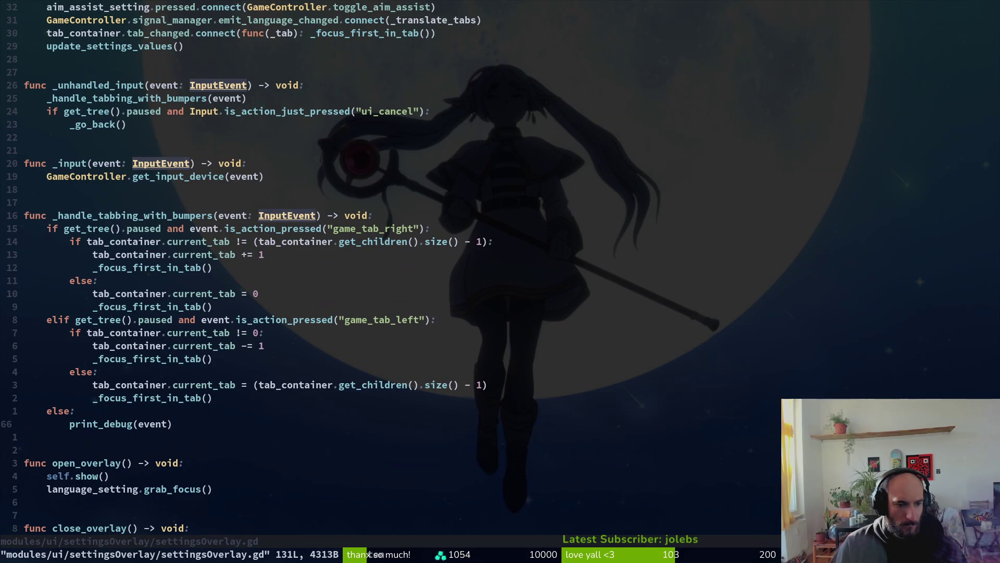
key("dollar")
key("k")
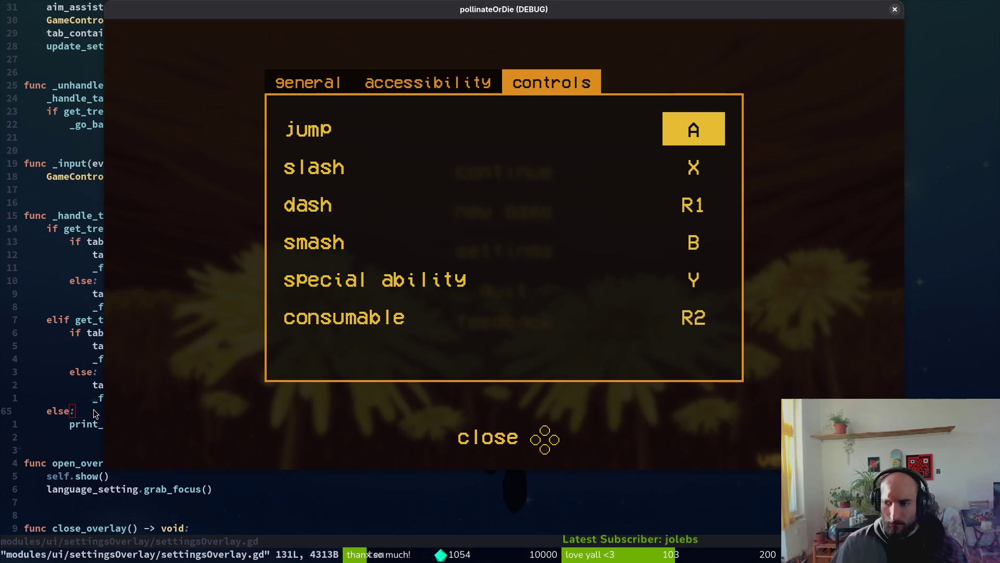
Alternate between the running game and Godot's output log to confirm bumper presses (button_index 9 and 10) are logged.
key("alt+Tab")
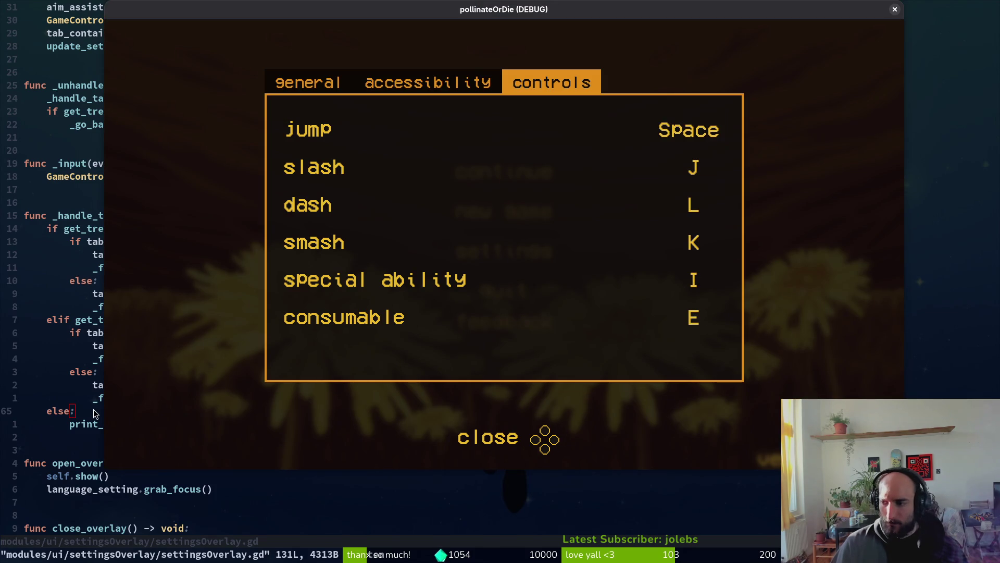
key("alt+Tab")
key("alt+Tab")
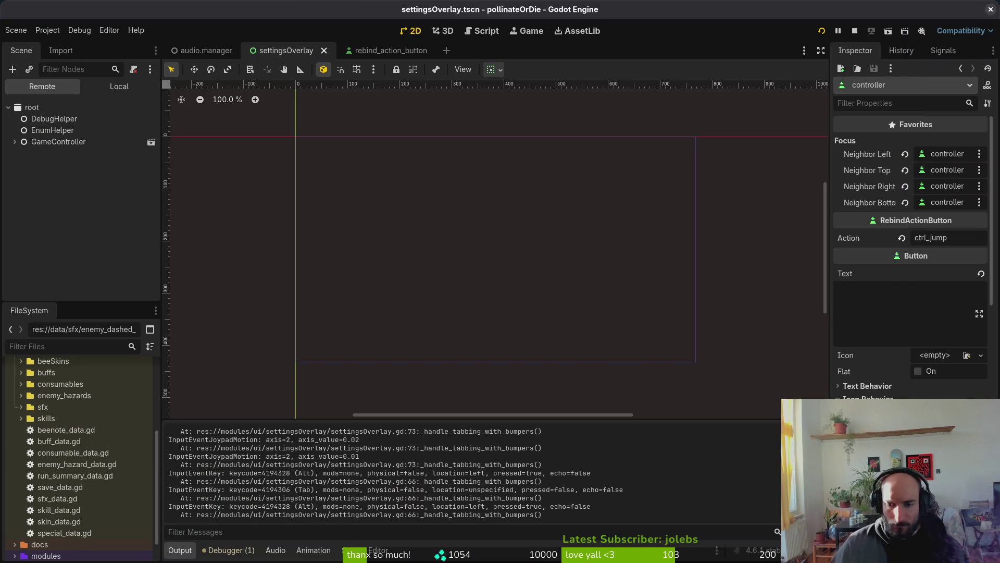
key("alt+Tab")
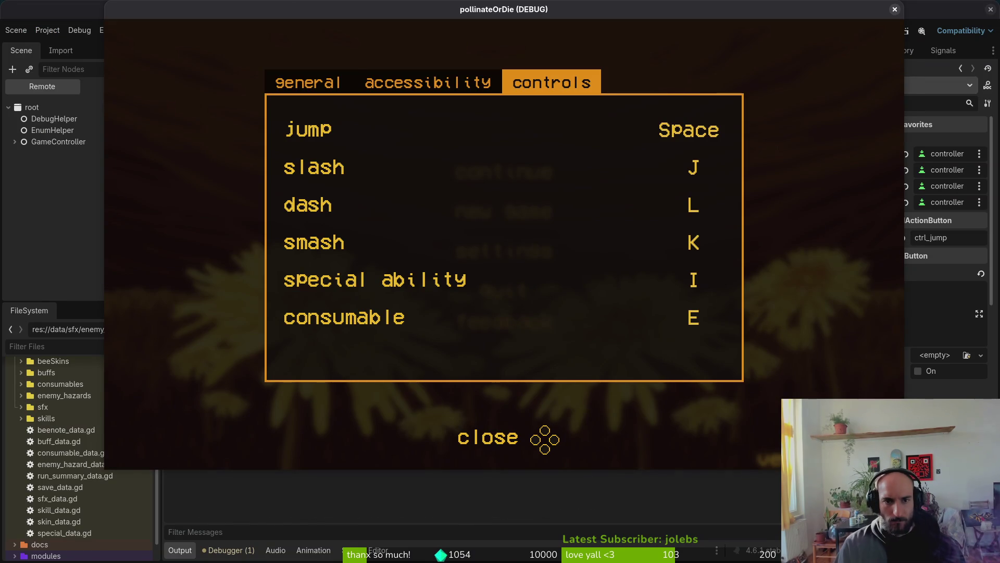
key("Tab")
key("Tab")
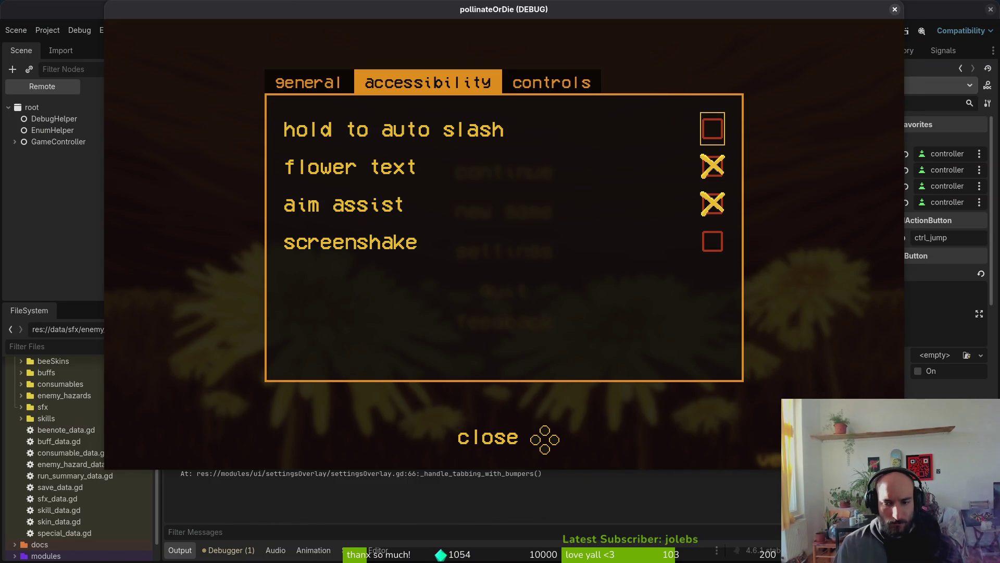
key("alt+Tab")
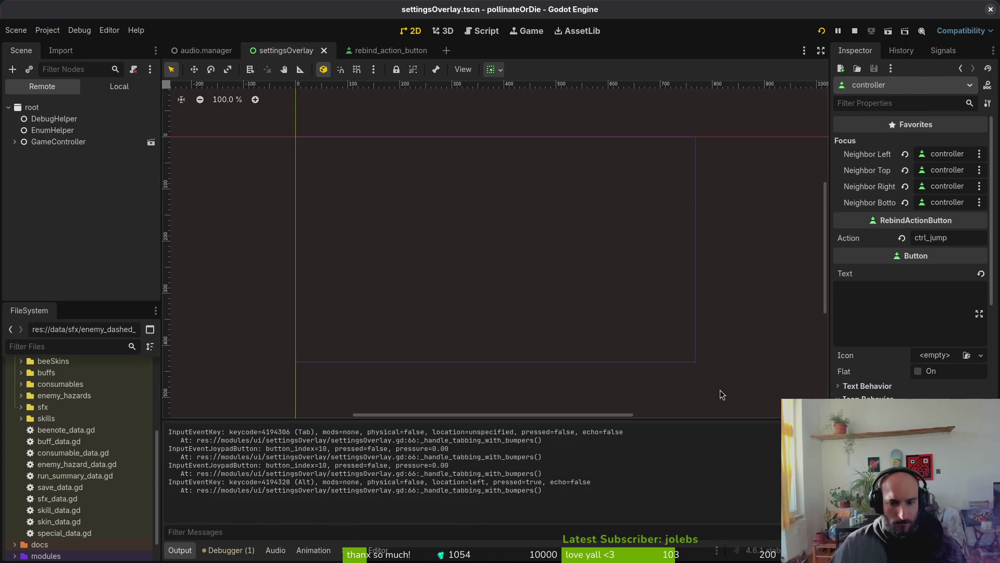
key("alt+Tab")
key("Tab")
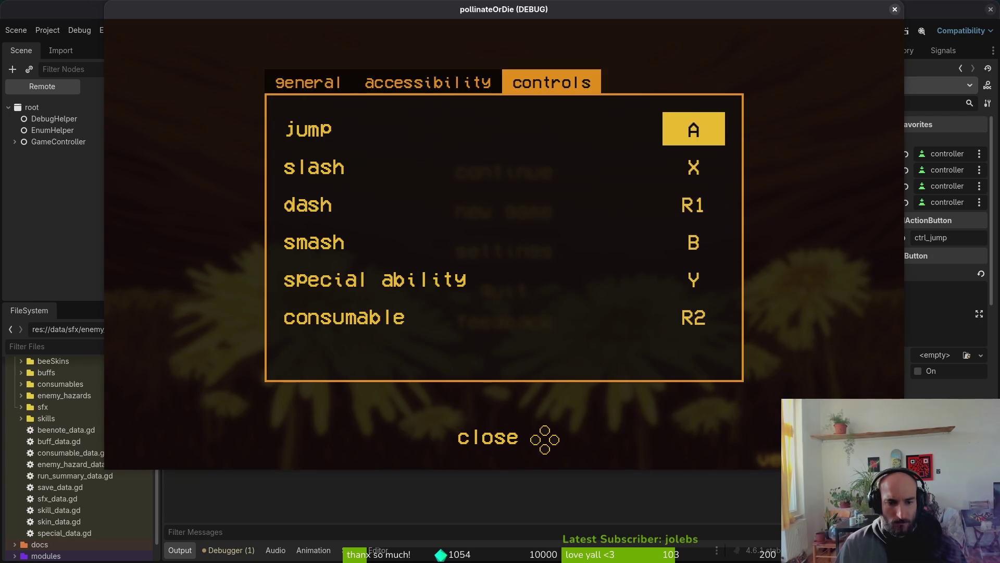
key("alt+Tab")
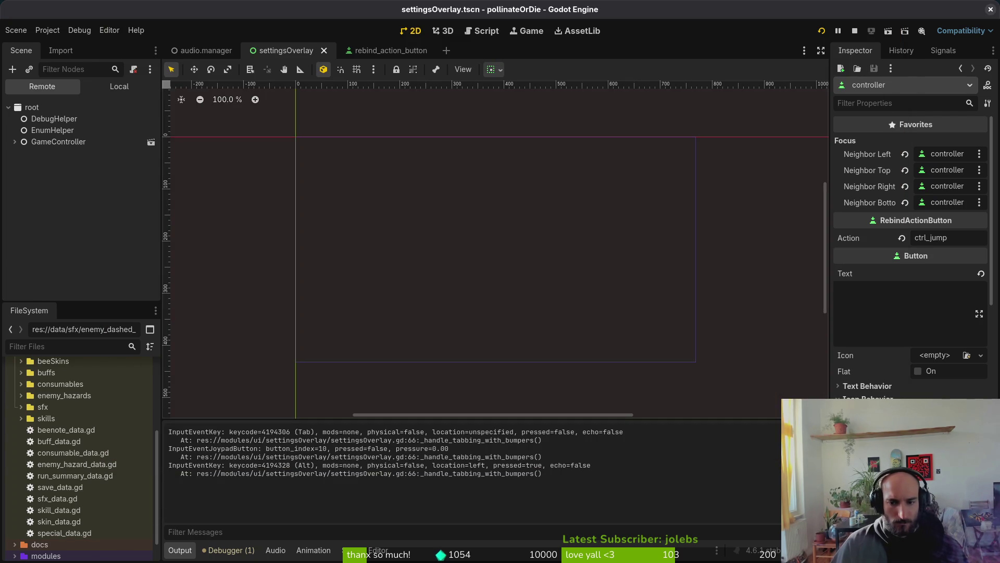
key("alt+Tab")
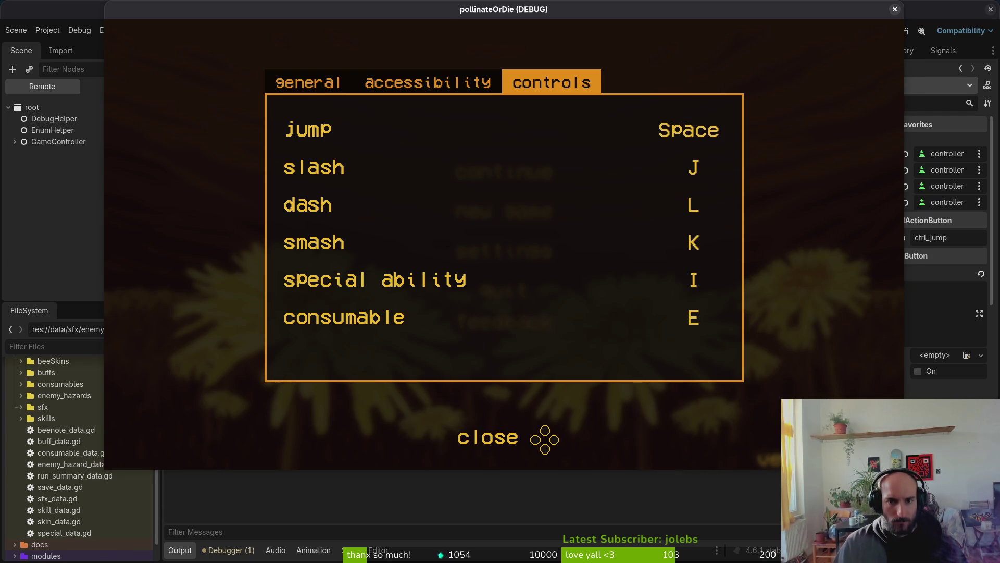
Cycle the game's settings tabs back and forth between general, accessibility and controls.
key("shift+Tab")
key("Tab")
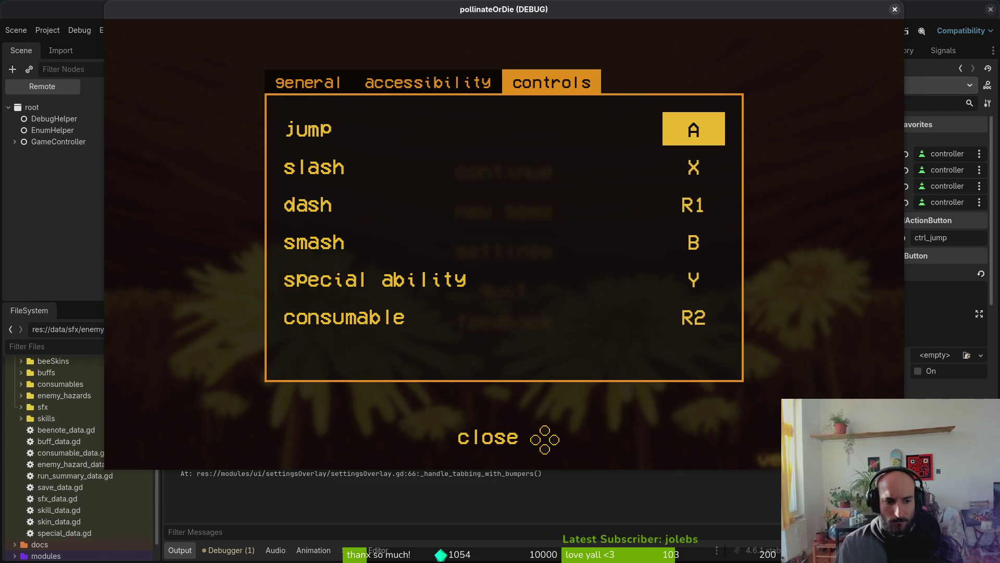
key("Tab")
key("Tab")
key("Tab")
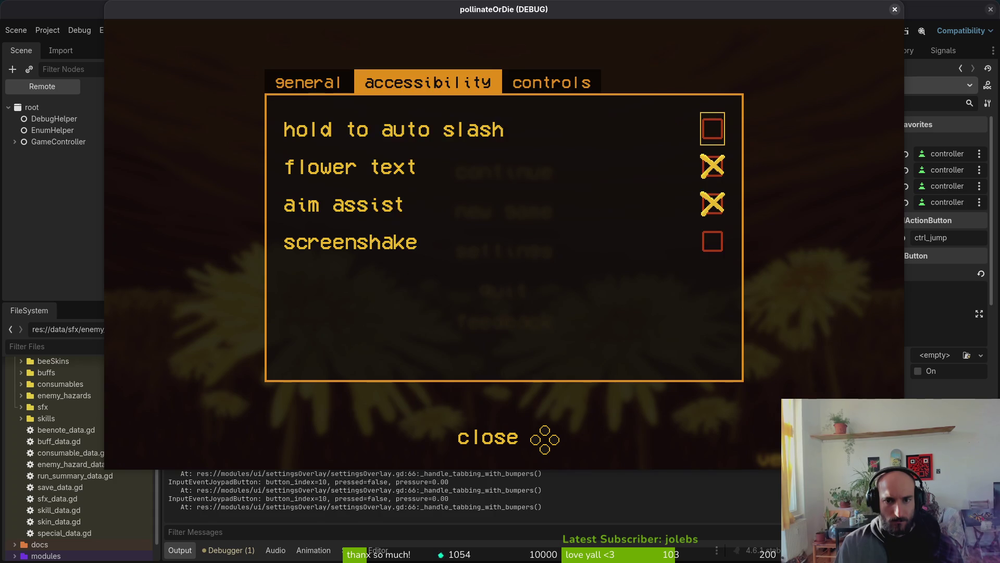
key("shift+Tab")
key("shift+Tab")
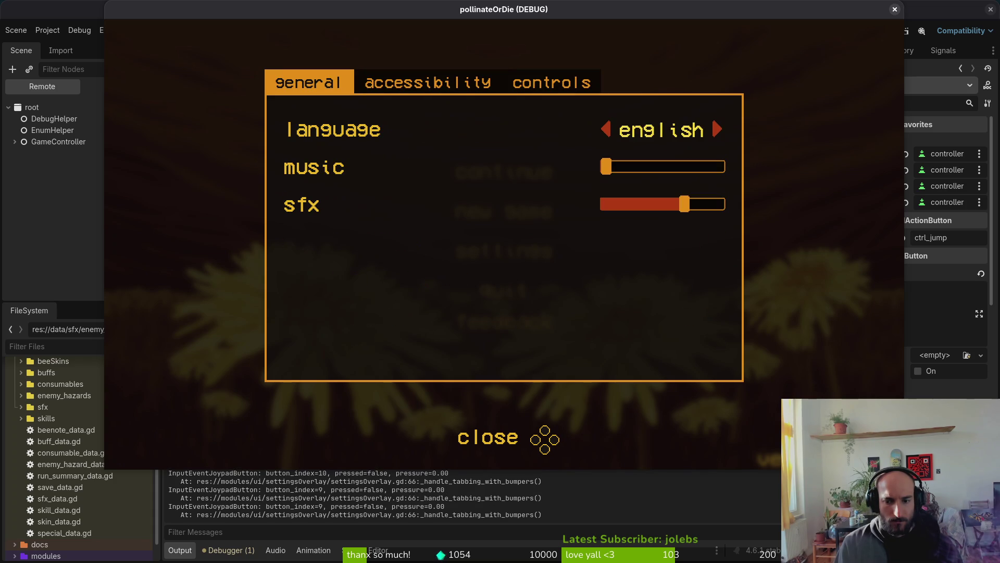
key("shift+Tab")
key("Tab")
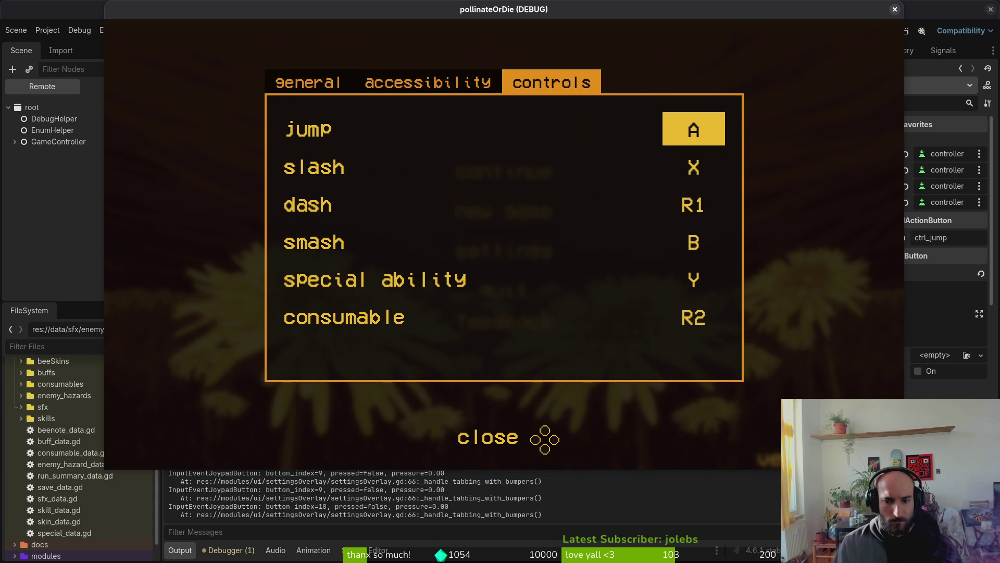
key("shift+Tab")
key("Tab")
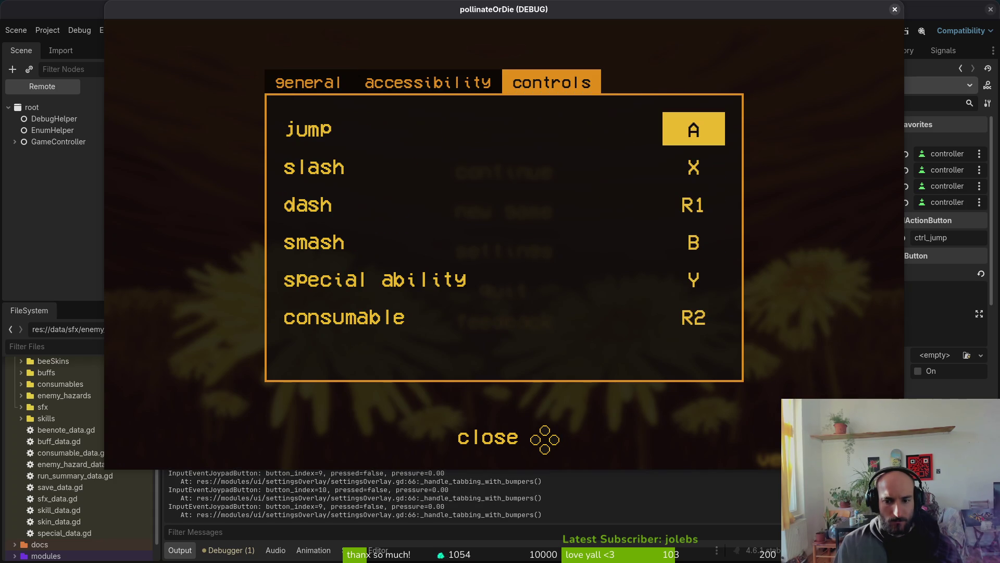
key("shift+Tab")
key("Tab")
key("shift+Tab")
key("Tab")
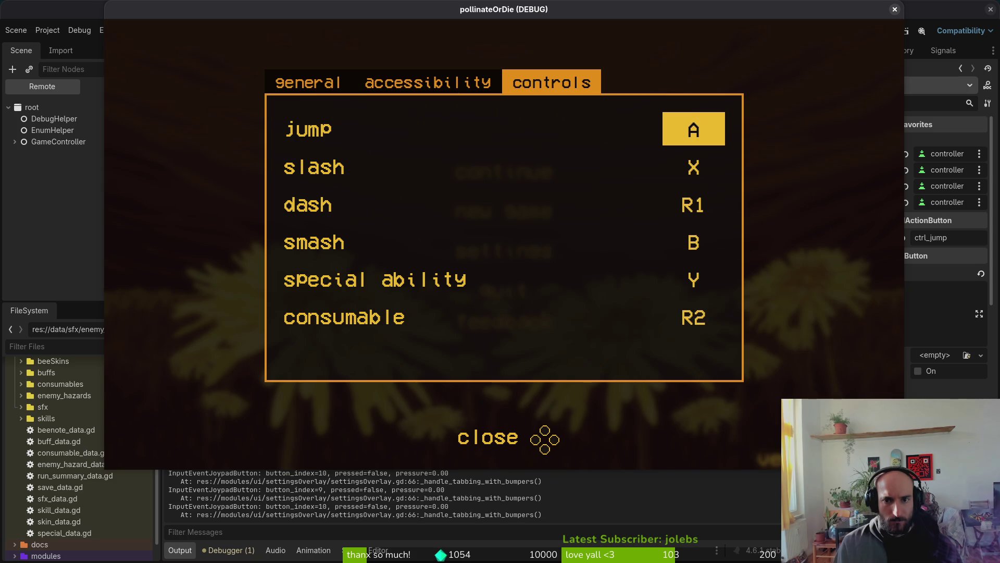
key("shift+Tab")
key("Tab")
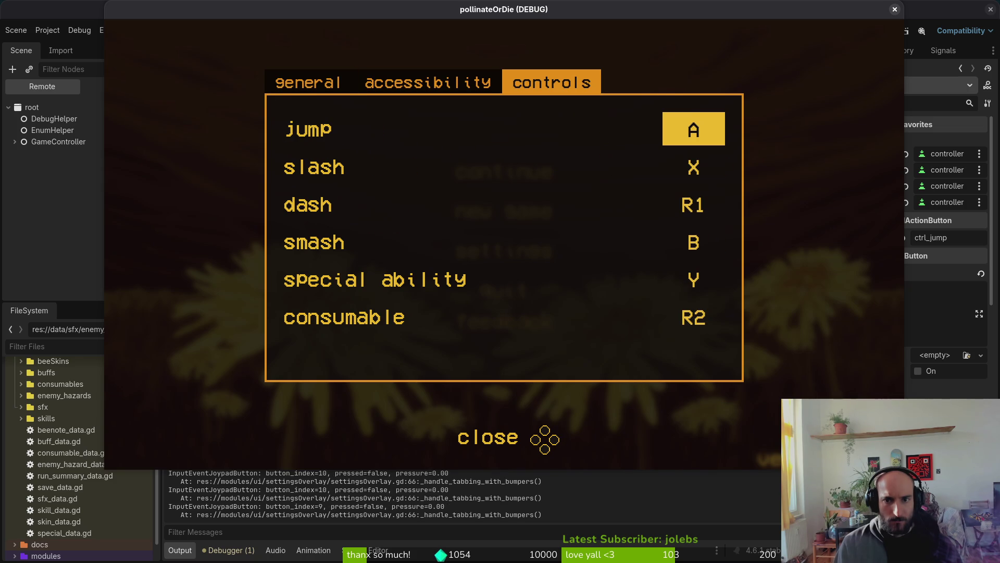
key("Tab")
key("Tab")
key("Tab")
key("shift+Tab")
key("Tab")
key("shift+Tab")
key("shift+Tab")
key("shift+Tab")
key("Tab")
key("shift+Tab")
key("shift+Tab")
key("shift+Tab")
key("shift+Tab")
key("Tab")
key("Tab")
key("Tab")
Keep flipping the tabs repeatedly, finishing on the controls tab with keyboard bindings shown.
key("Tab")
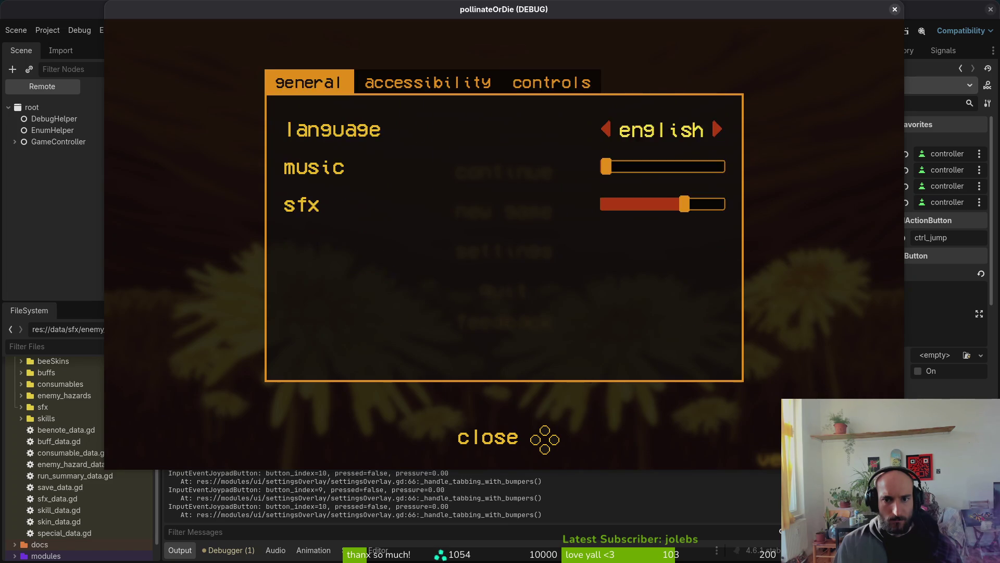
key("shift+Tab")
key("Up")
key("Tab")
key("shift+Tab")
key("shift+Tab")
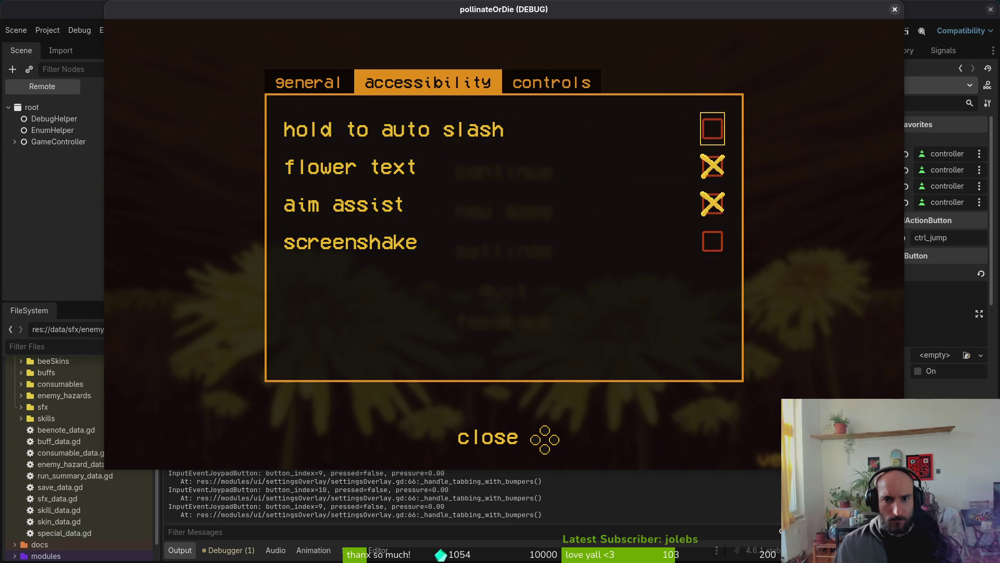
key("Tab")
key("shift+Tab")
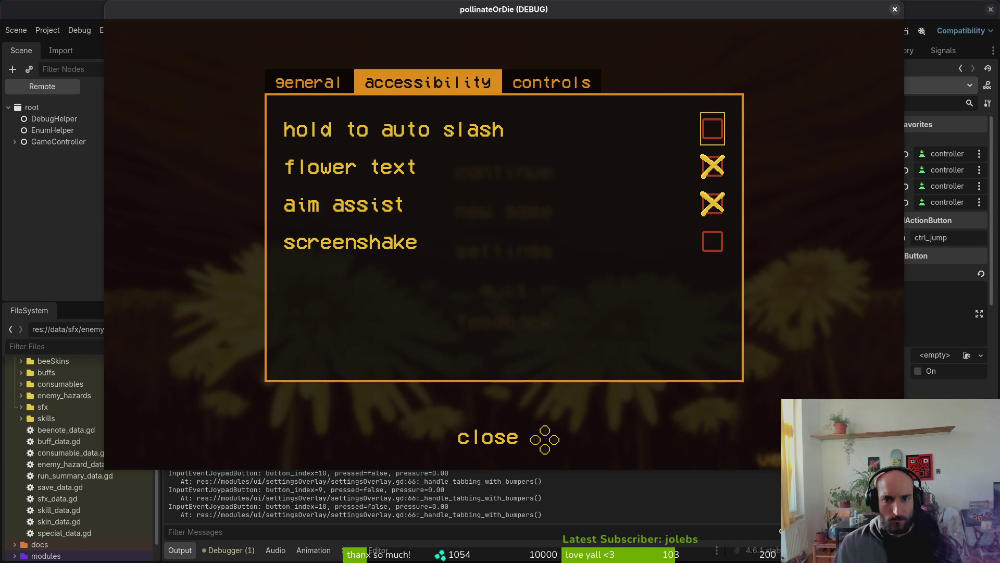
key("shift+Tab")
key("Tab")
key("Tab")
key("Tab")
key("Tab")
key("Tab")
key("shift+Tab")
key("shift+Tab")
key("Tab")
key("Tab")
key("shift+Tab")
key("shift+Tab")
key("Tab")
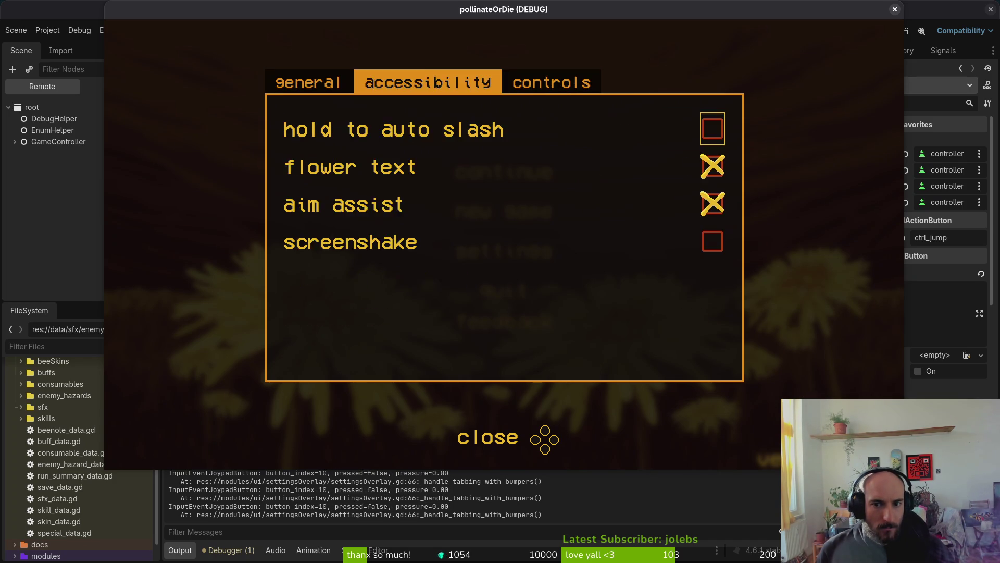
key("shift+Tab")
key("shift+Tab")
key("shift+Tab")
key("shift+Tab")
key("shift+Tab")
key("shift+Tab")
key("shift+Tab")
key("shift+Tab")
key("shift+Tab")
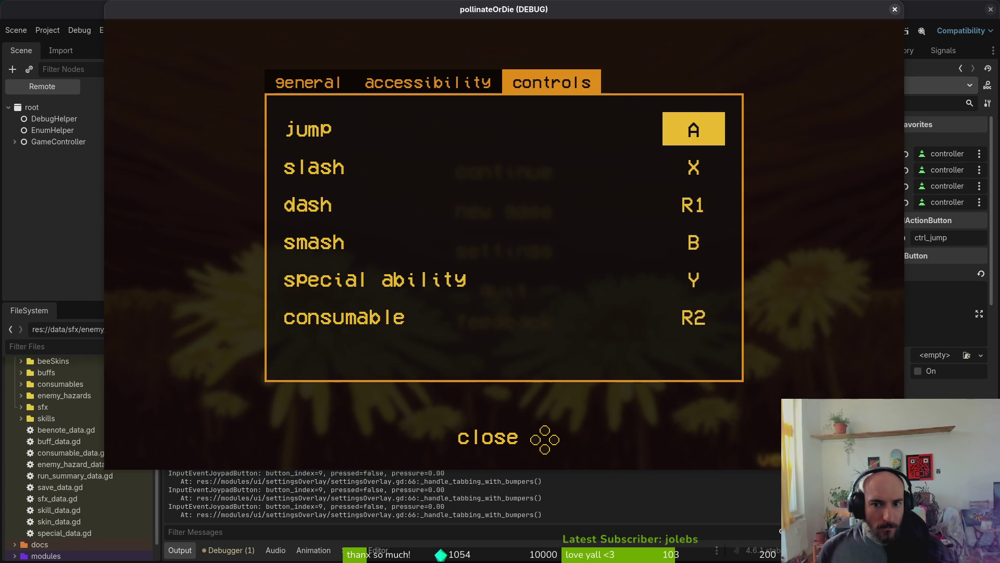
key("Tab")
key("shift+Tab")
key("shift+Tab")
key("shift+Tab")
key("shift+Tab")
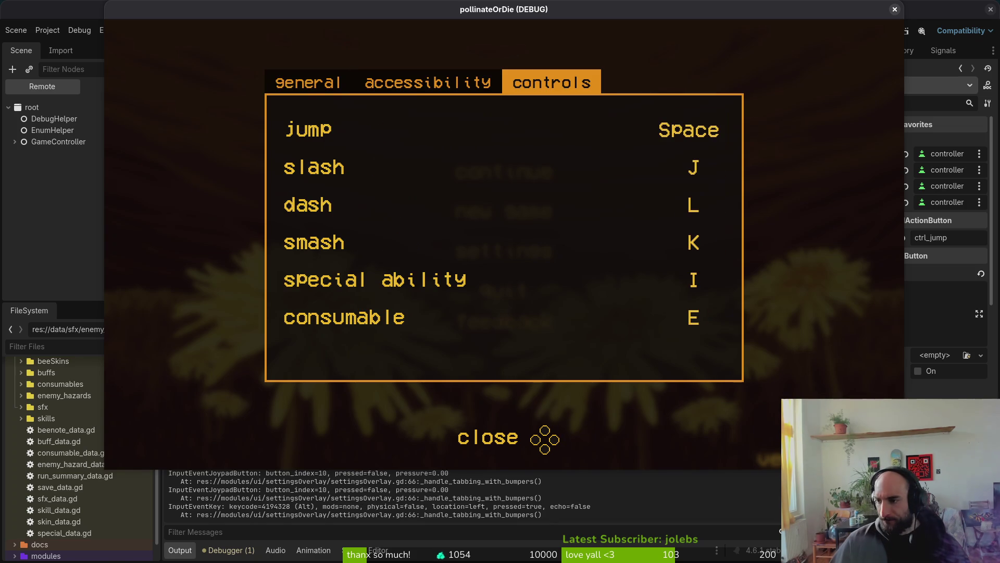
key("alt+Tab")
Delete the leftover else and debug print lines from the script and save it.
left_click(164, 424)
type("kdj:w")
key("Return")
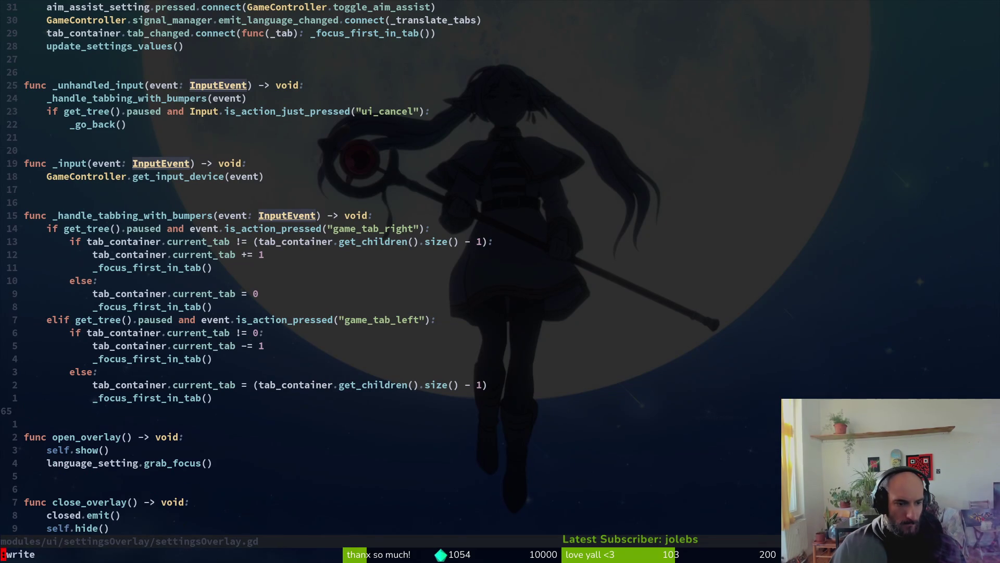
key("alt+Tab")
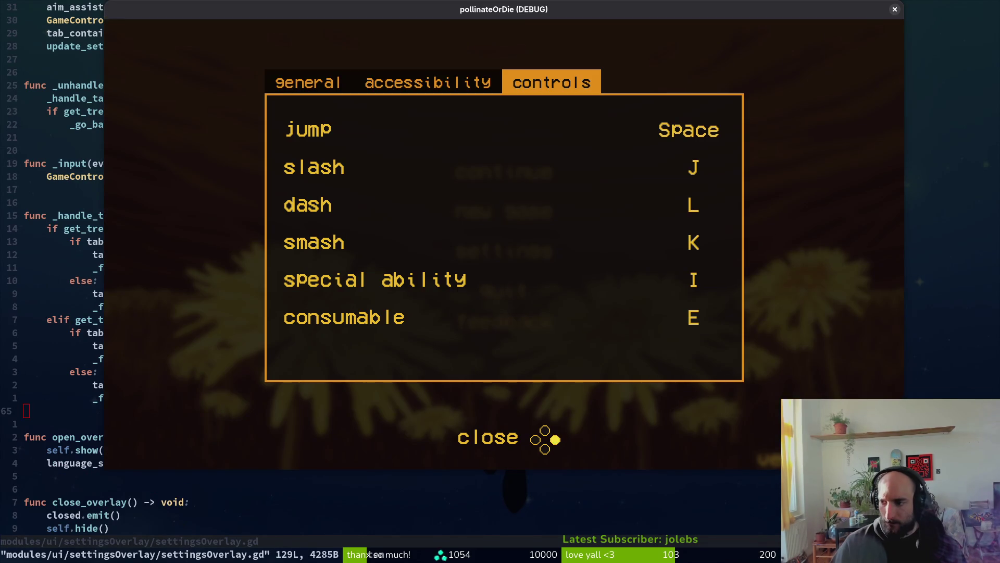
Relaunch the game with F5, open Settings and switch over to the controls tab.
key("alt+Tab")
key("F5")
key("Down")
key("Down")
key("Return")
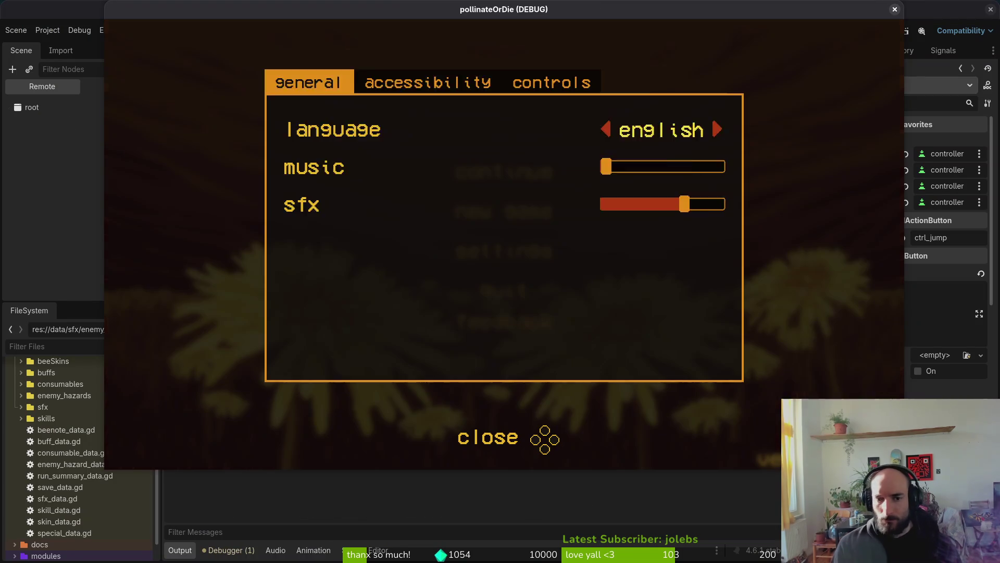
key("Tab")
key("shift+Tab")
key("Tab")
key("shift+Tab")
key("Tab")
key("shift+Tab")
key("shift+Tab")
key("shift+Tab")
key("shift+Tab")
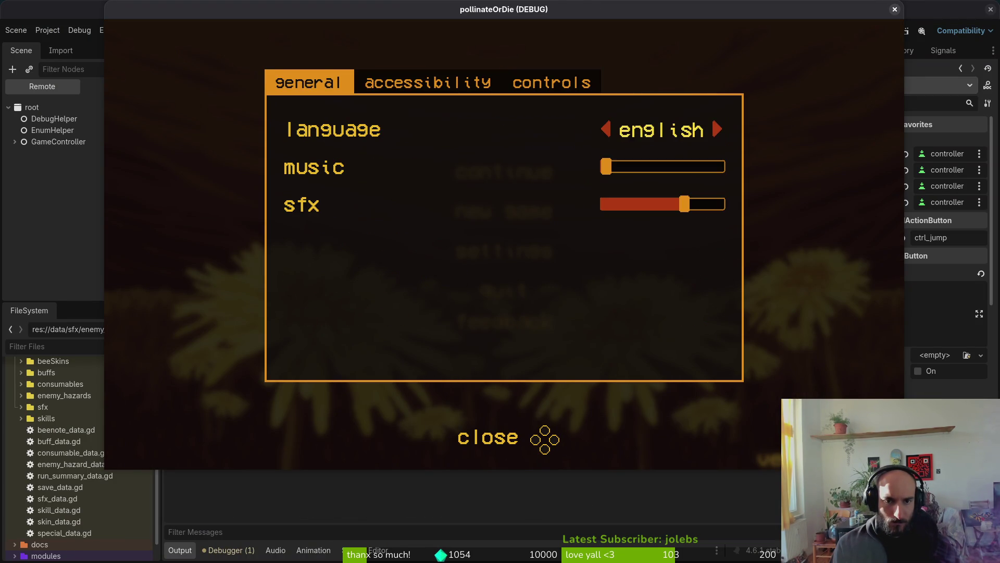
key("Tab")
key("Tab")
Rebind smash: B is rejected as a ctrl_jump conflict, so assign L2 instead.
key("Down")
key("Down")
key("Down")
key("Return")
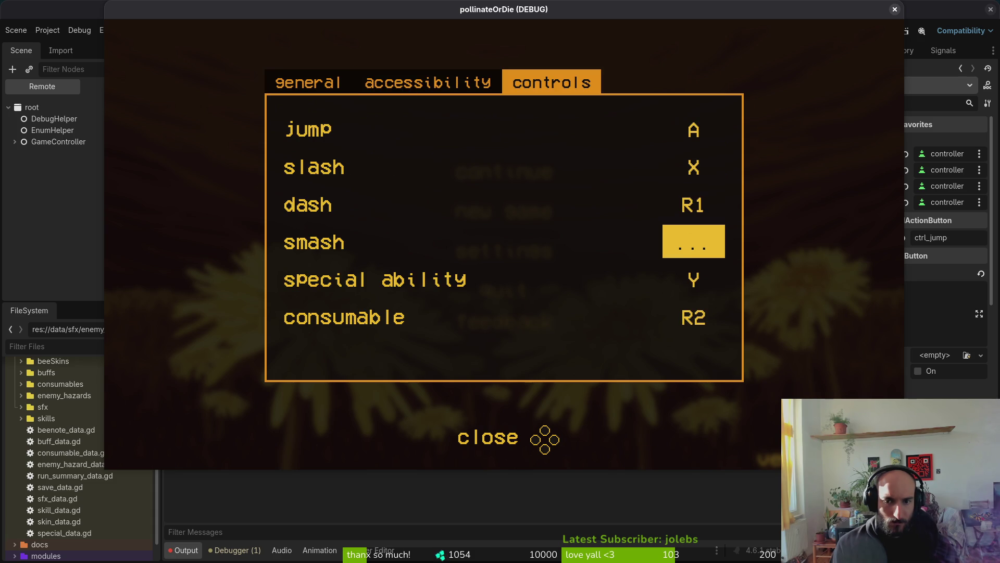
key("b")
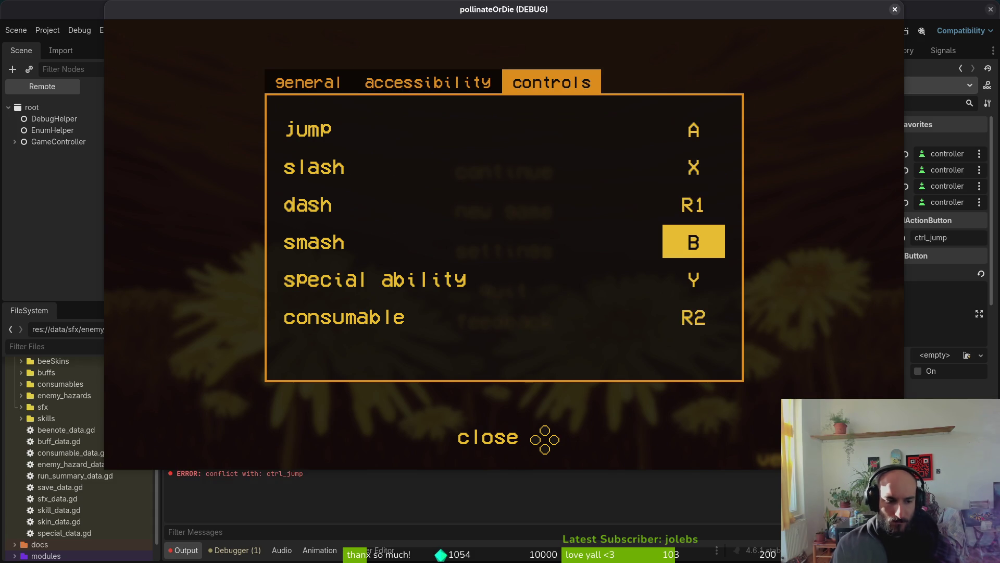
key("Return")
key("b")
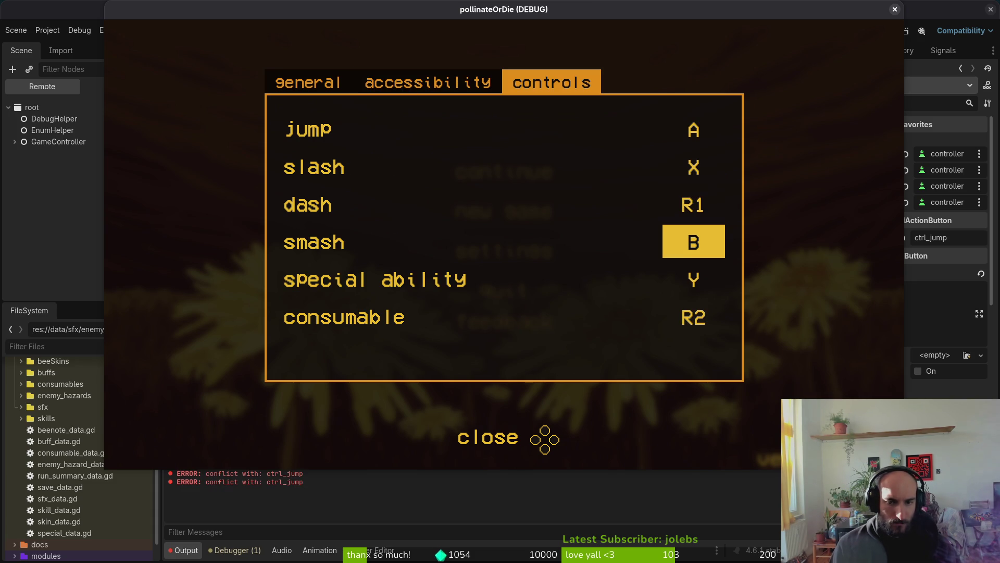
key("Return")
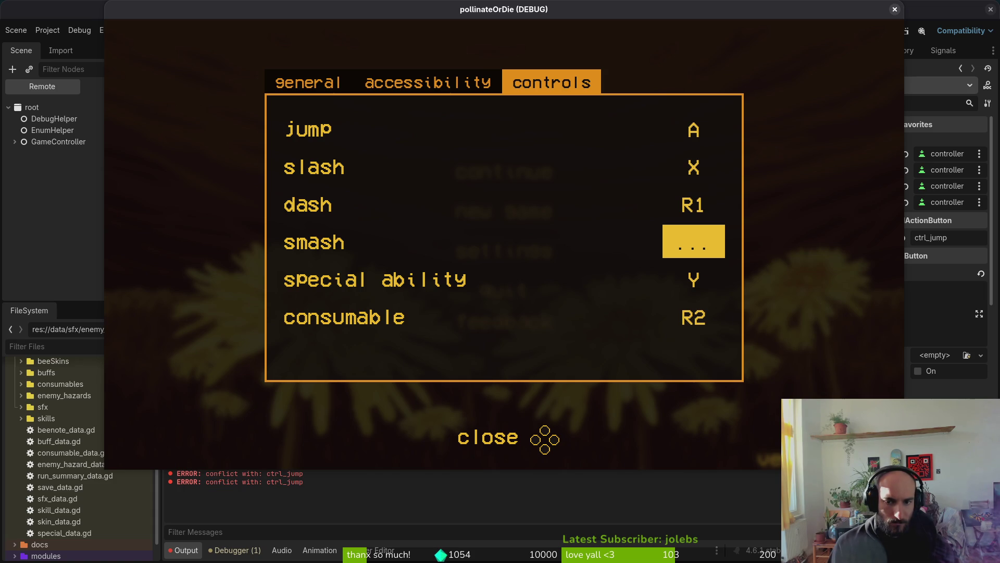
key("b")
key("Return")
key("l")
key("Return")
key("l")
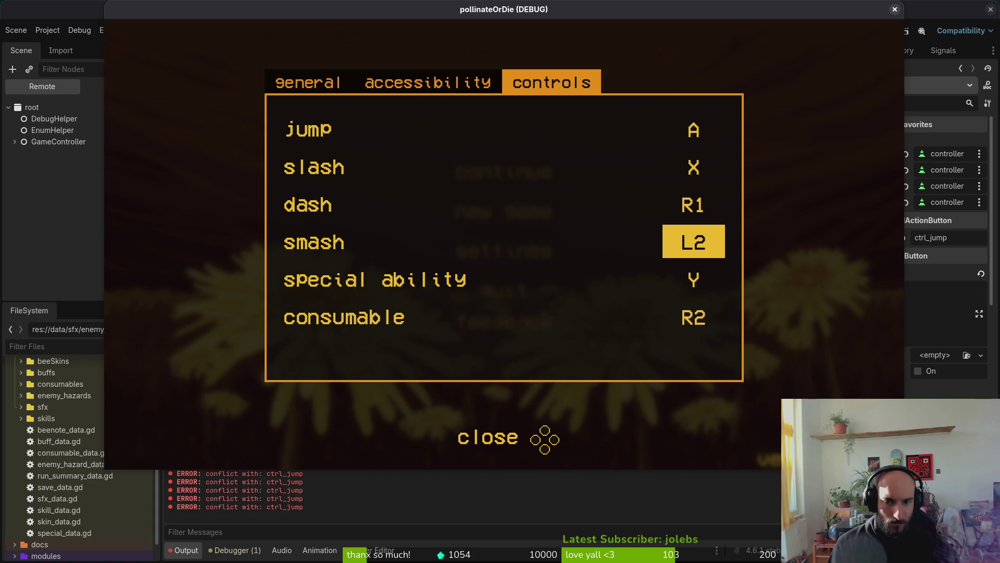
key("Return")
key("l")
key("Return")
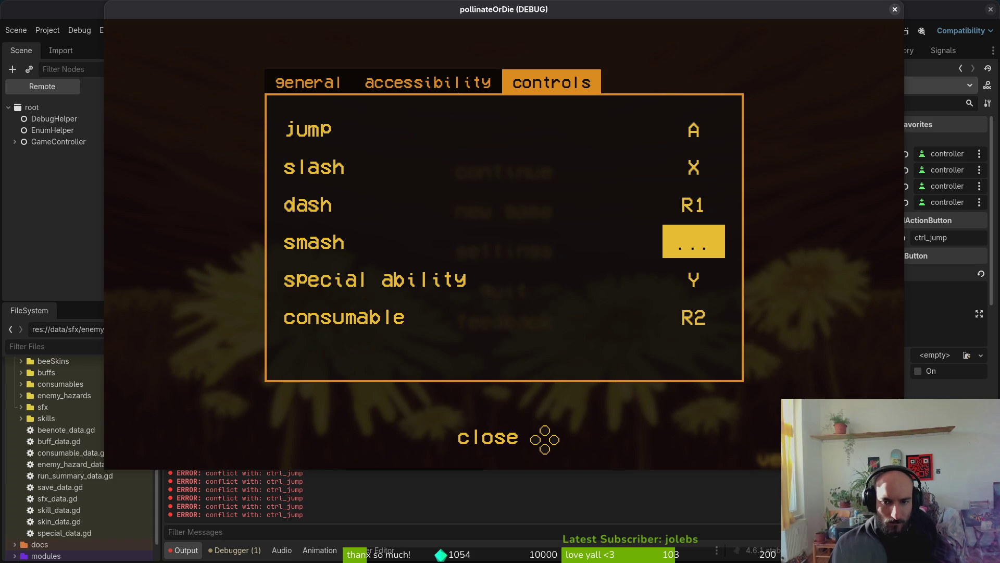
key("l")
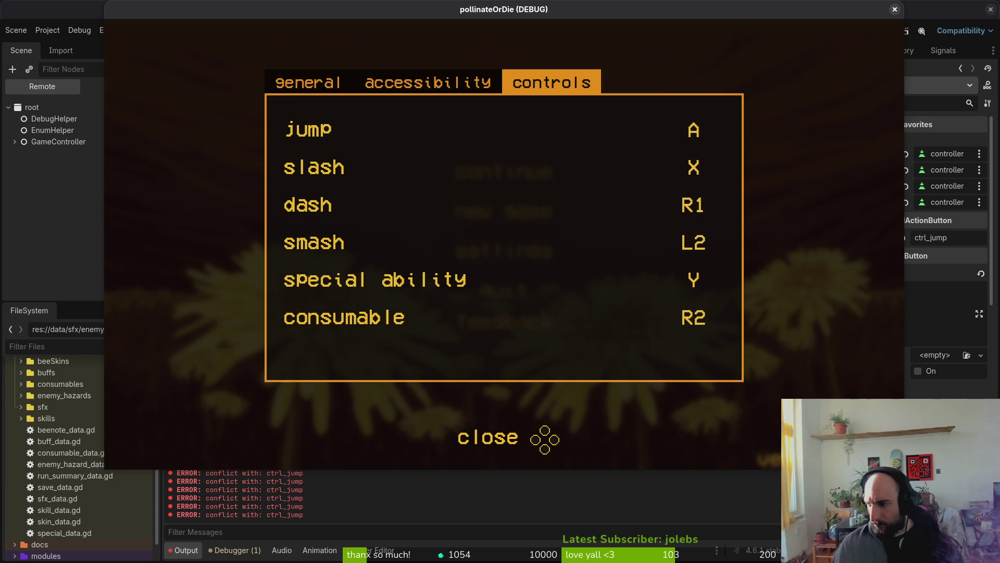
key("alt+Tab")
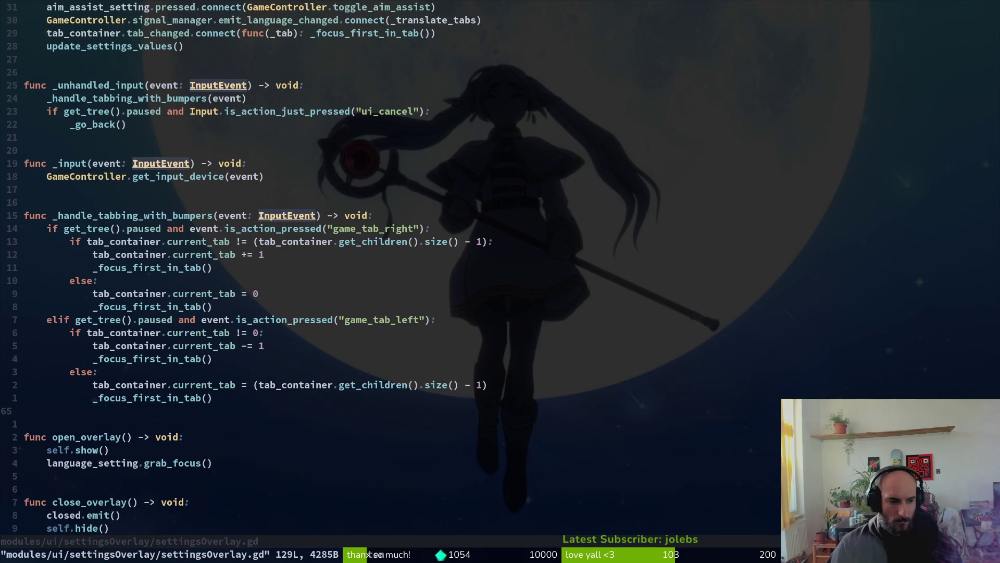
key("ctrl+^")
type("/release")
key("Return")
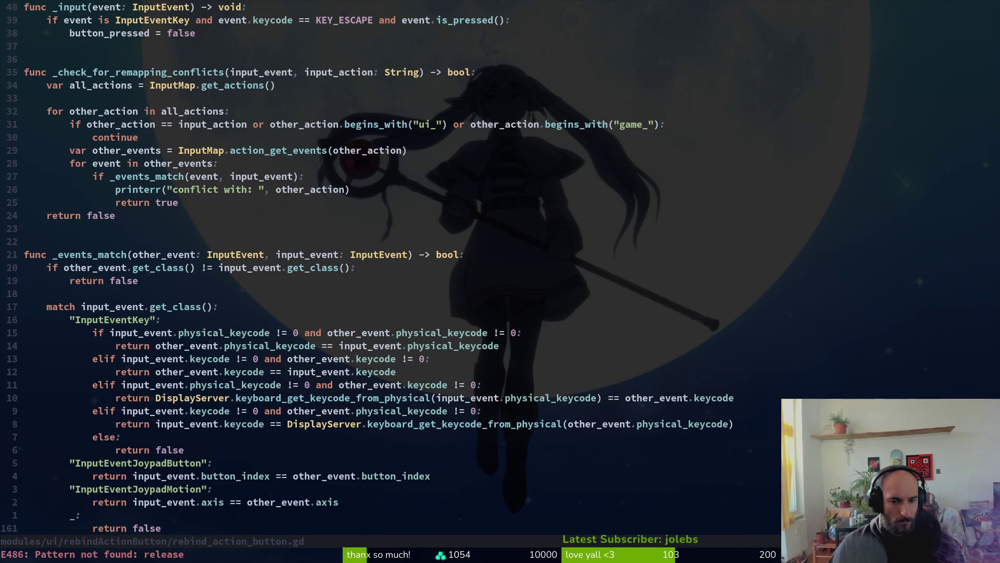
key("ctrl+s")
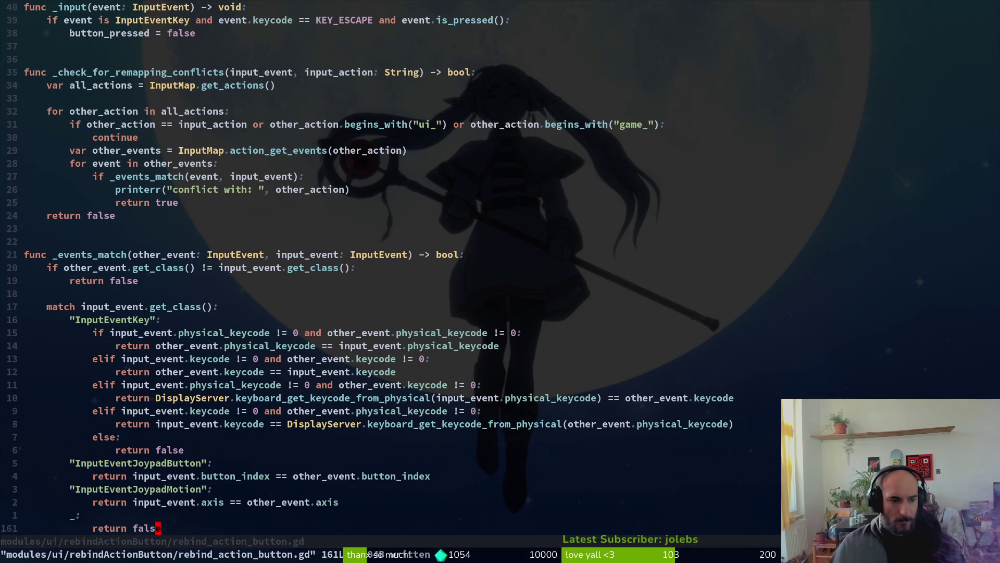
key("k")
key("k")
key("k")
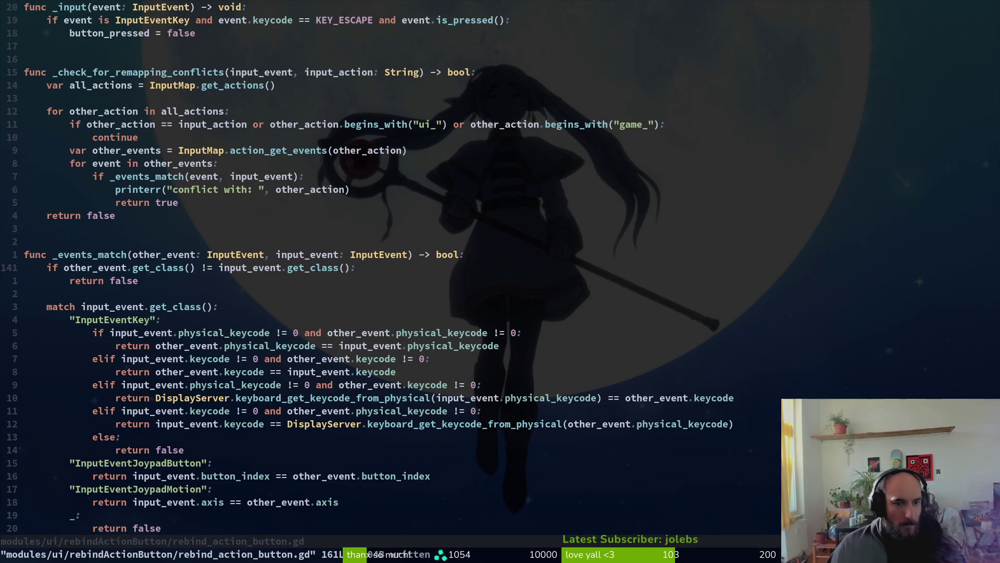
key("ctrl+u")
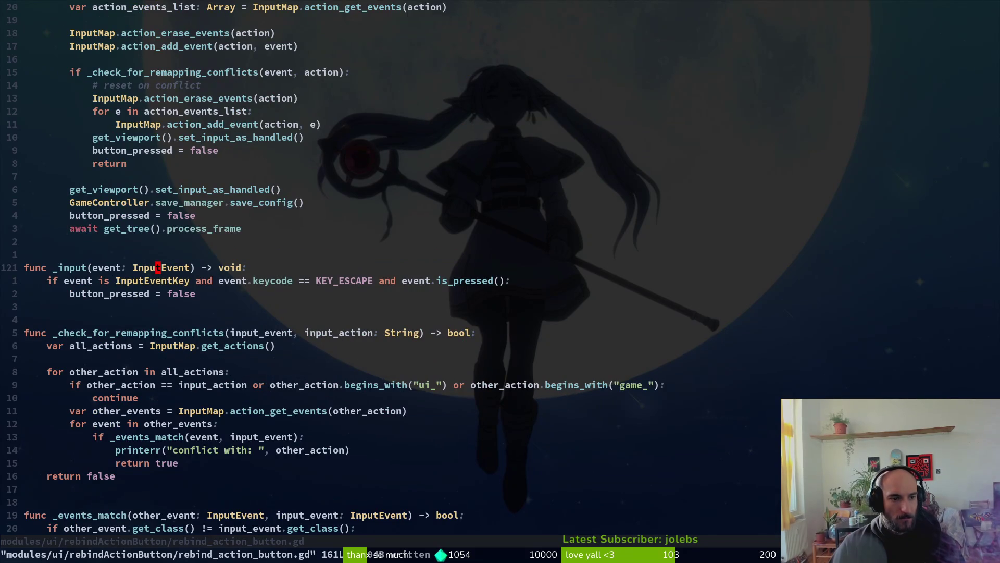
key("j")
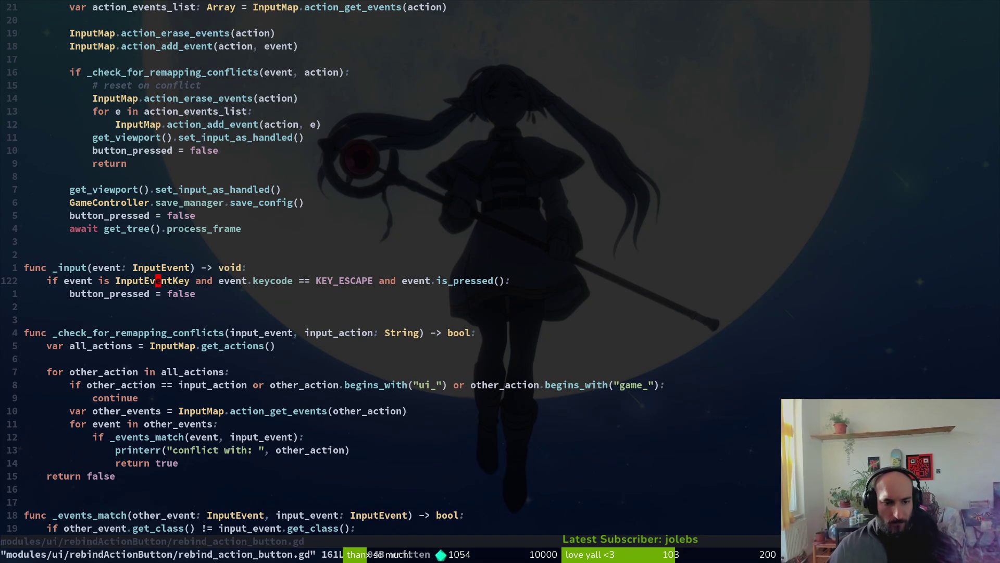
key("ctrl+u")
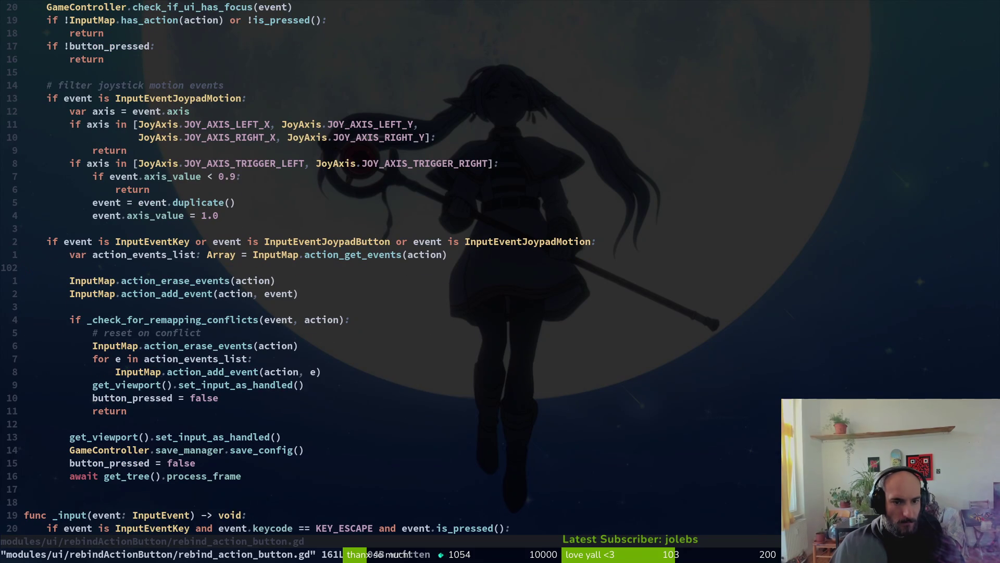
key("ctrl+u")
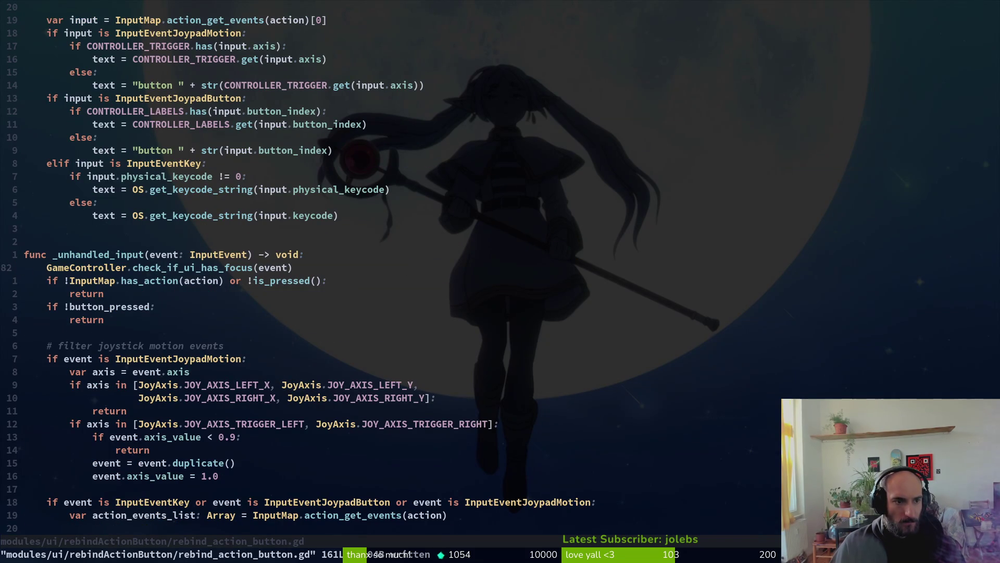
key("ctrl+u")
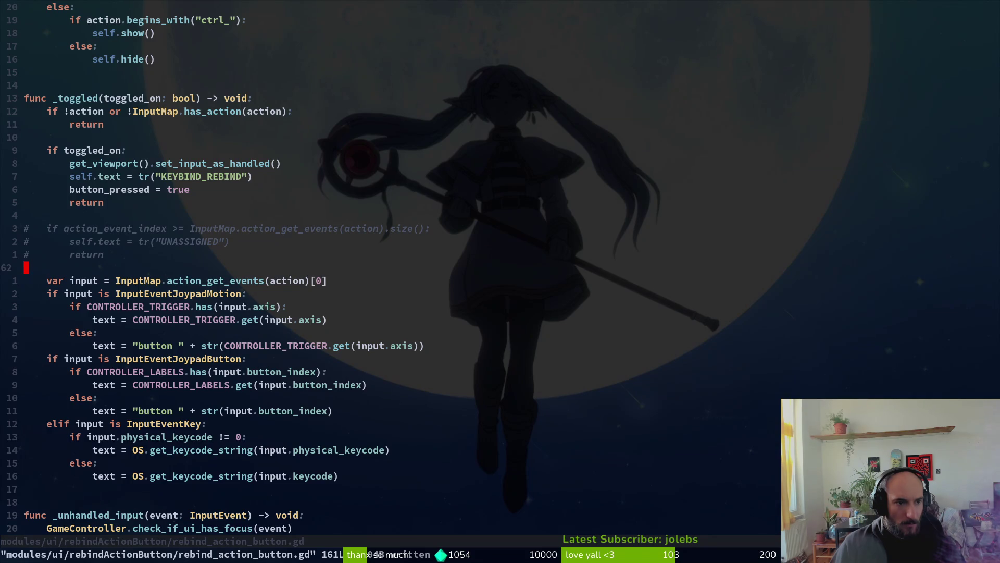
key("ctrl+o")
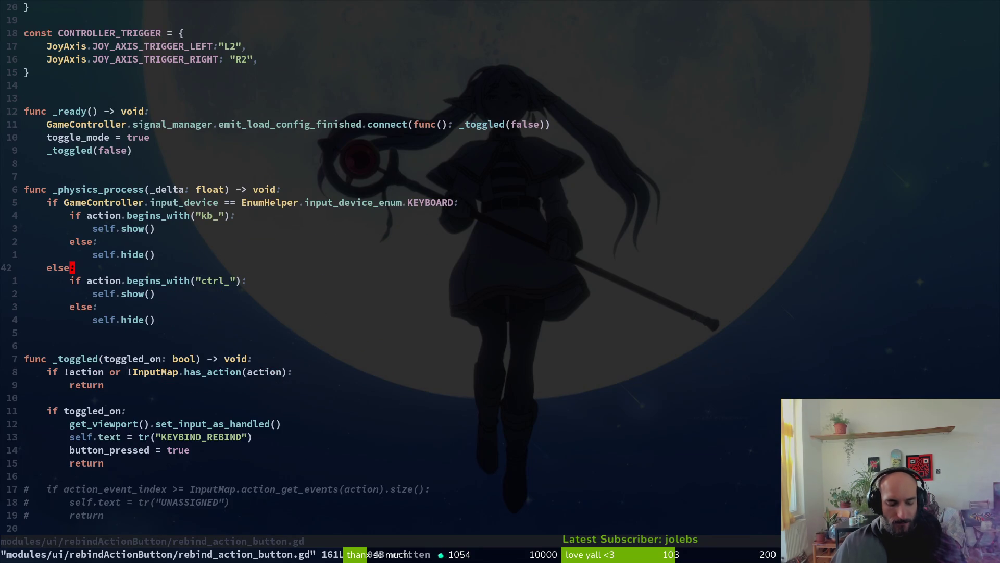
key("ctrl+o")
key("ctrl+o")
key("ctrl+o")
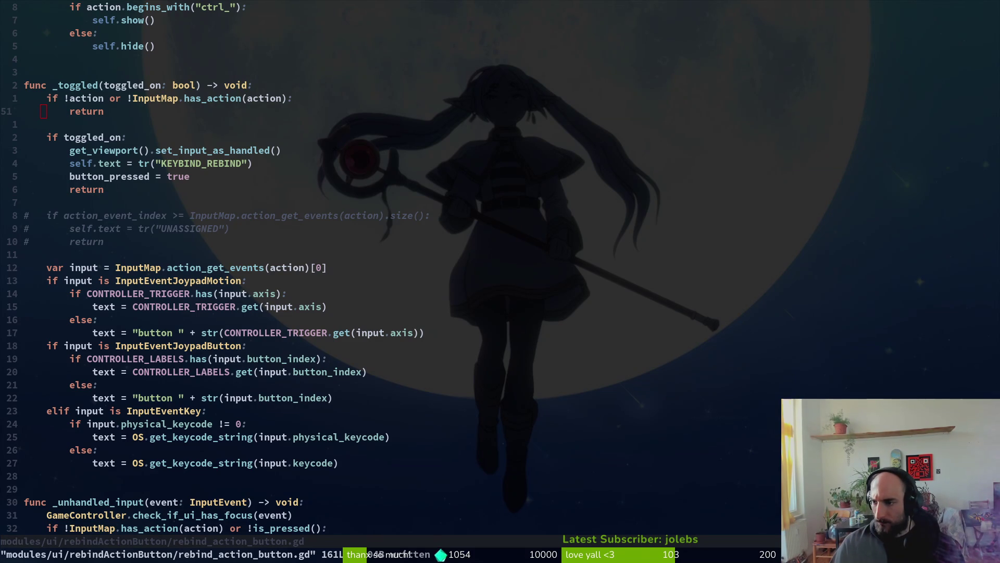
key("space")
key("f")
key("f")
type("rebind")
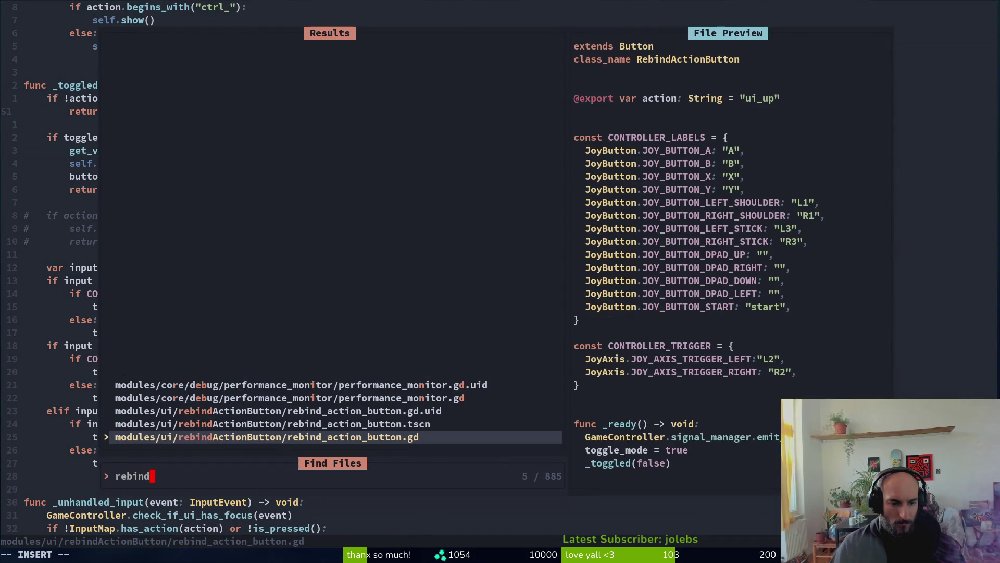
Open rebind_action_button.tscn in Neovim and look through the end of the file.
key("Up")
key("Return")
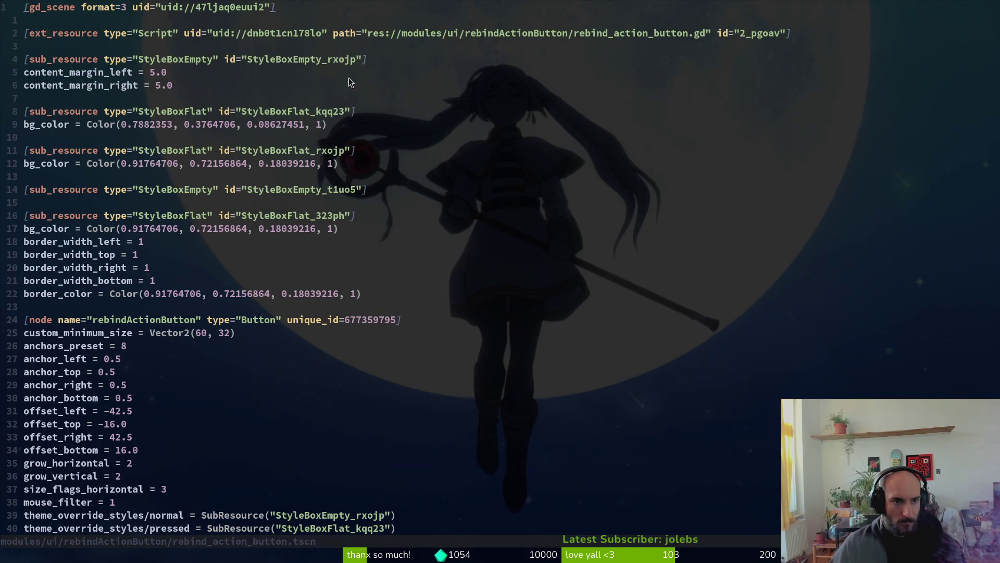
key("G")
scroll(75, 363, "up", 7)
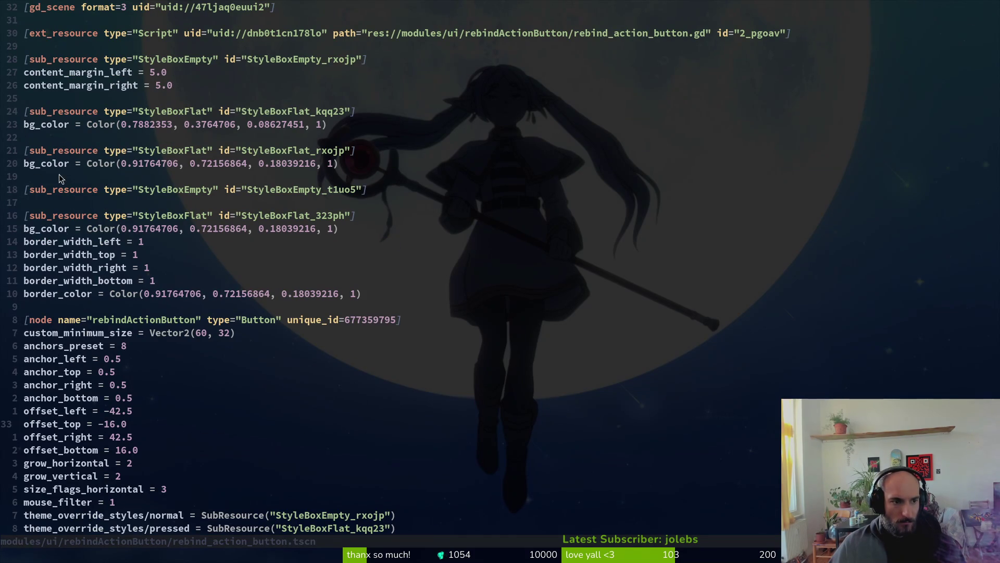
scroll(369, 227, "down", 3)
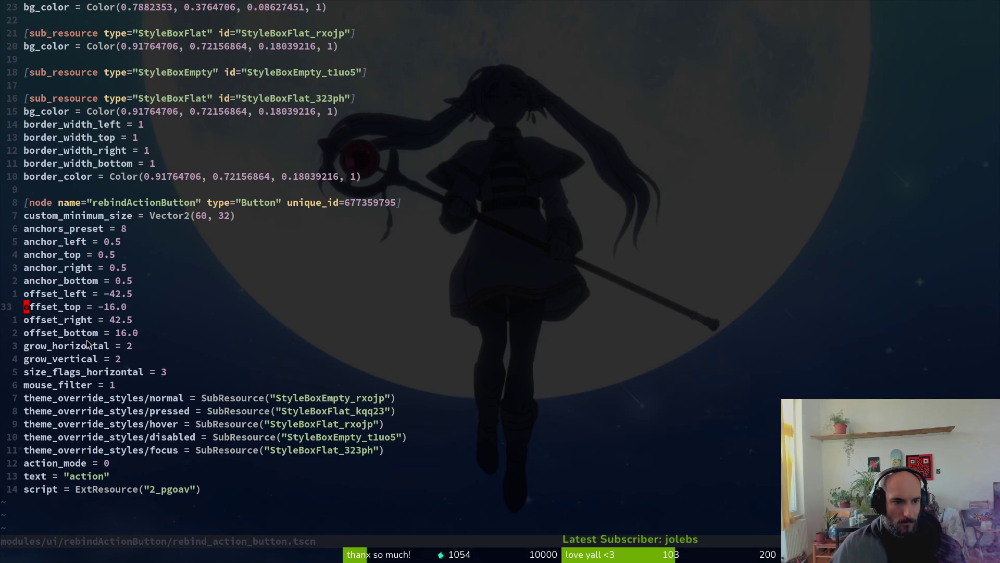
scroll(125, 203, "up", 3)
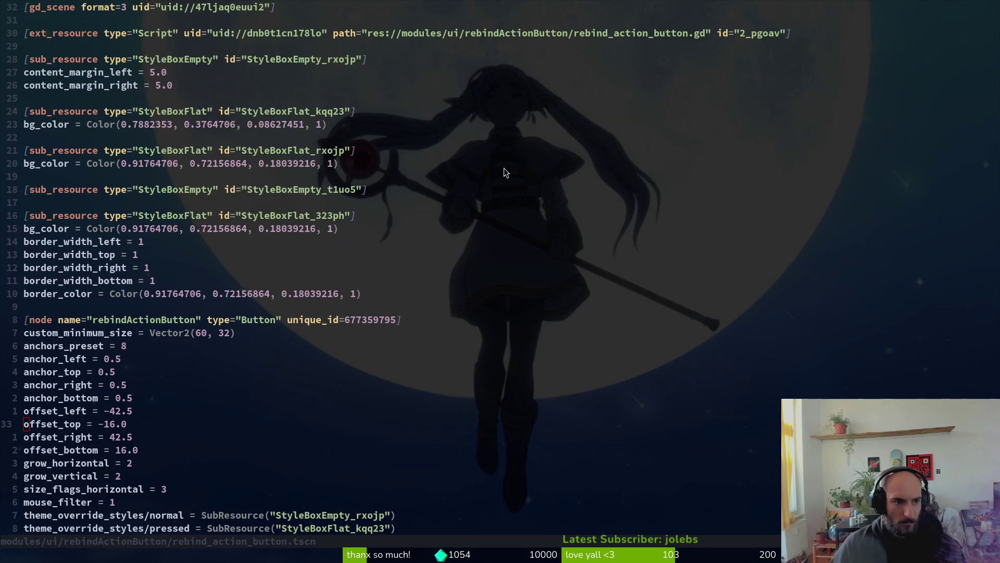
In Godot, open the rebind_action_button scene from the local scene tree.
key("alt+Tab")
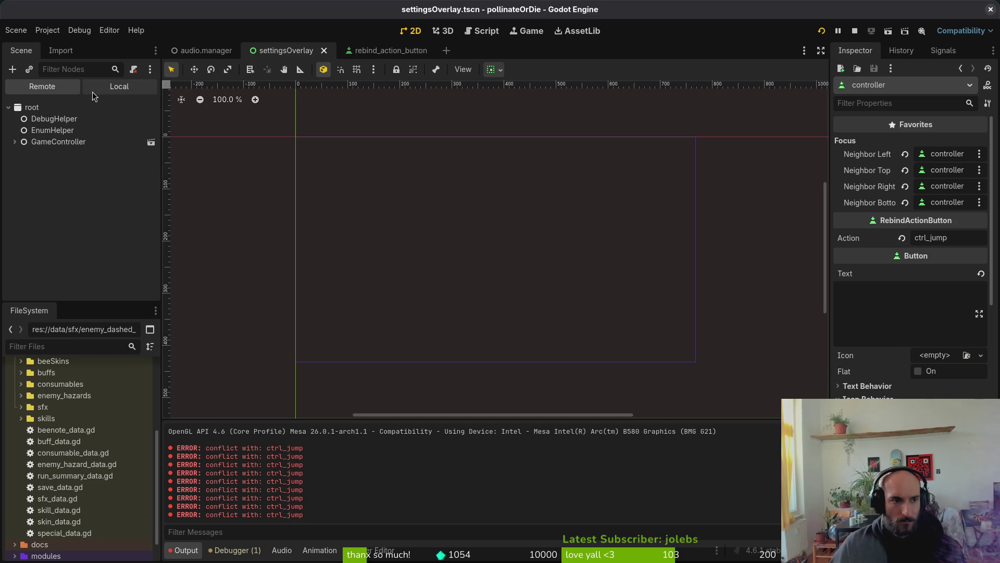
left_click(120, 86)
left_click(412, 49)
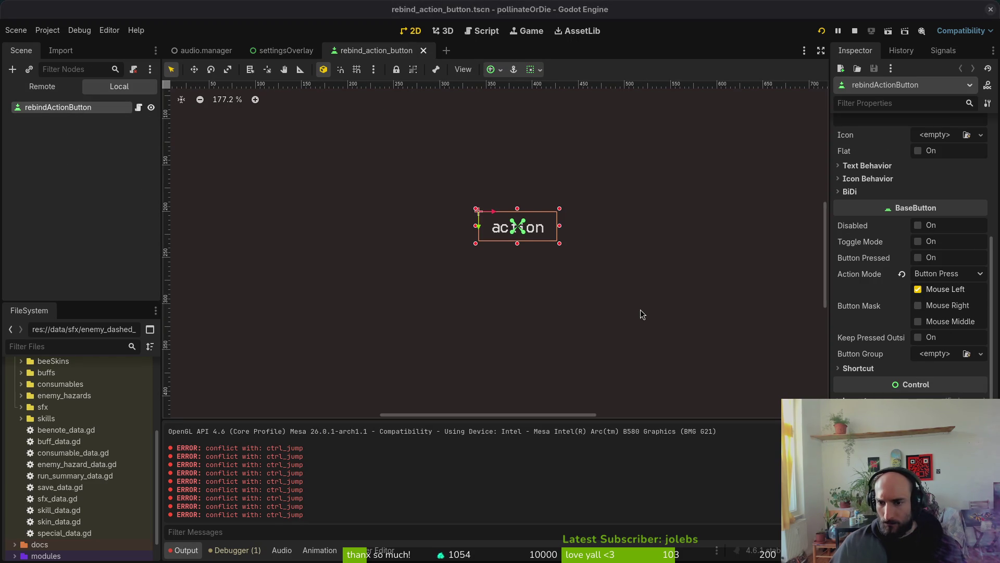
left_click(665, 304)
Search the scene file for 'press', then save it with :w and quit Neovim.
key("alt+Tab")
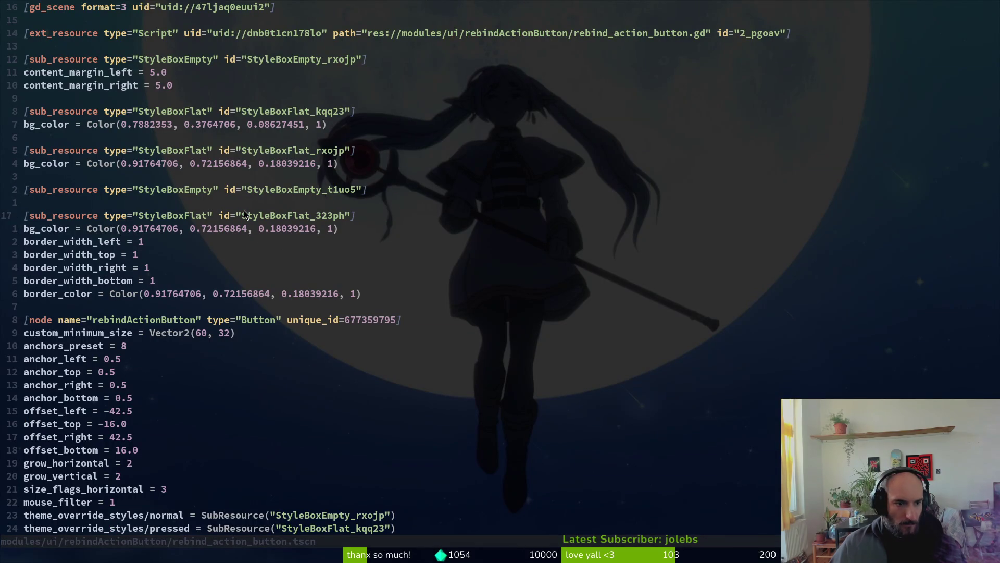
type("/press")
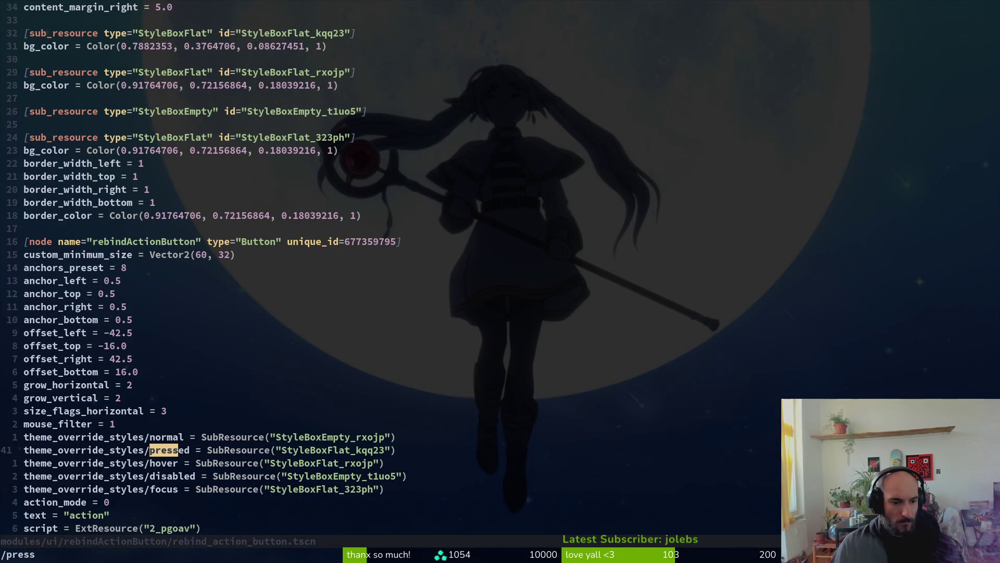
key("Escape")
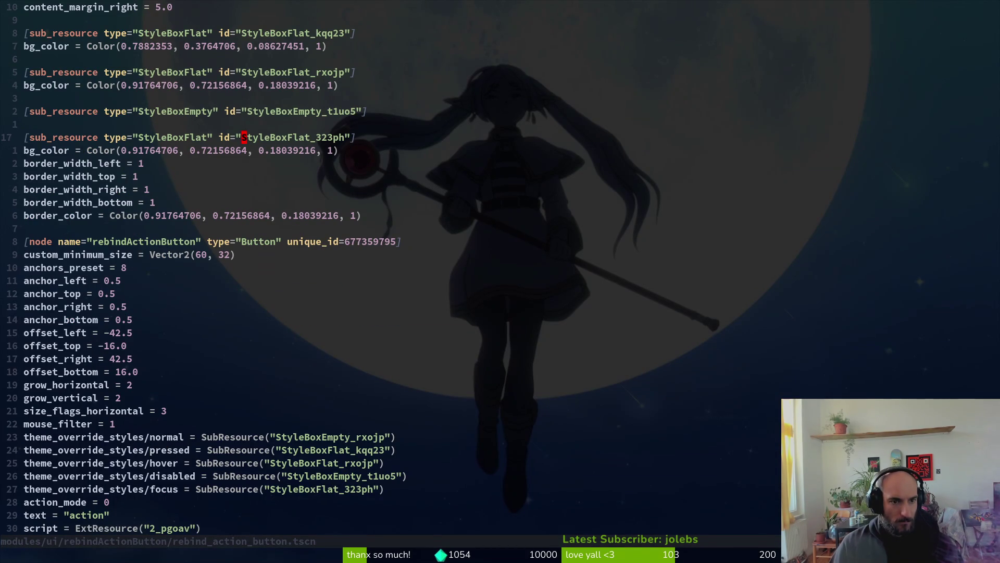
type(":w")
key("Return")
type(":q")
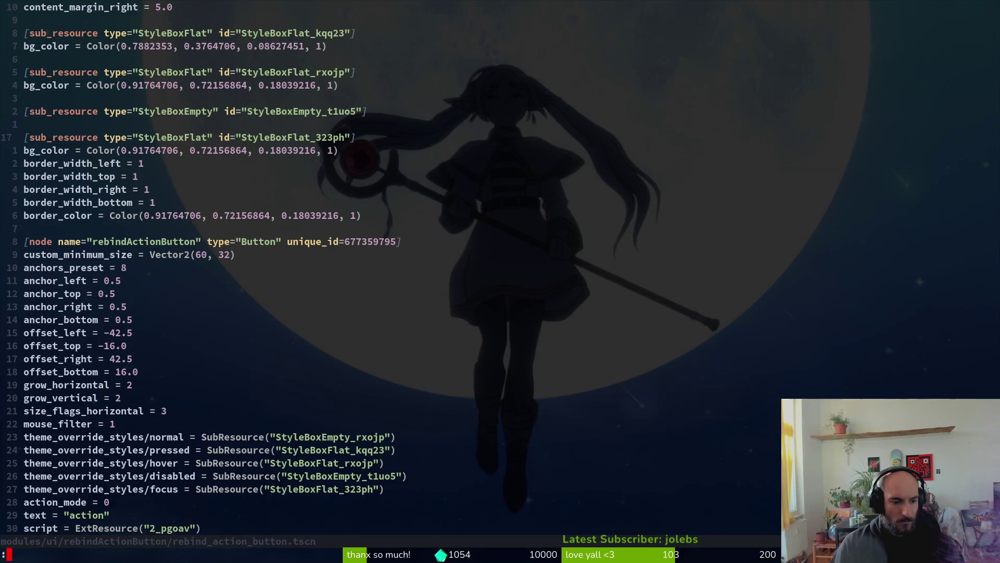
key("Return")
Reopen the project with 'vim .', reload the scene from disk in Godot, and open the file finder.
type("vim .")
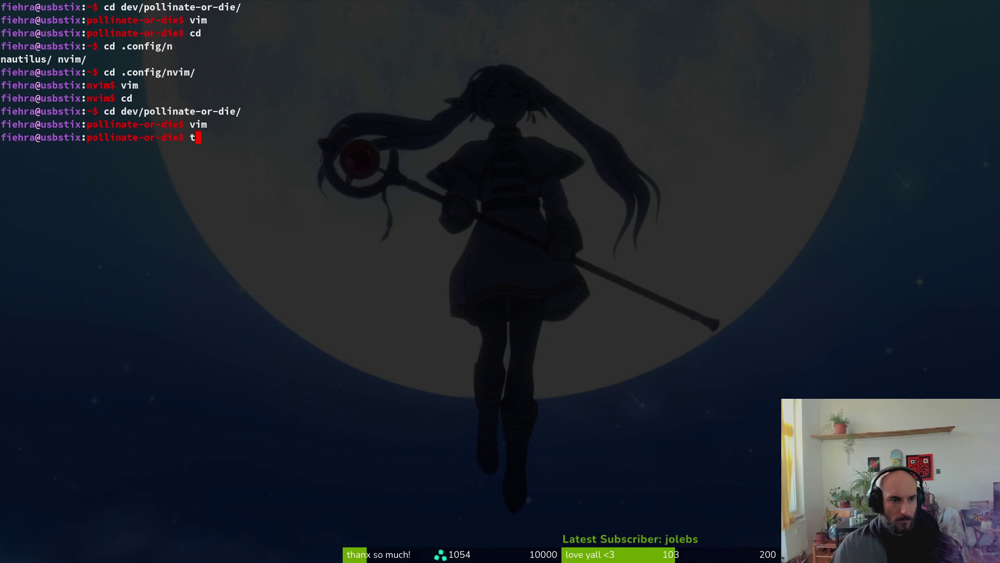
key("Return")
key("alt+Tab")
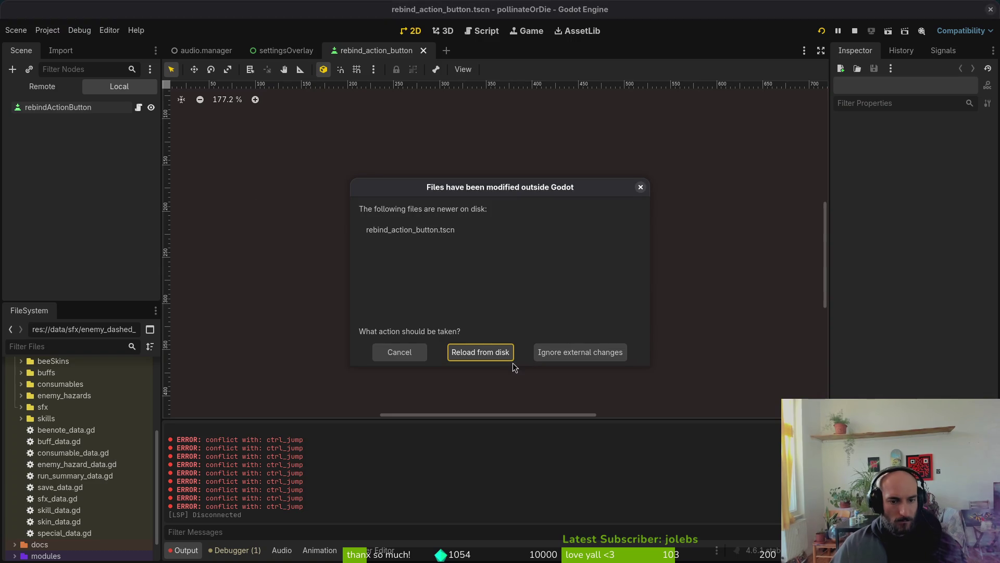
left_click(484, 354)
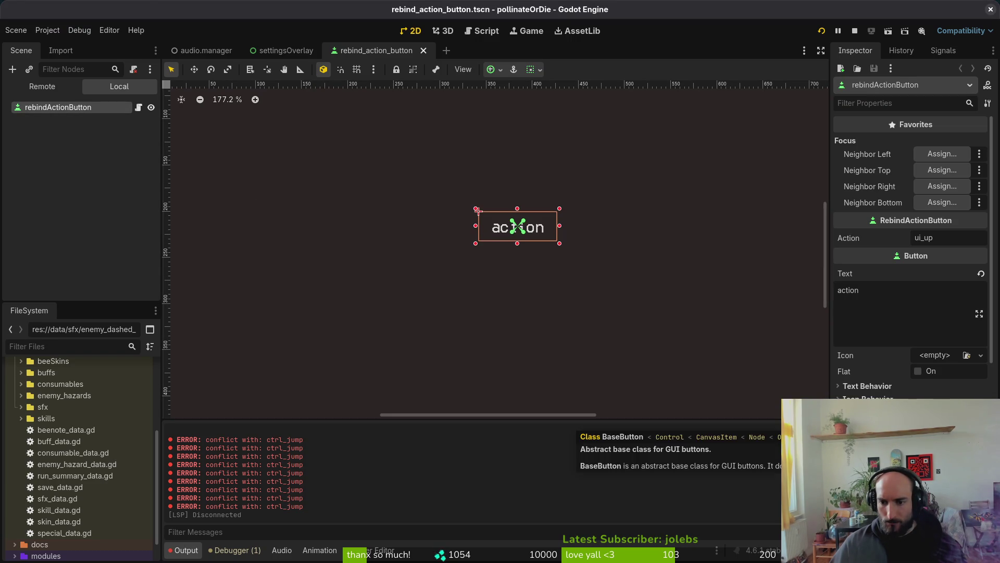
key("alt+Tab")
key("ctrl+p")
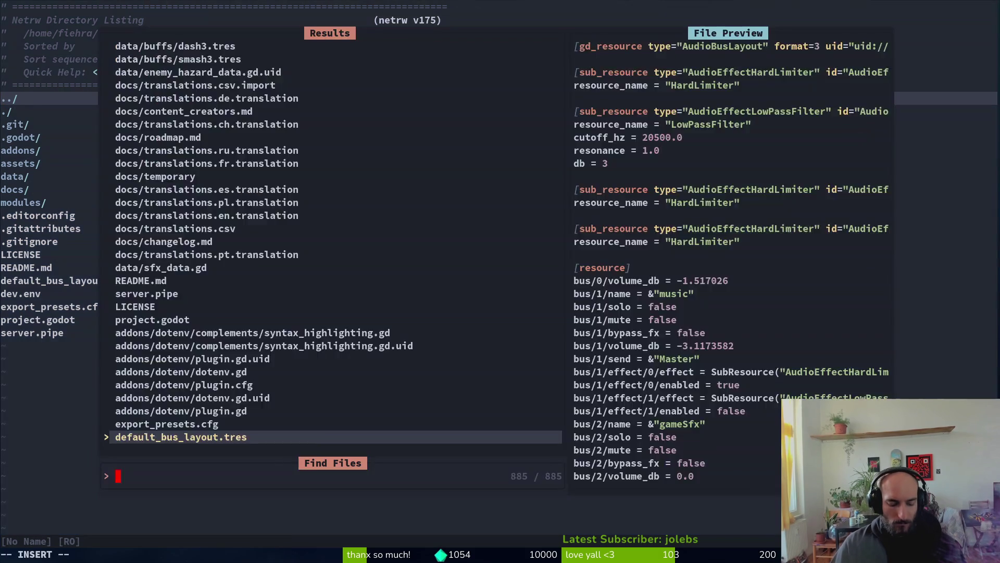
Open rebind_action_button.tscn through the finder and yank its entire contents.
type("rebin")
key("Up")
key("Return")
key("y")
key("shift+g")
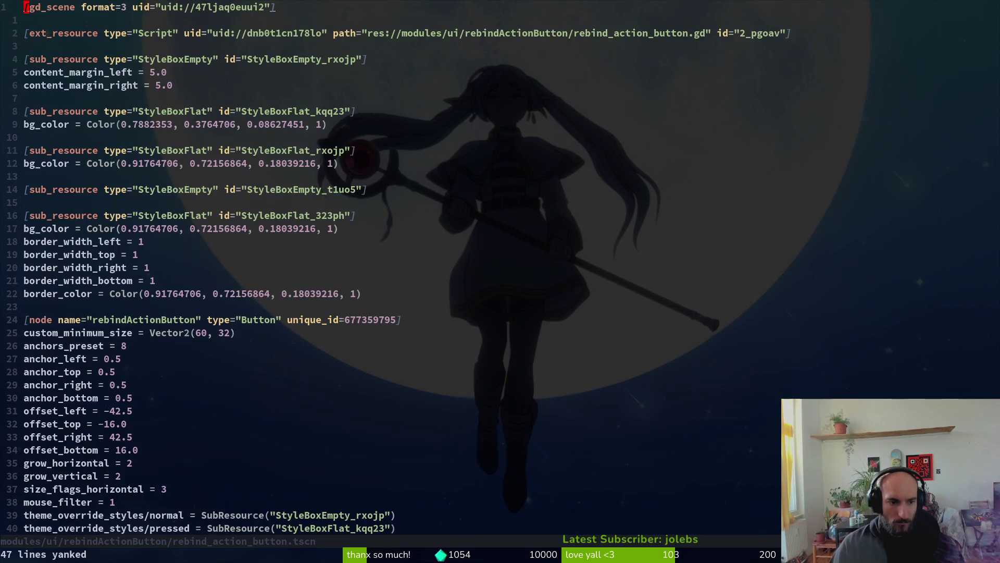
Open rebind_action_button.gd and scroll to its label-text and joystick-filtering code.
key("ctrl+p")
type("rebind")
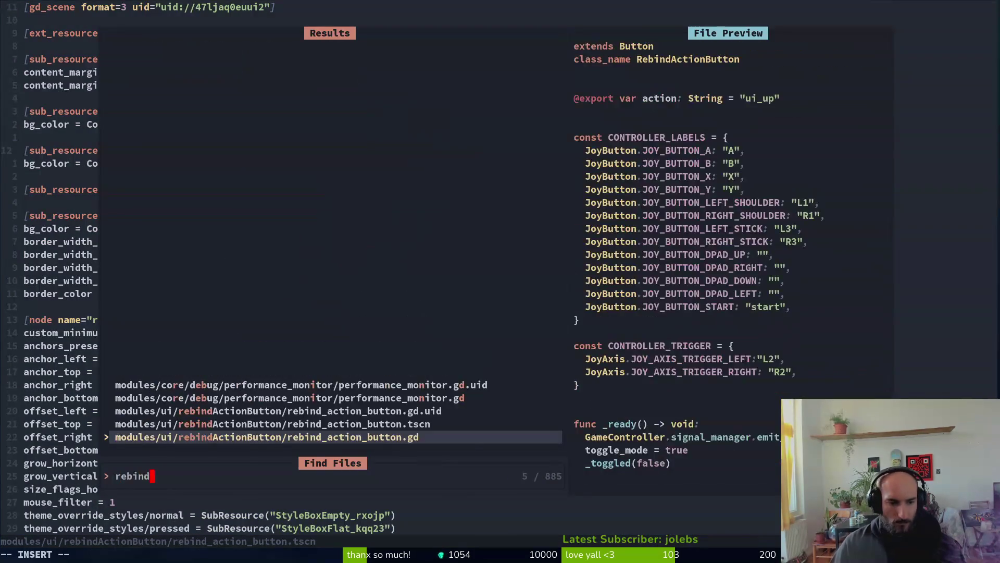
key("Return")
scroll(367, 152, "down", 15)
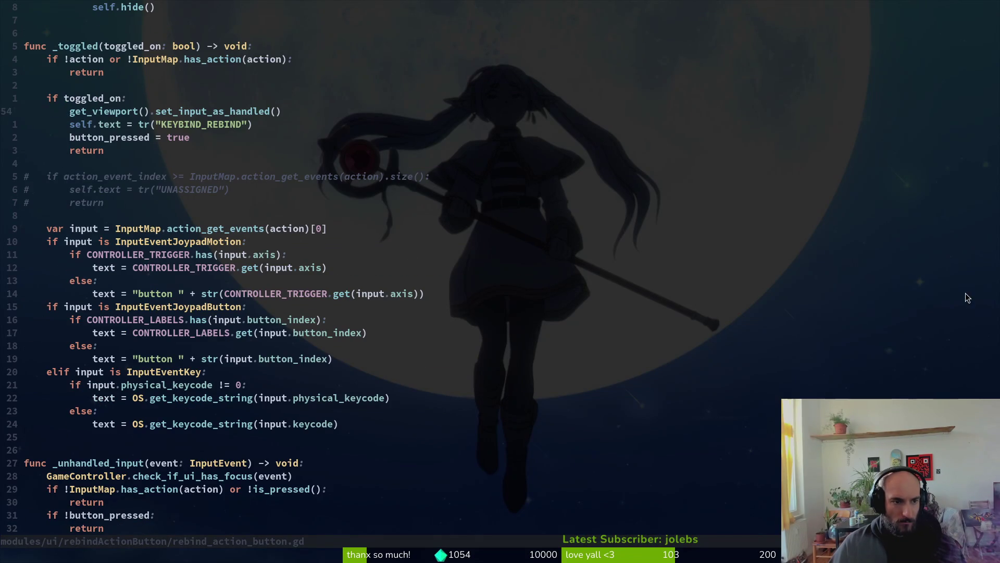
scroll(642, 308, "down", 4)
scroll(365, 234, "up", 5)
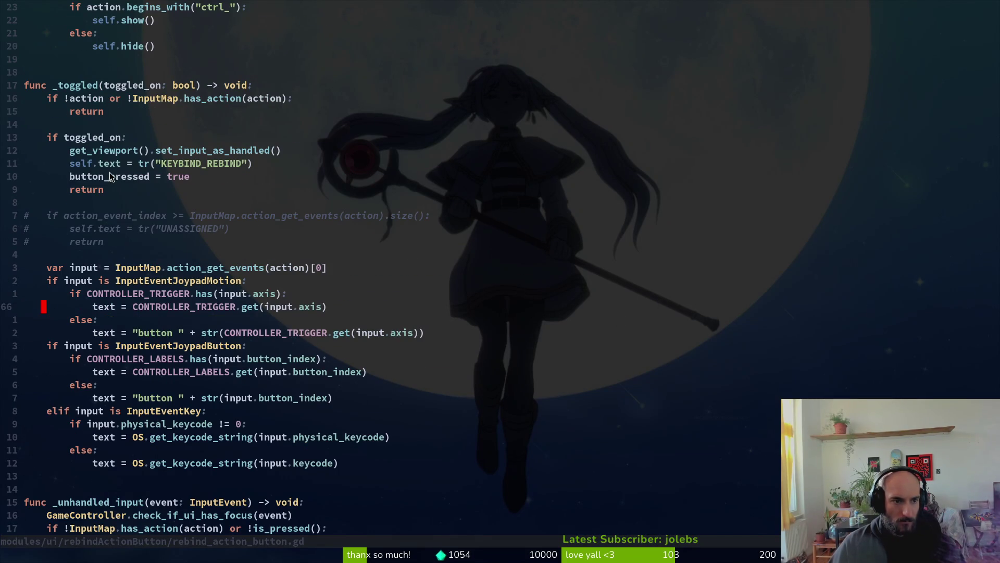
scroll(240, 320, "down", 6)
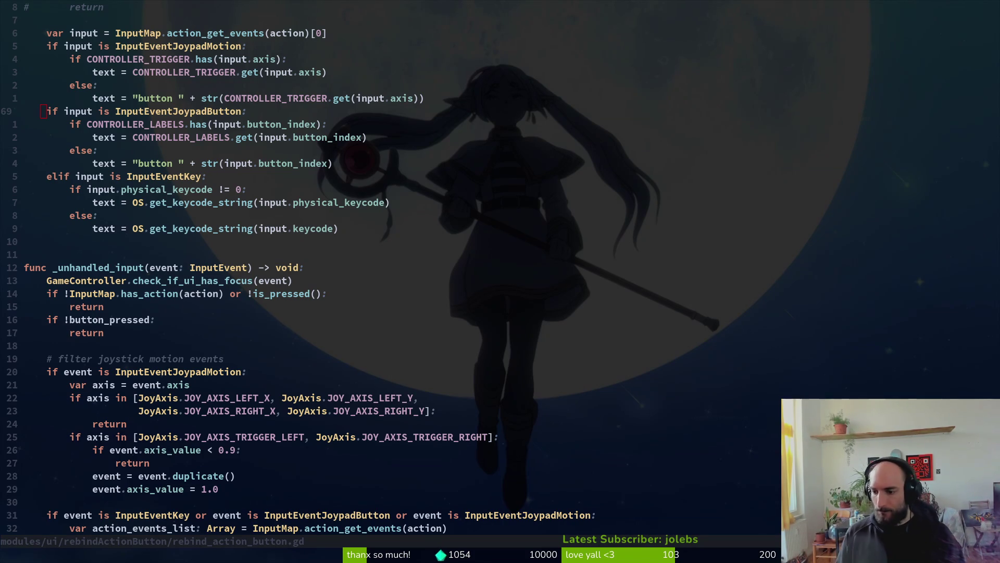
Review the !button_pressed check and the conflict-reset block around the toggled_on branch.
left_click(188, 310)
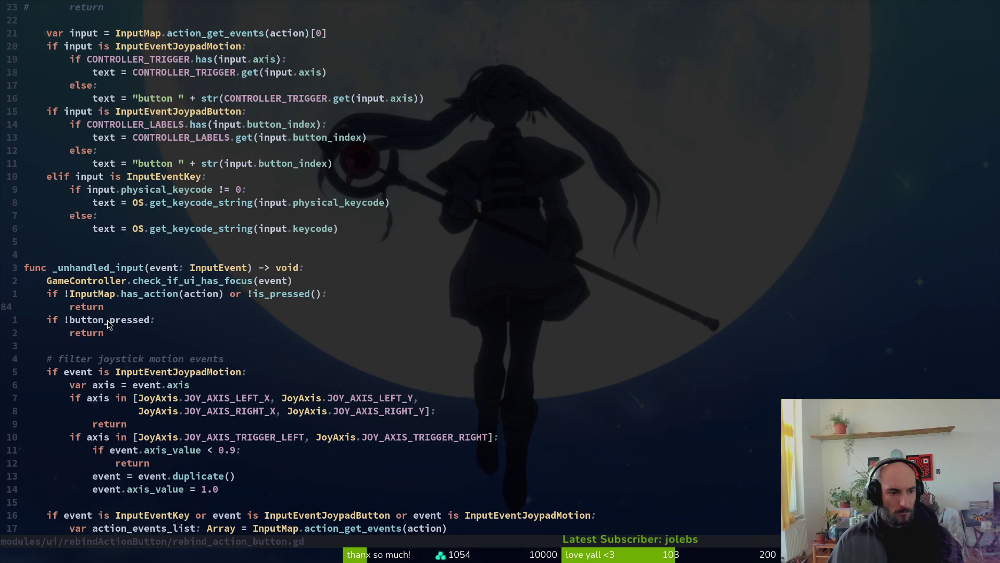
left_click_drag(66, 320, 136, 324)
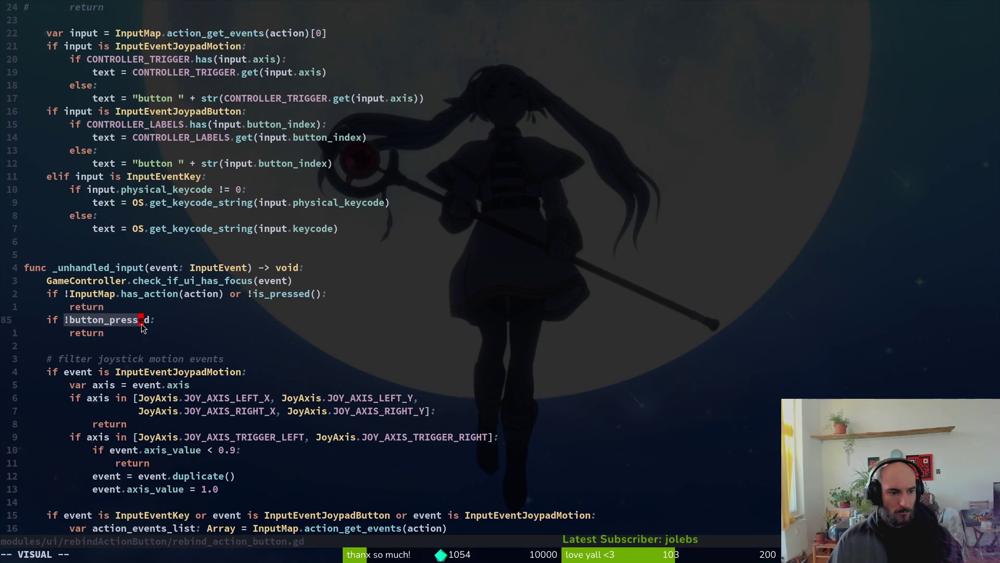
scroll(144, 326, "down", 7)
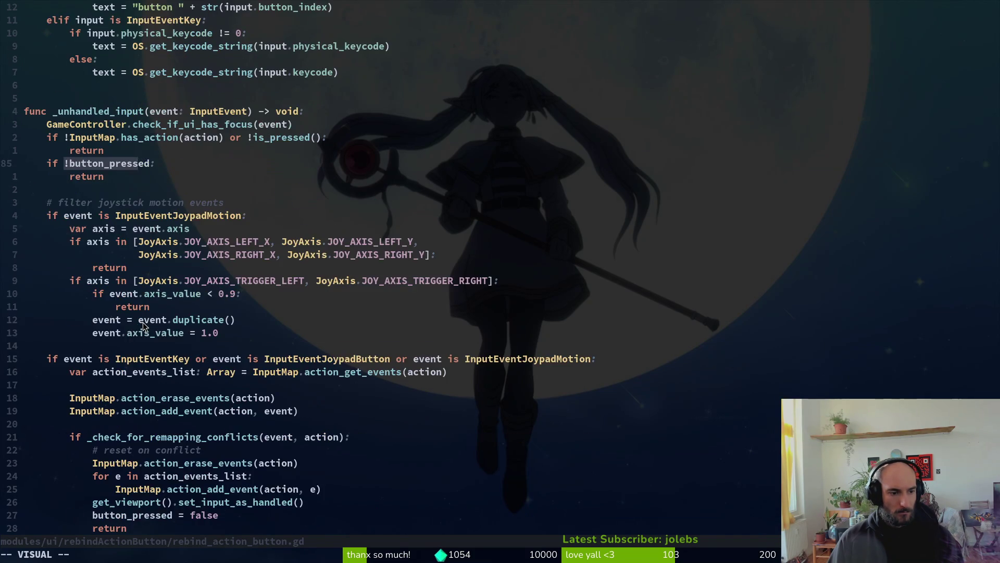
left_click(151, 397)
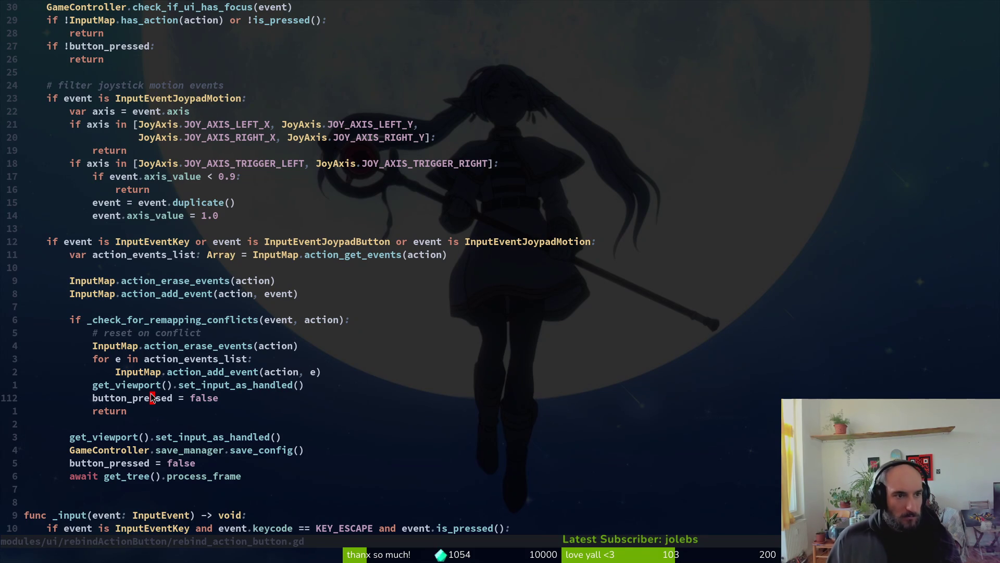
key("braceleft")
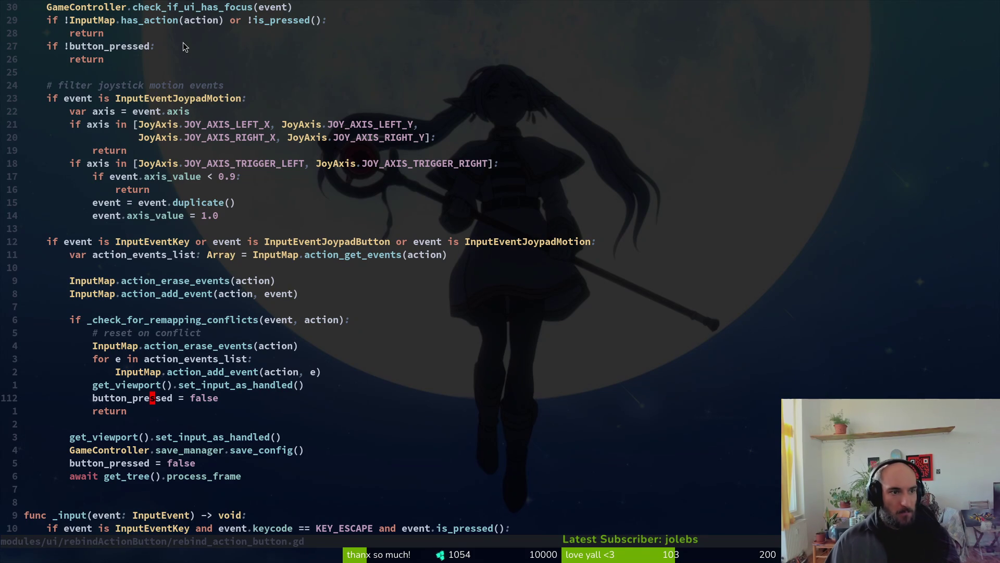
scroll(240, 189, "up", 3)
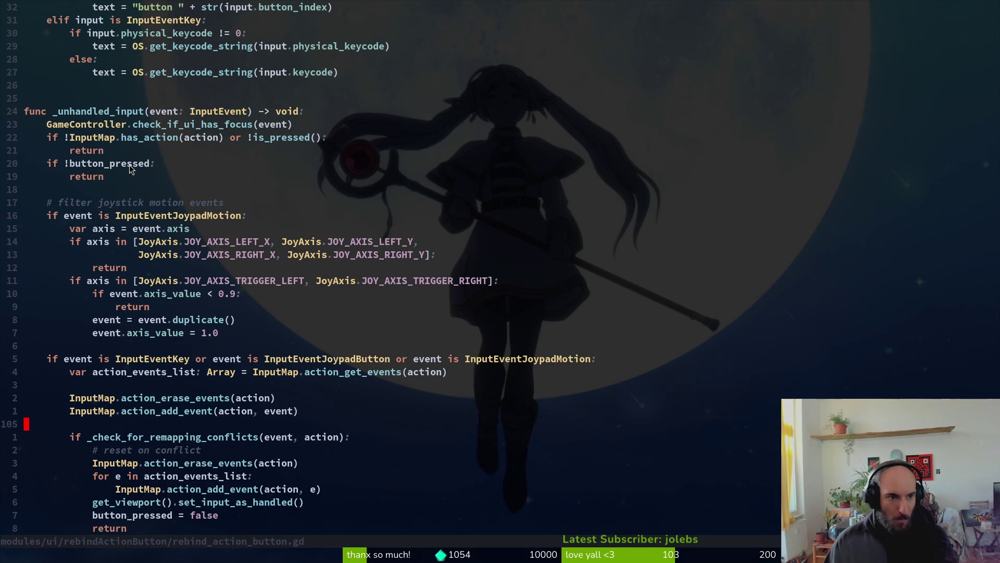
double_click(103, 163)
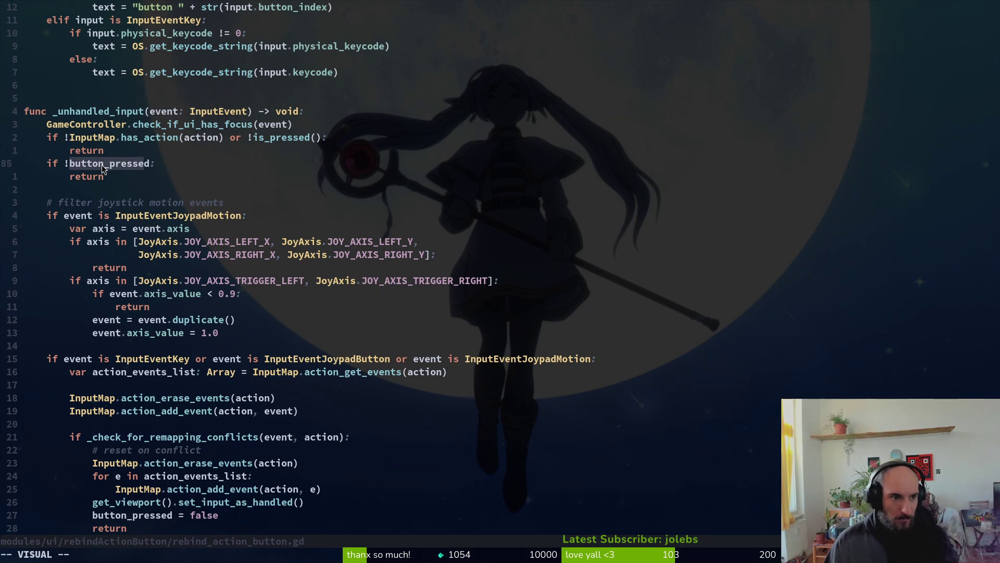
scroll(112, 165, "up", 14)
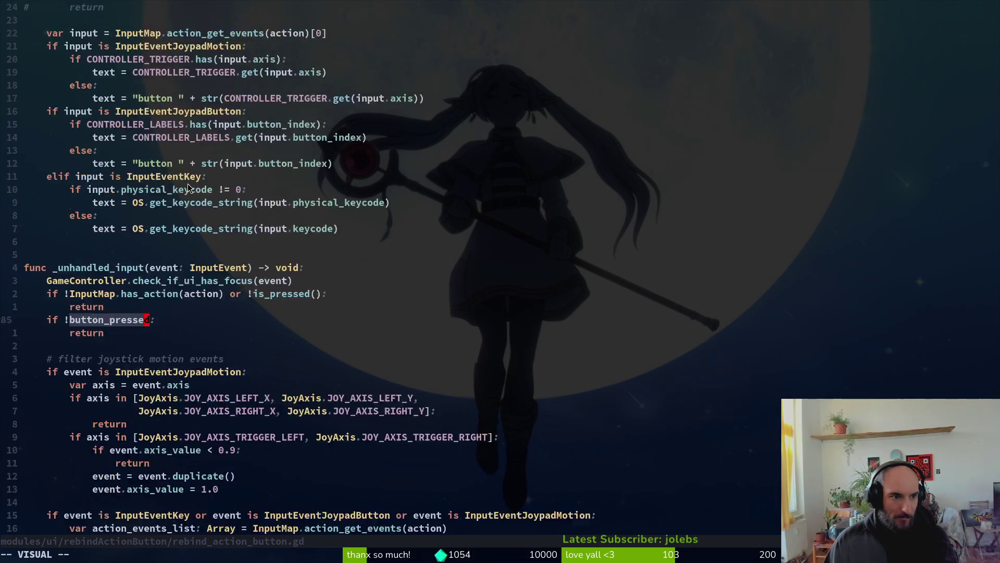
left_click(182, 290)
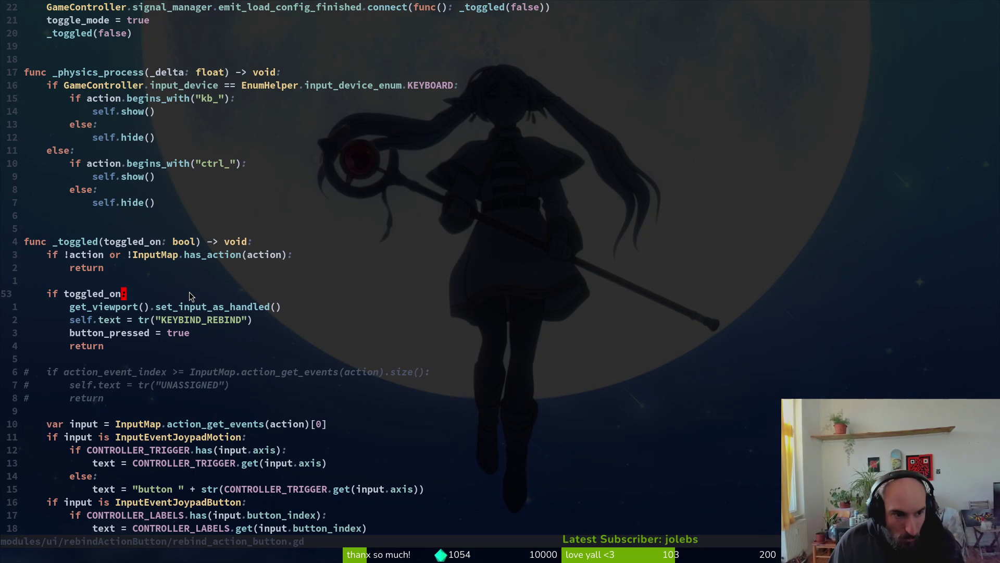
Move set_input_as_handled() below button_pressed = true, save, and reload the script in Godot.
left_click(159, 310)
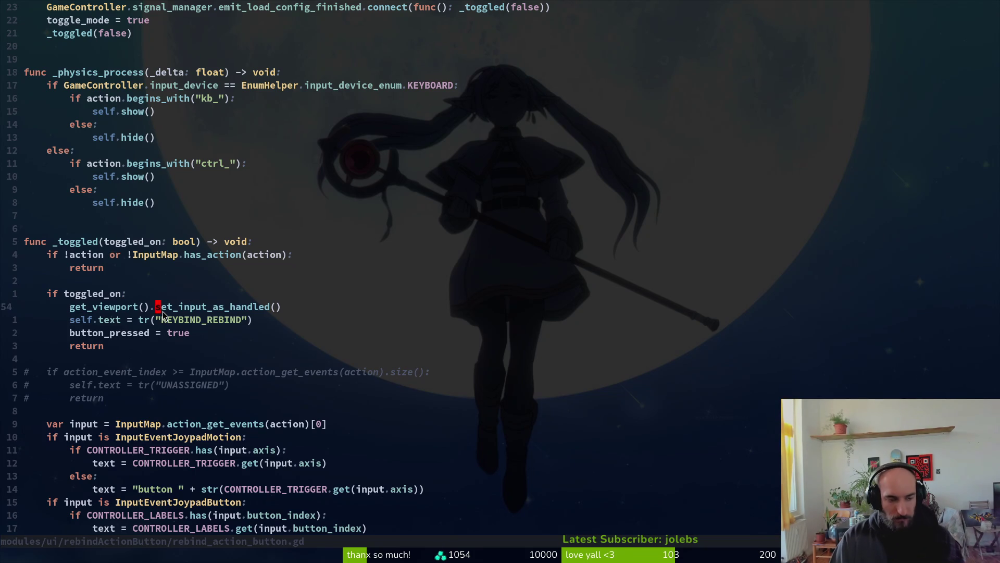
key("shift+v")
key("shift+j")
key("shift+j")
key("ctrl+s")
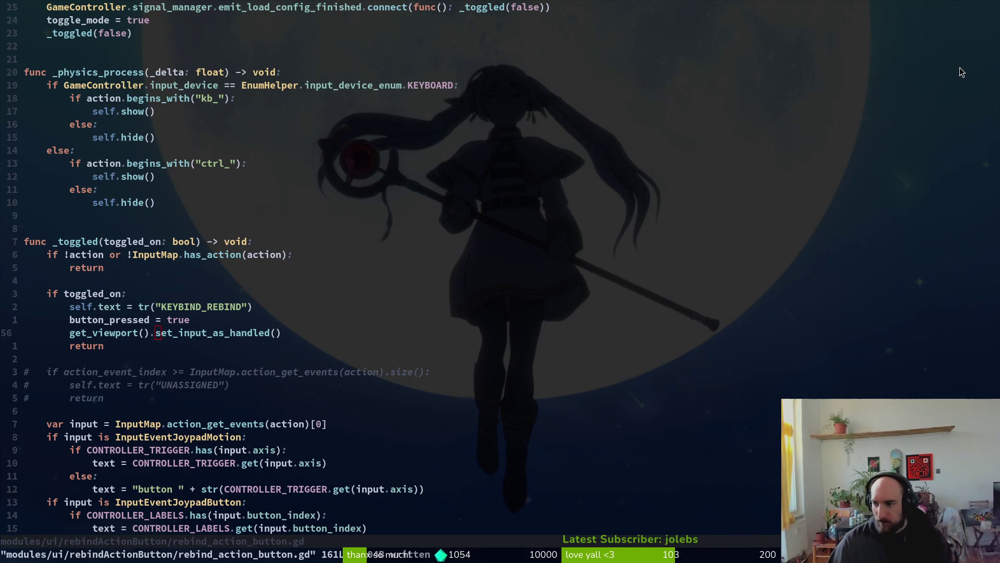
key("alt+Tab")
key("Return")
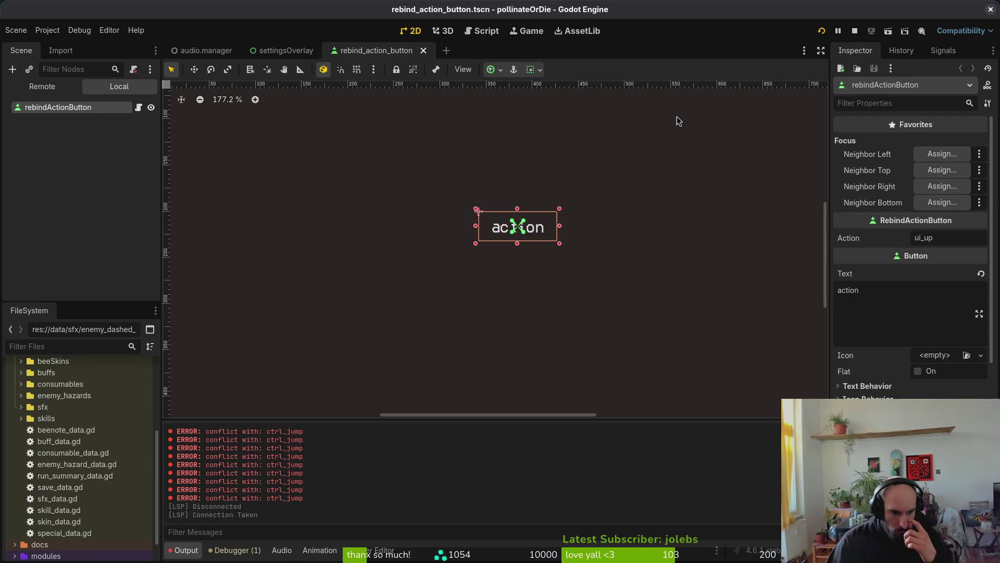
Restart the game and go from the title through the pause menu to the settings' Controls tab.
left_click(854, 31)
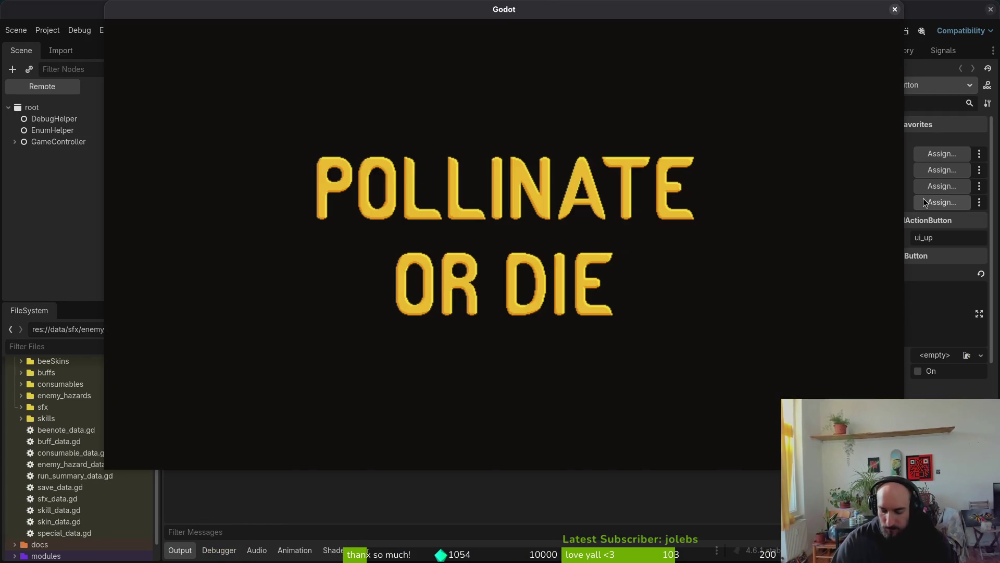
key("Return")
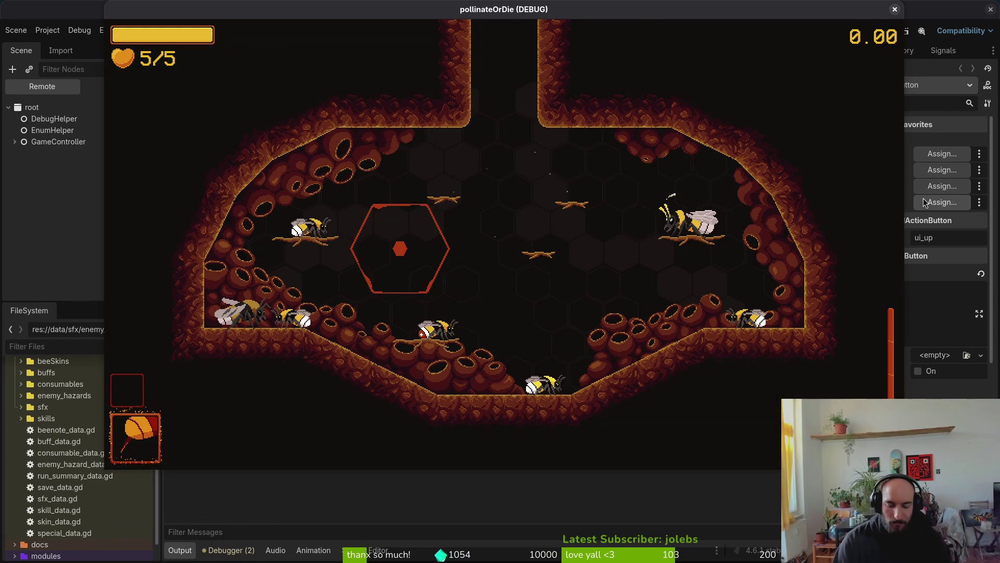
key("Escape")
key("Down")
key("Down")
key("Return")
key("Left")
key("Down")
key("Up")
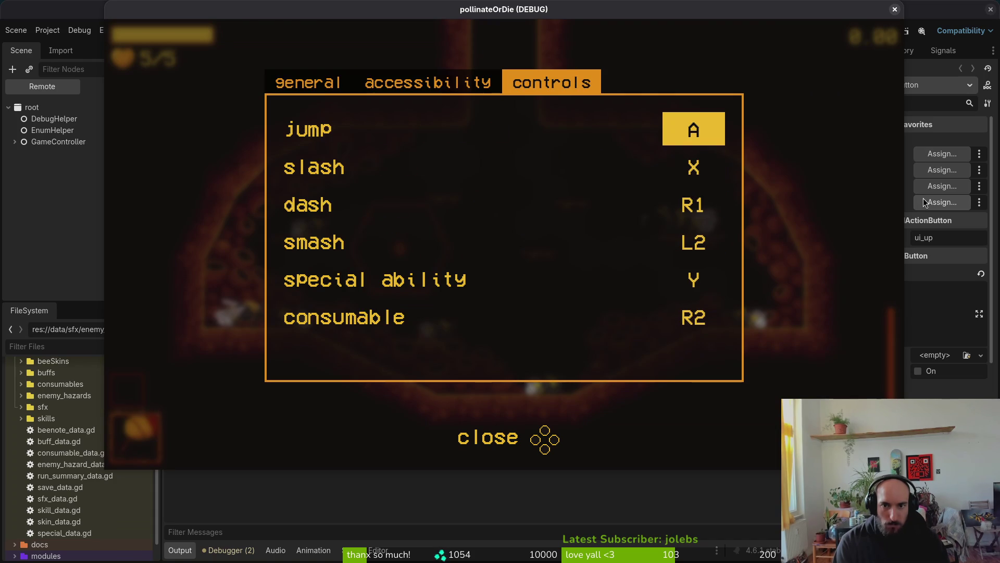
key("Left")
key("Left")
key("Right")
key("Right")
Start rebinding jump in the controls list, then close the running game with F8.
key("Down")
key("Up")
key("Down")
key("Down")
key("Up")
key("Up")
key("Return")
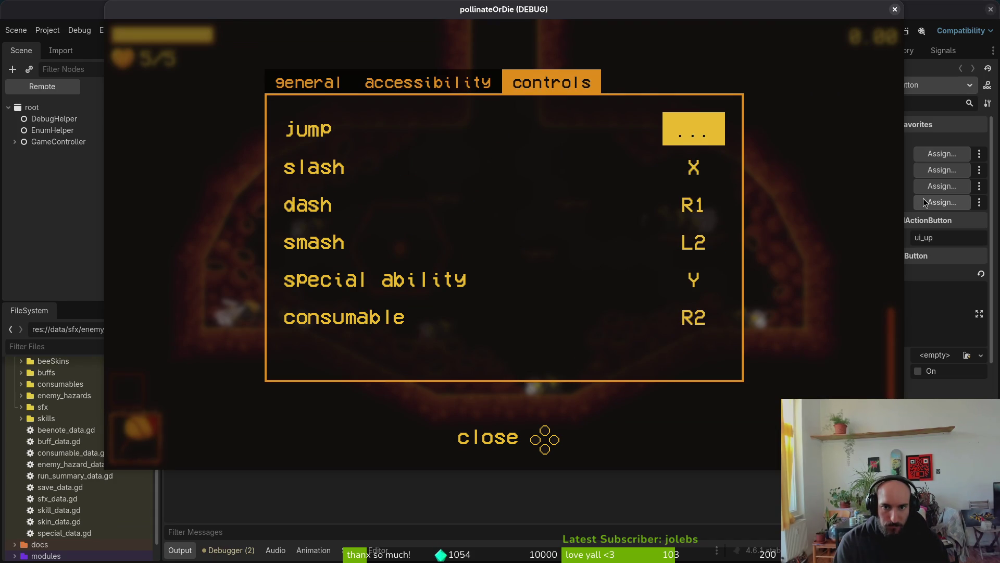
key("Down")
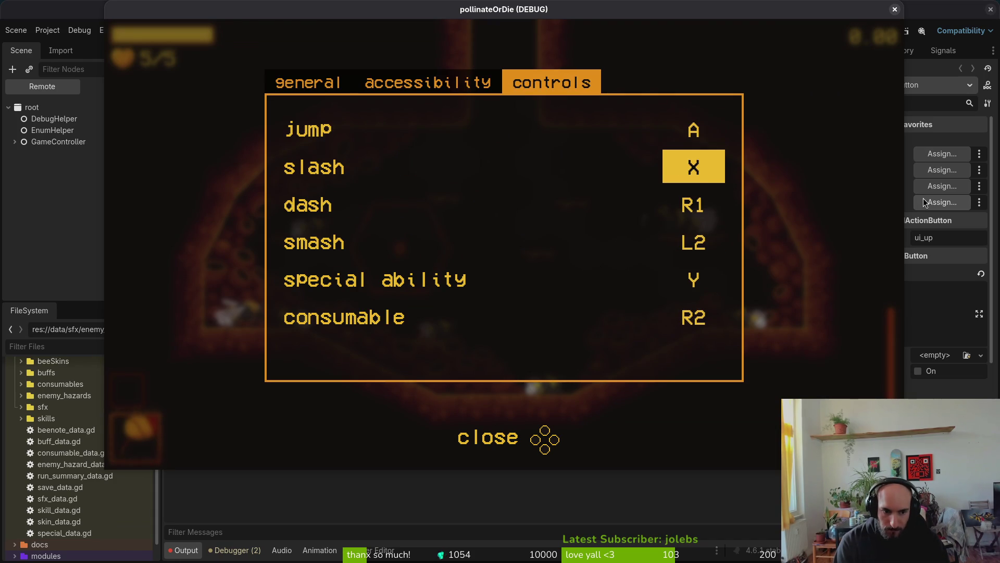
key("F8")
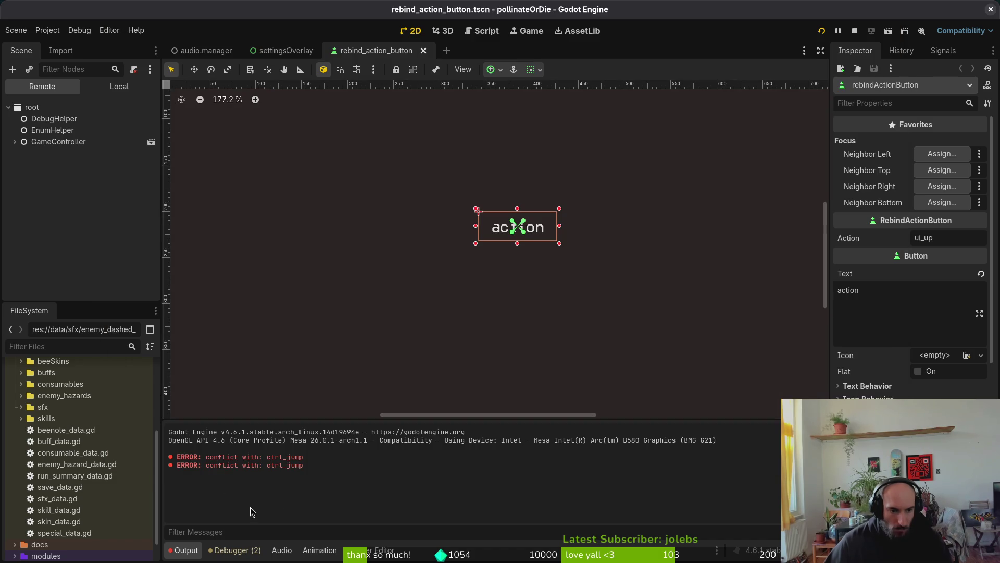
Review the ctrl_jump conflict errors in the debugger, then return to rebind_action_button.gd in Neovim.
left_click(234, 551)
left_click(178, 553)
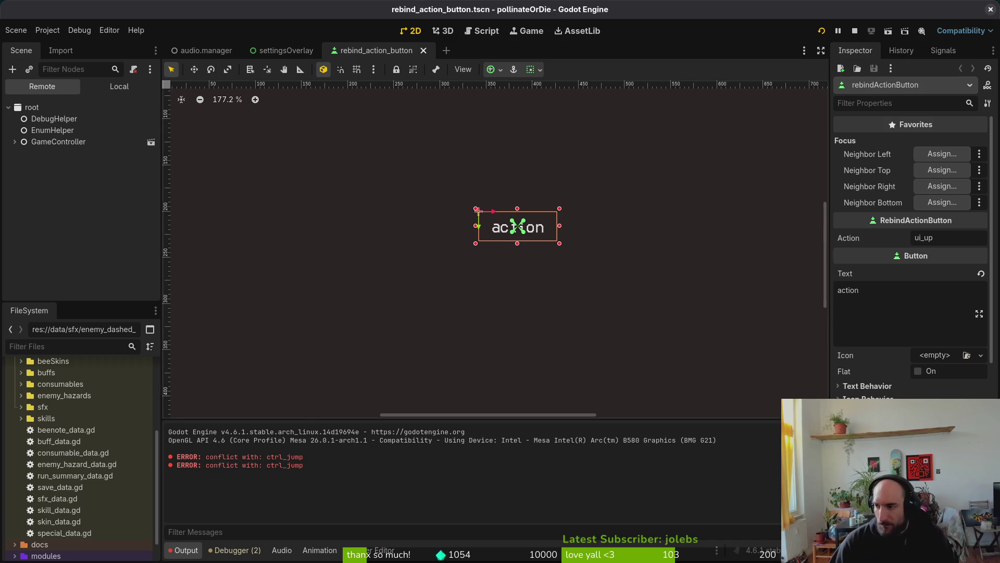
key("alt+Tab")
scroll(118, 227, "down", 6)
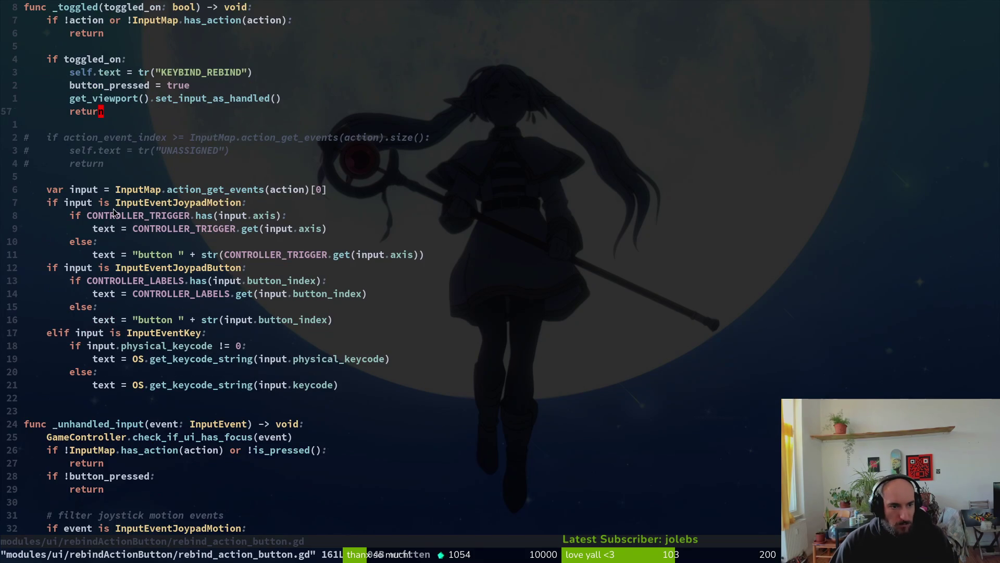
Add 'if event.is_released(): return' above the joystick filter code in _unhandled_input.
scroll(120, 152, "up", 3)
scroll(100, 268, "down", 9)
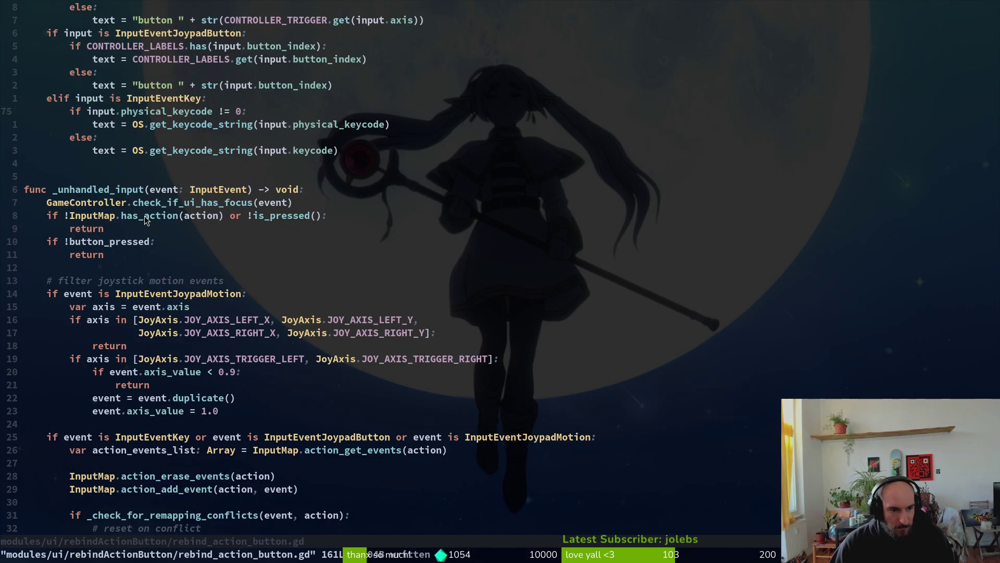
left_click(101, 264)
key("j")
key("j")
key("w")
key("w")
type("kkoif event.is")
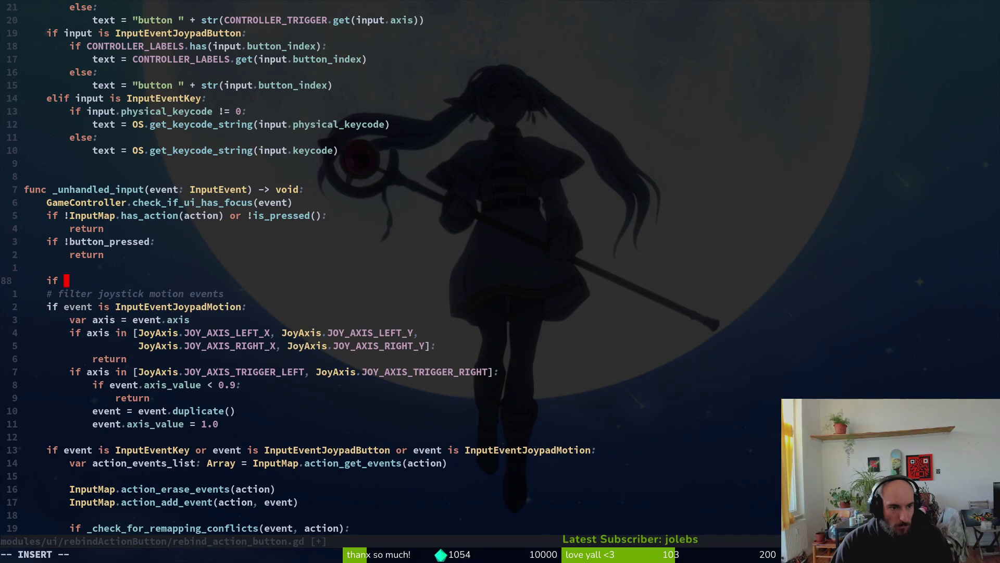
key("Tab")
key("Tab")
key("Return")
key("ctrl+w")
type("isre(")
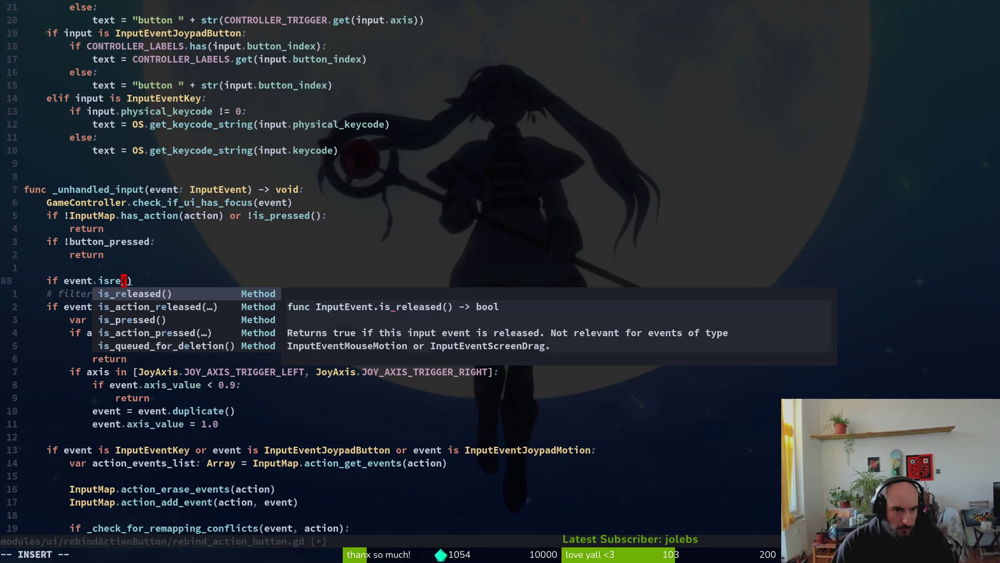
key("Return")
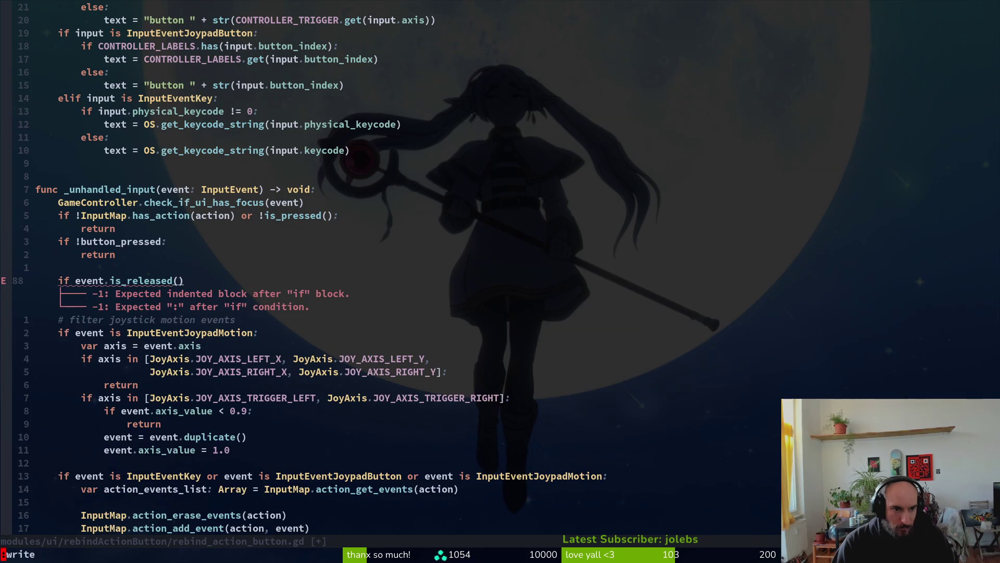
type(":")
key("Return")
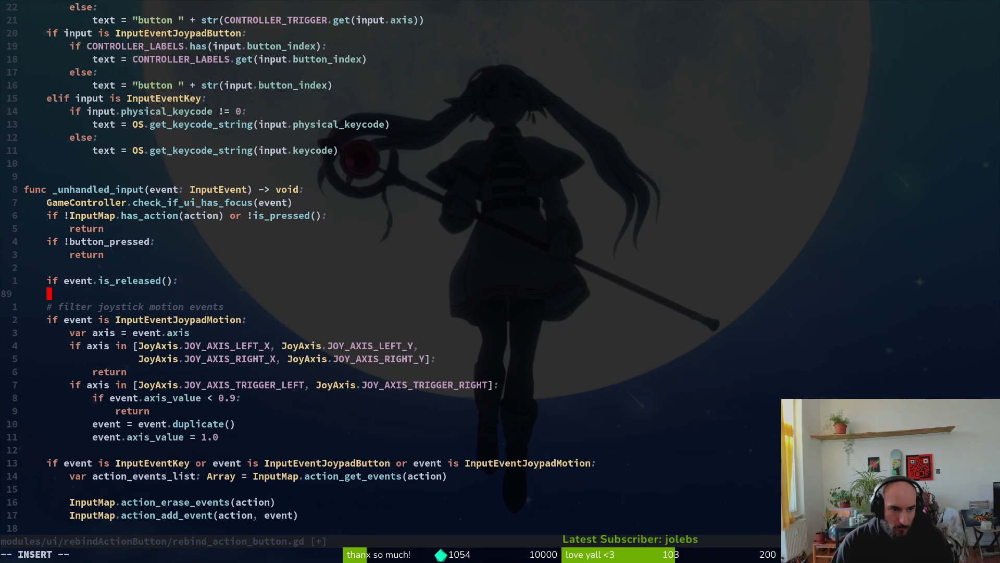
type("return")
key("Escape")
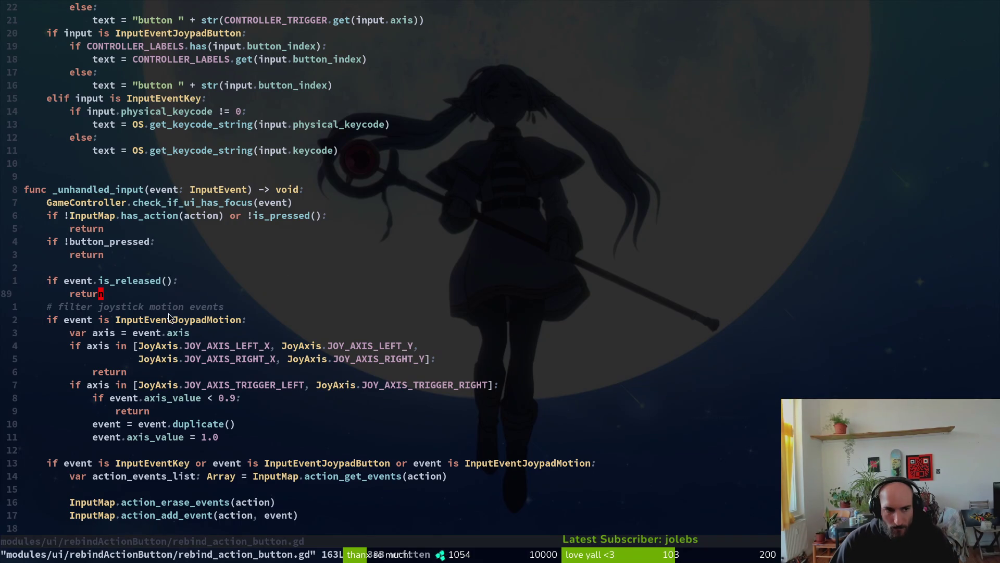
Copy the released-event check and the get_viewport().set_input_as_handled() line.
key("shift+v")
key("k")
key("k")
key("y")
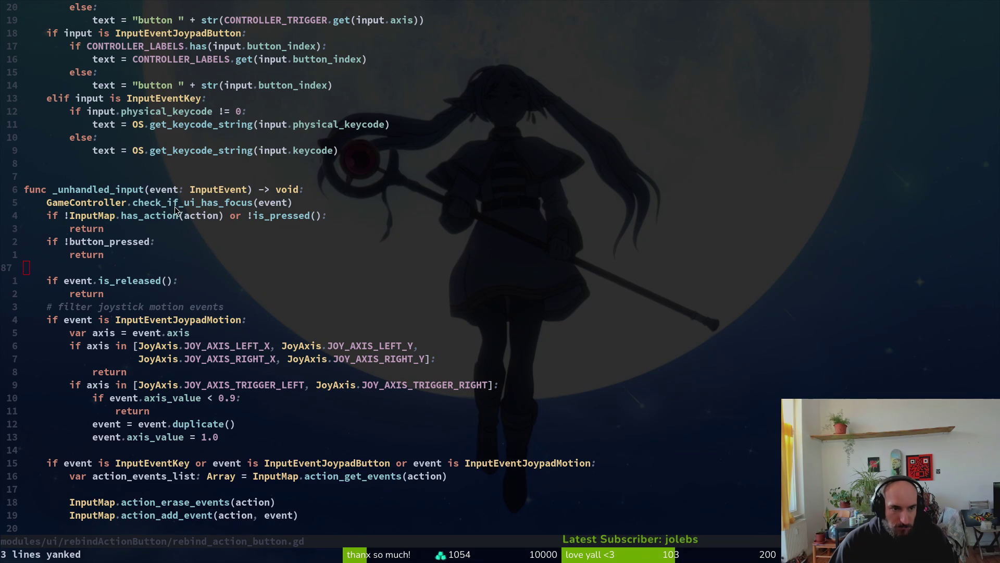
scroll(194, 477, "down", 3)
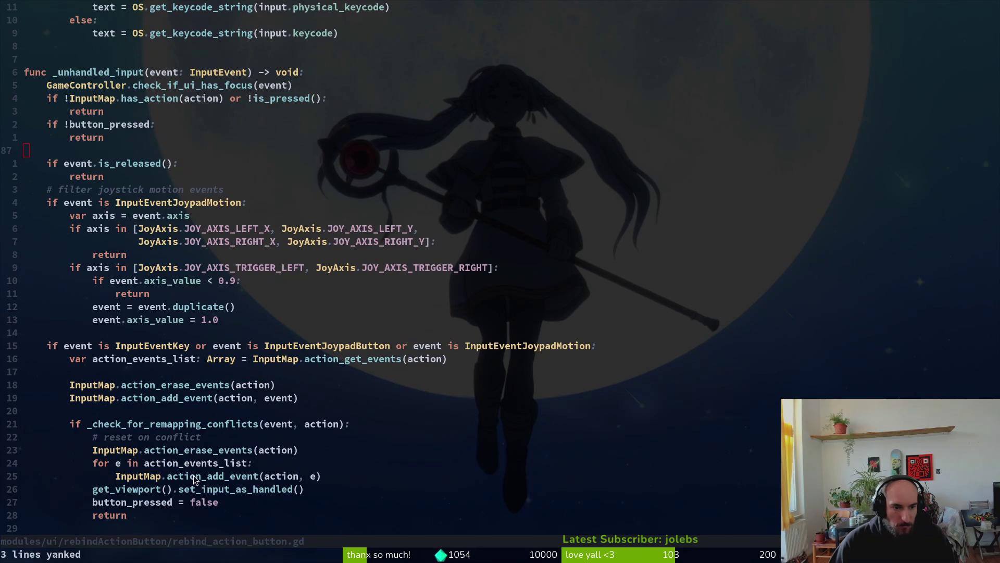
left_click(183, 492)
key("V")
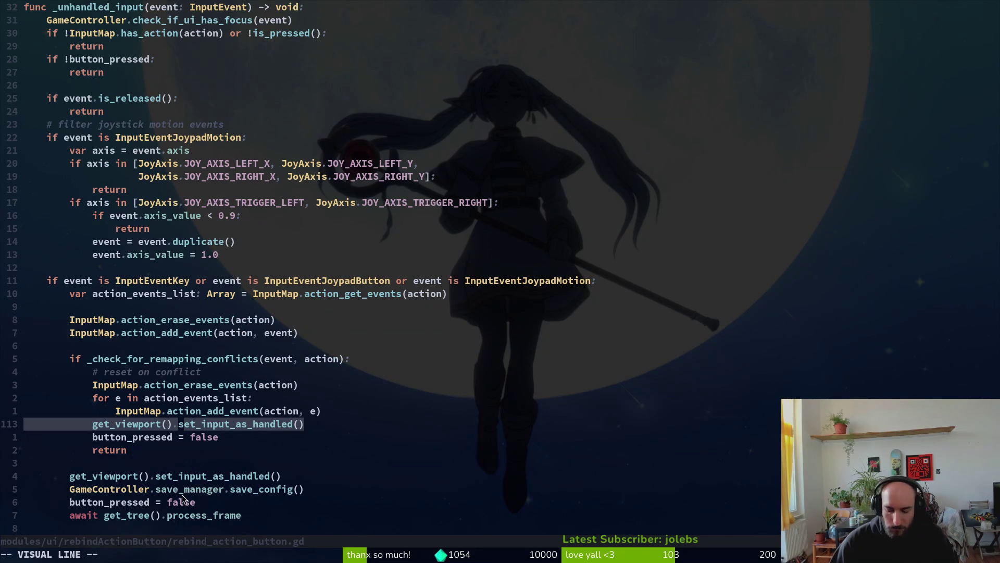
key("y")
Paste set_input_as_handled() under the is_released check, remove the stray line, and save.
scroll(136, 239, "up", 4)
left_click(112, 254)
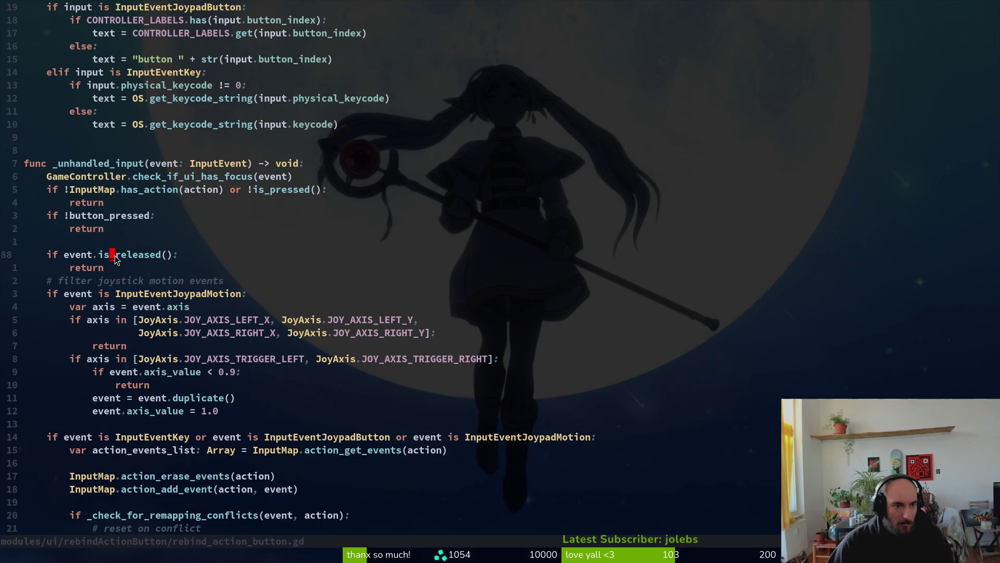
type("op")
key("Escape")
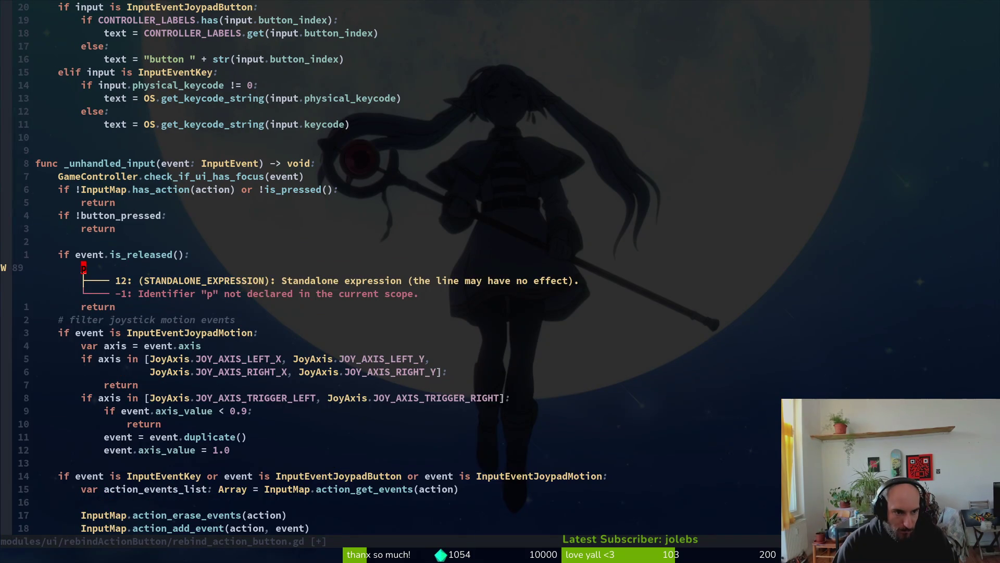
key("p")
key("k")
key("d")
key("d")
type(":w")
key("Return")
Delete the blank line above the released-event check and save the script again.
key("k")
key("k")
key("V")
key("d")
key("j")
key("j")
key("o")
key("BackSpace")
key("BackSpace")
key("Escape")
type(":w")
key("Return")
Stop the running game in Godot and relaunch it.
key("alt+Tab")
left_click(854, 31)
left_click(821, 31)
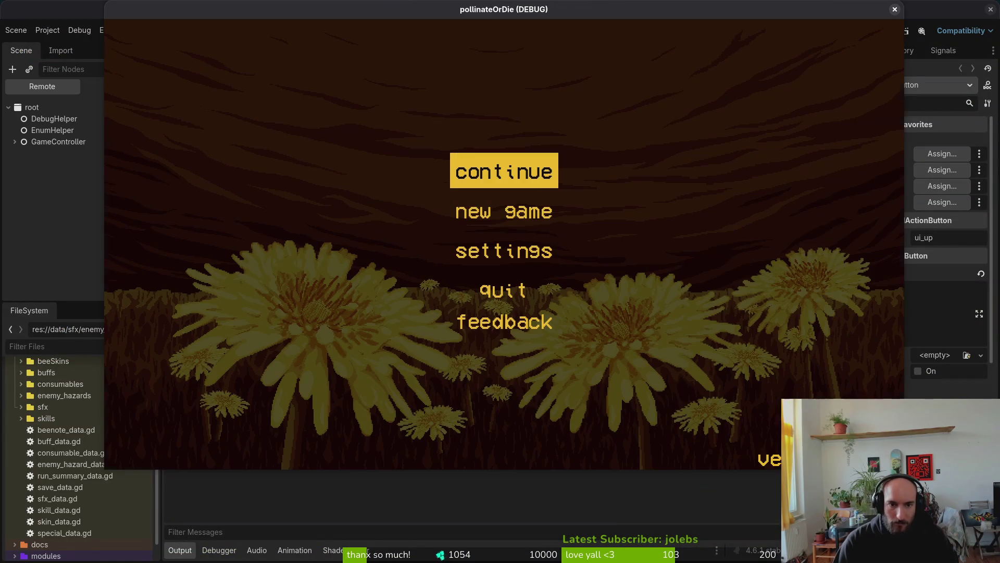
Open Settings > Controls from the main menu and bind jump to A.
key("Down")
key("Down")
key("Return")
key("Right")
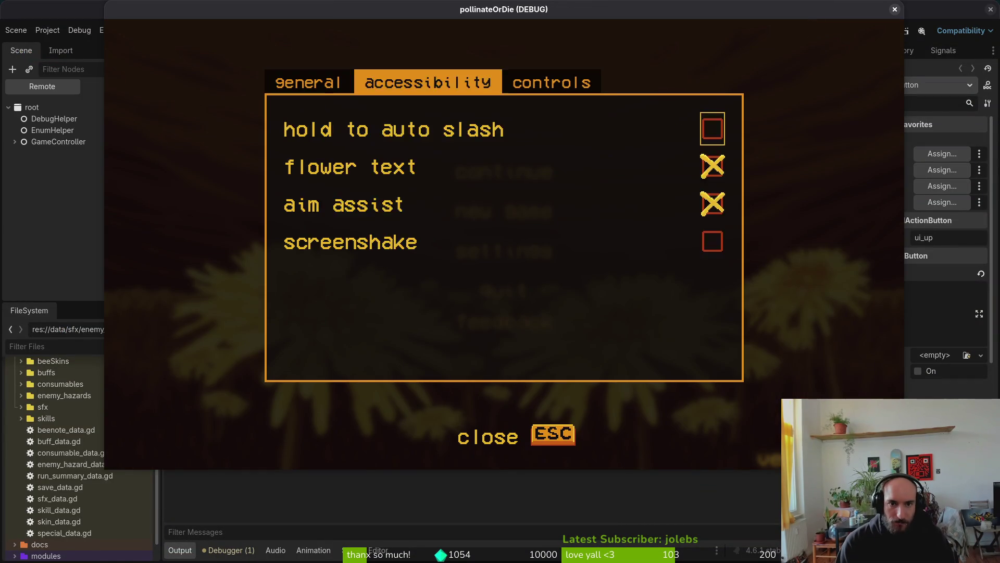
key("Right")
key("Down")
key("Up")
key("Return")
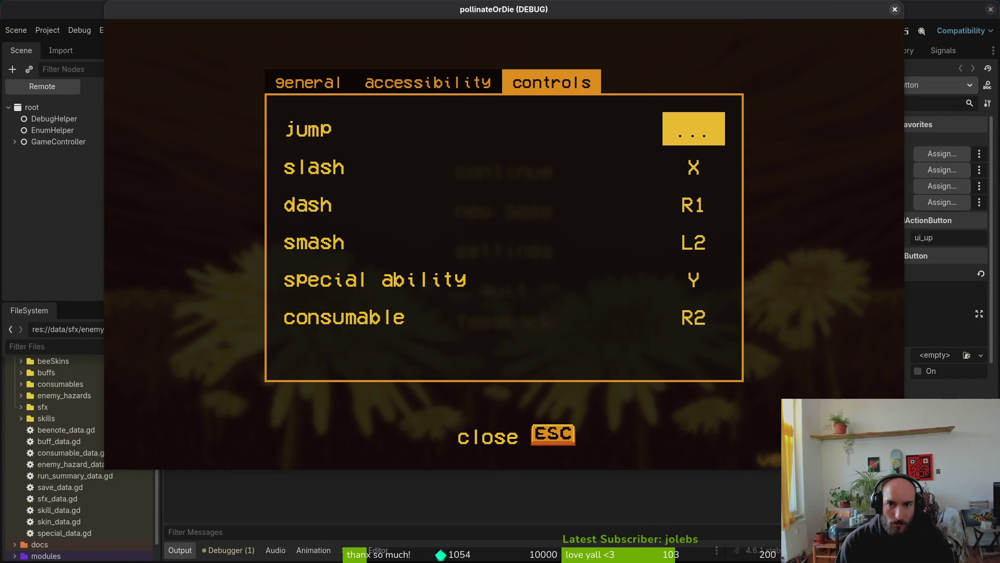
key("a")
Repeatedly rebind jump to L1, moving focus between jump, slash and dash.
key("Down")
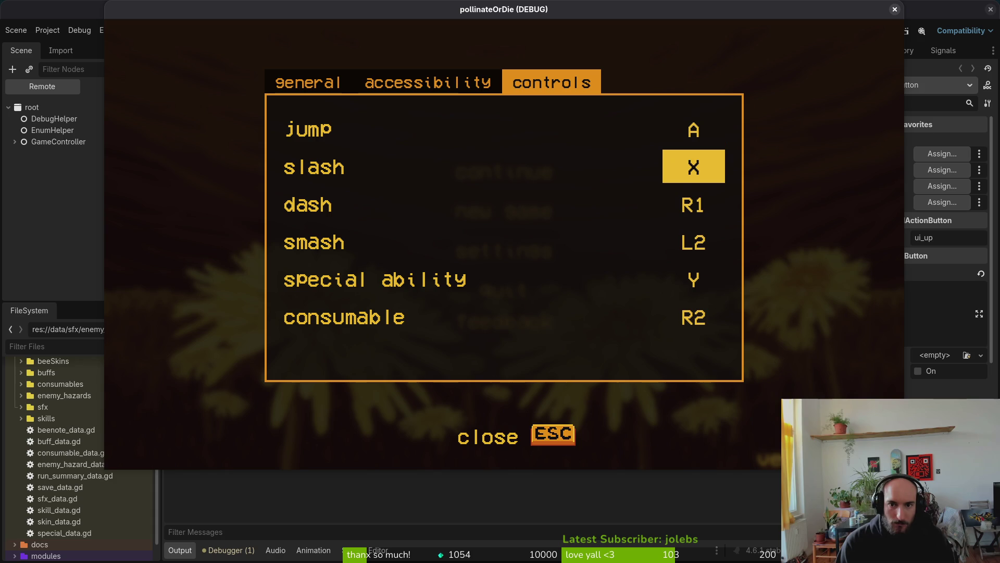
key("Down")
key("Down")
key("Down")
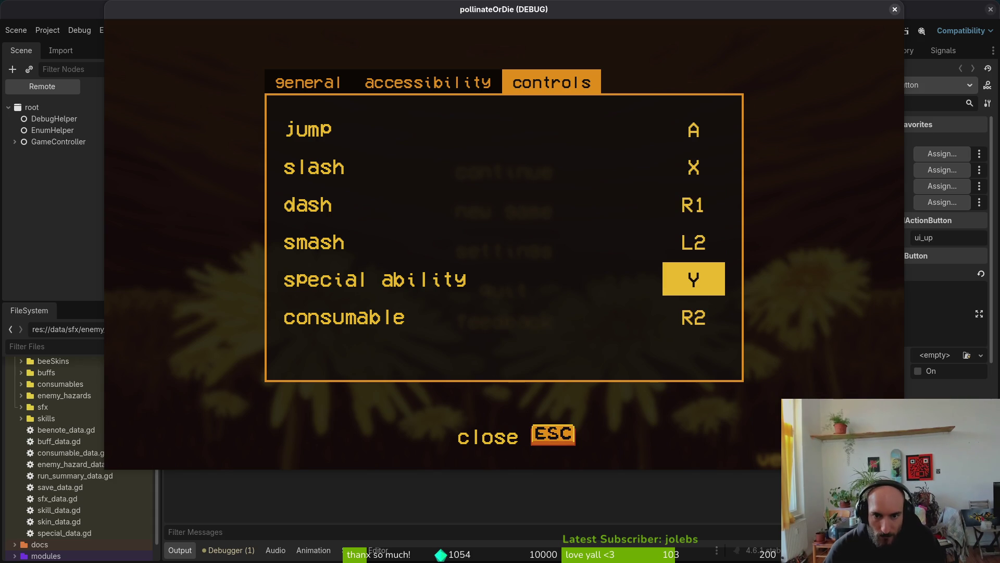
key("Up")
key("Up")
key("Up")
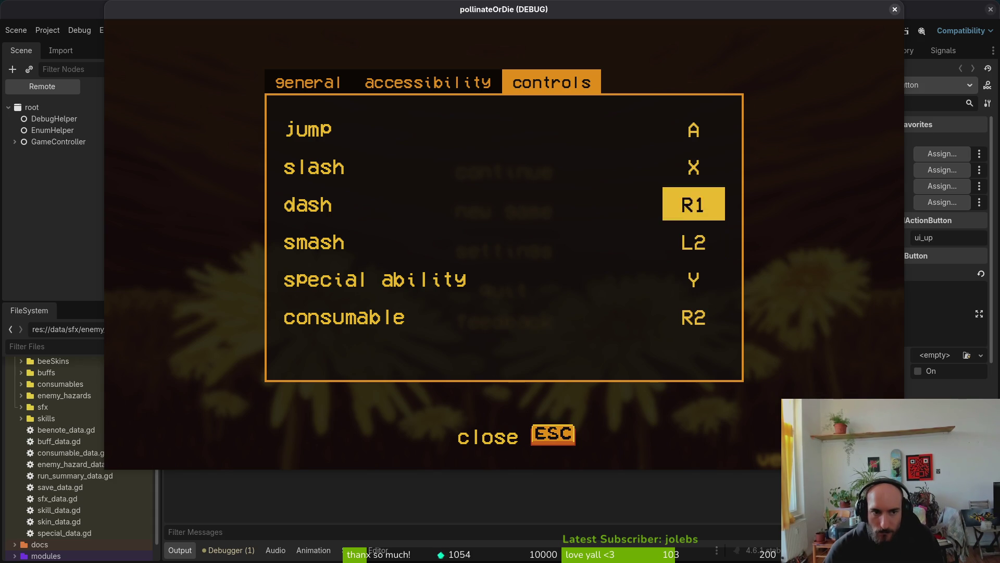
key("Return")
key("Down")
key("Up")
key("Down")
key("Down")
key("Down")
key("Up")
key("Up")
key("Up")
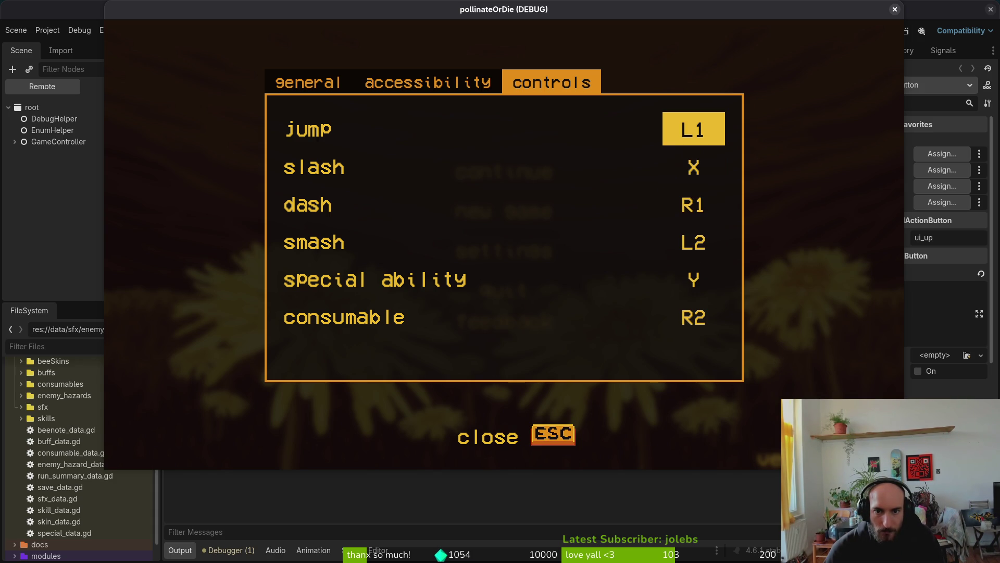
key("Down")
key("Down")
key("Up")
key("Up")
key("Return")
key("q")
key("Return")
key("Down")
key("Up")
key("q")
key("Return")
key("q")
key("Return")
key("q")
key("Down")
key("Up")
key("Return")
key("q")
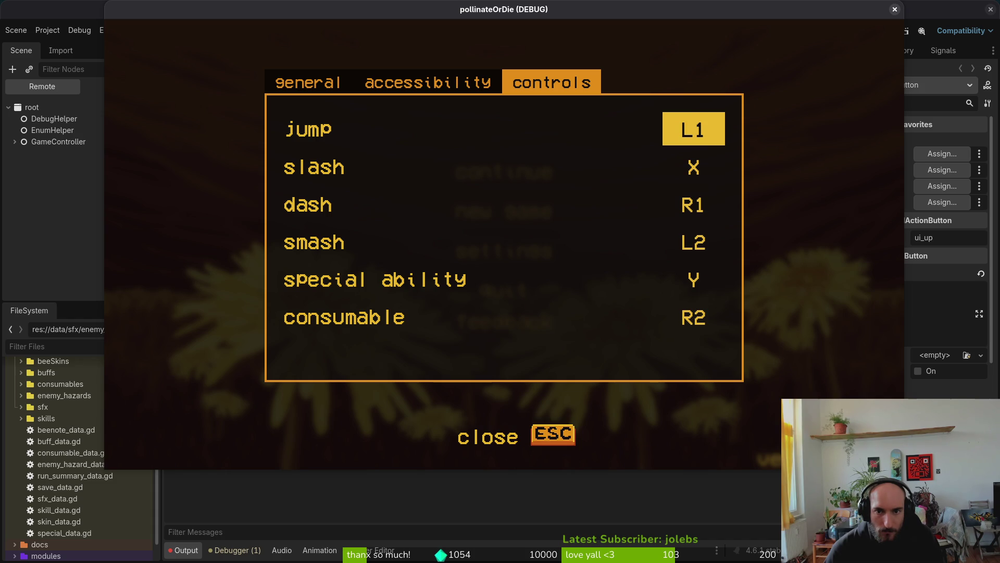
key("Down")
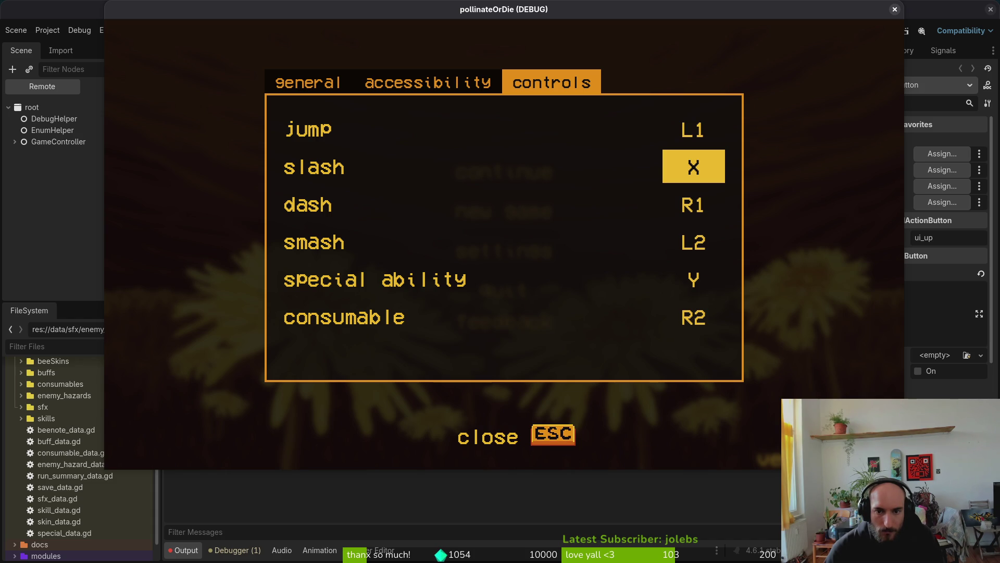
key("Up")
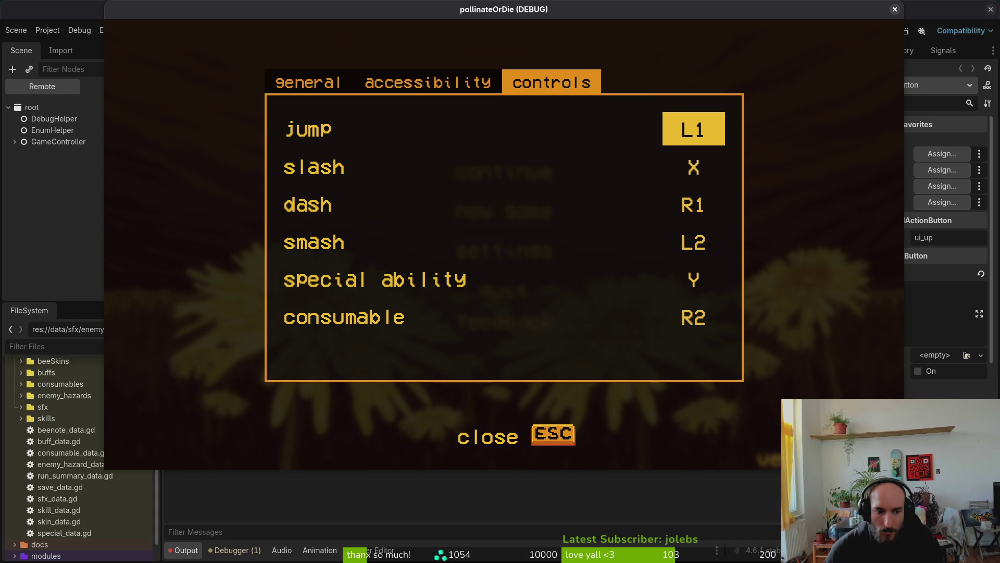
Stop the game, glance at the debugger, and relaunch it with F5.
key("F8")
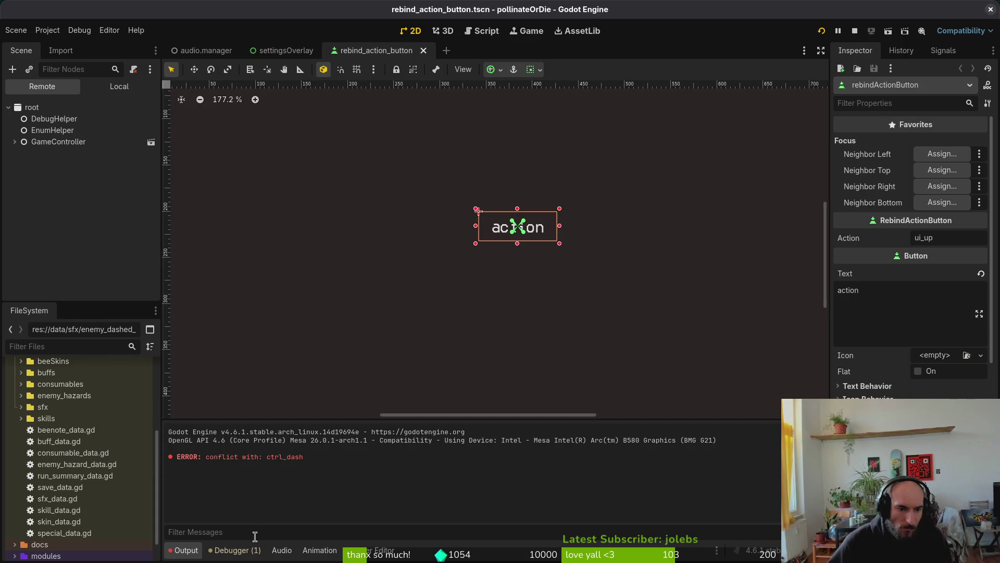
left_click(235, 550)
left_click(186, 550)
key("F5")
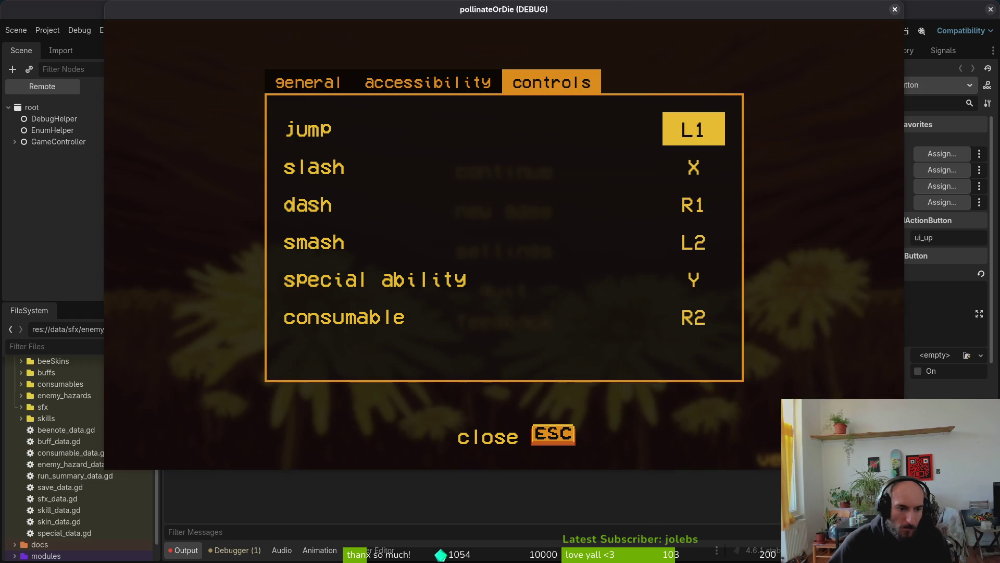
Try rebinding jump several times to a button already used by dash.
key("Return")
key("Escape")
key("Return")
key("shift")
key("Return")
key("shift")
key("Return")
key("shift")
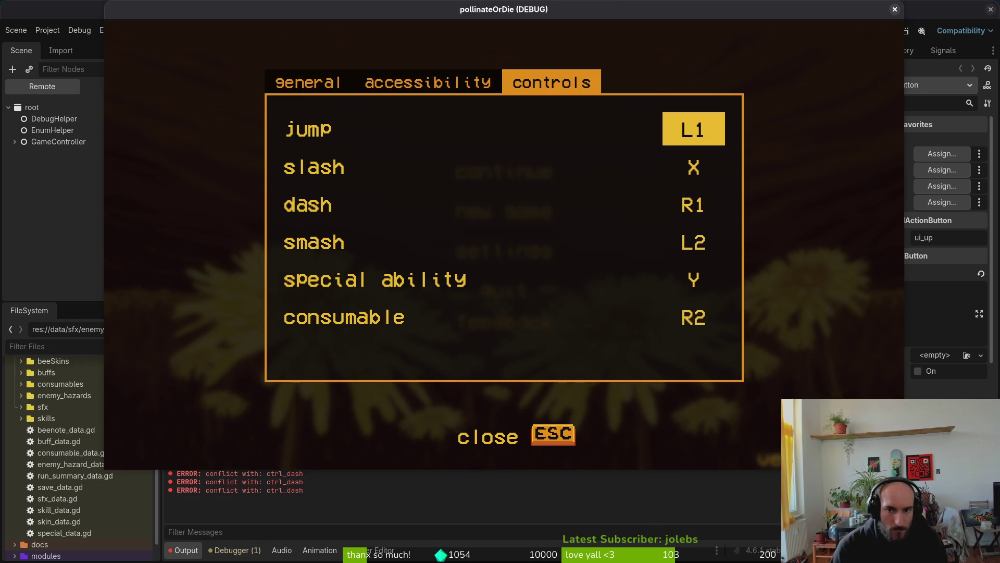
After several cancelled attempts, rebind dash to B, then return to the editor.
key("Down")
key("Down")
key("Return")
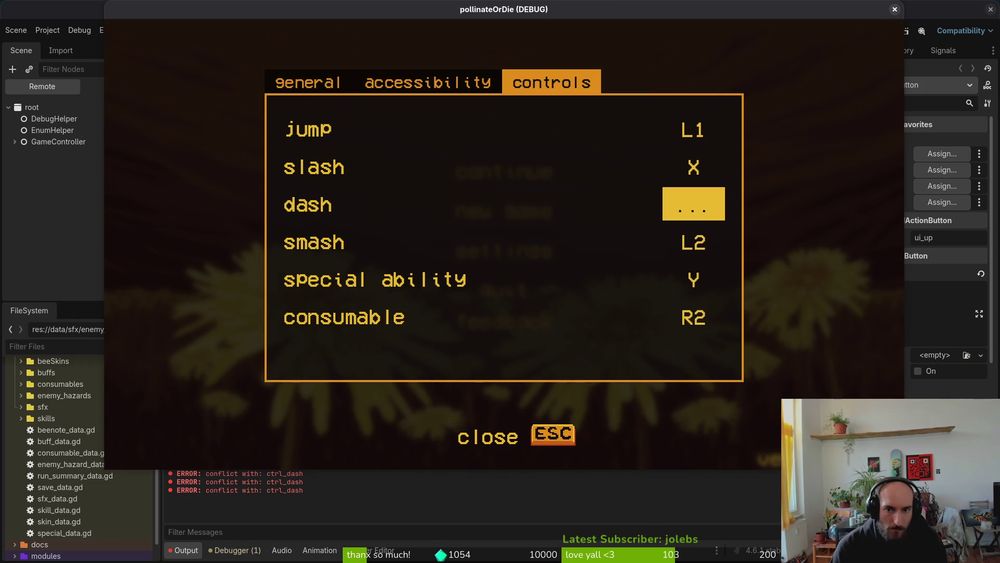
key("Escape")
key("Return")
key("Escape")
key("Return")
key("Escape")
key("Return")
key("Escape")
key("Up")
key("Down")
key("Return")
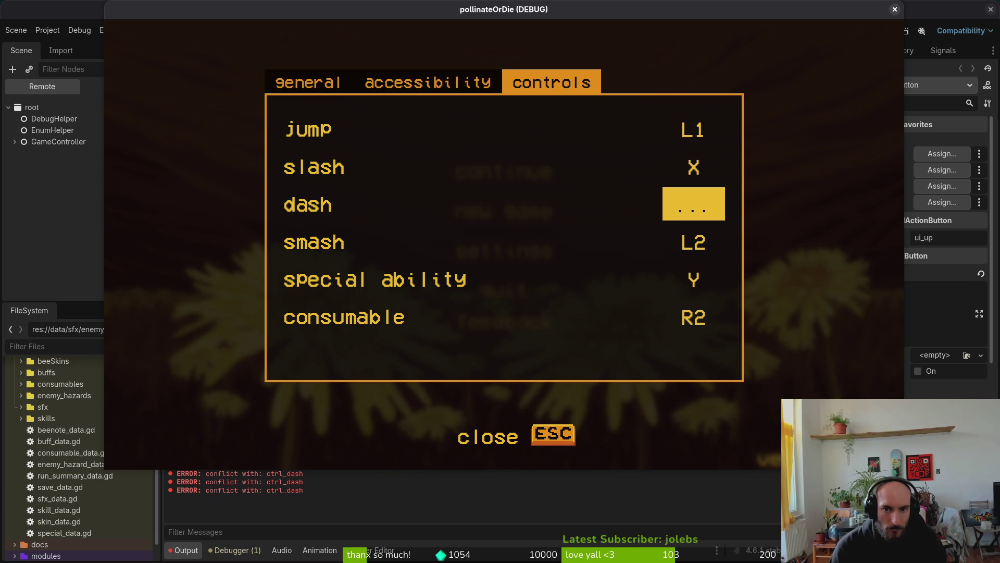
key("b")
key("Up")
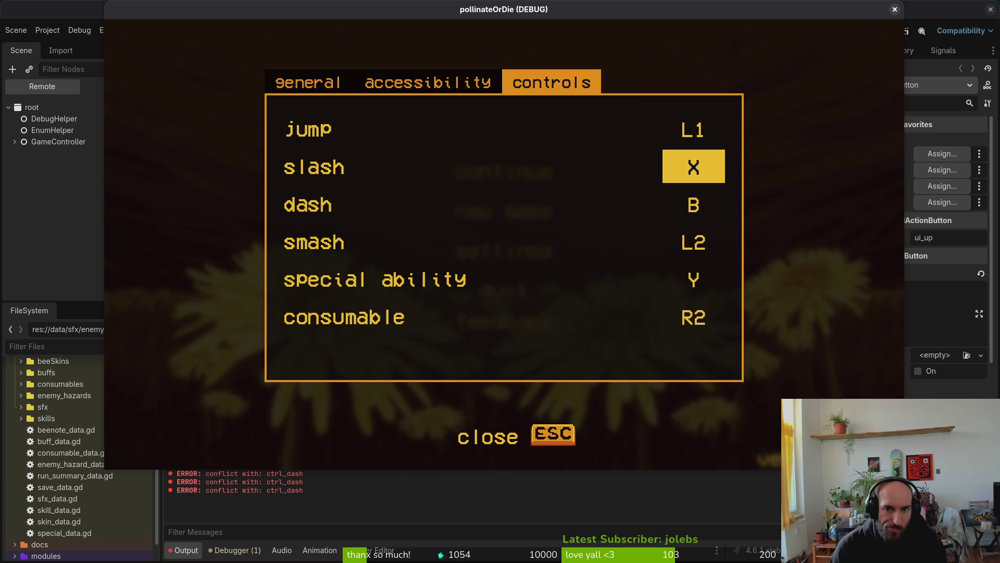
key("alt+Tab")
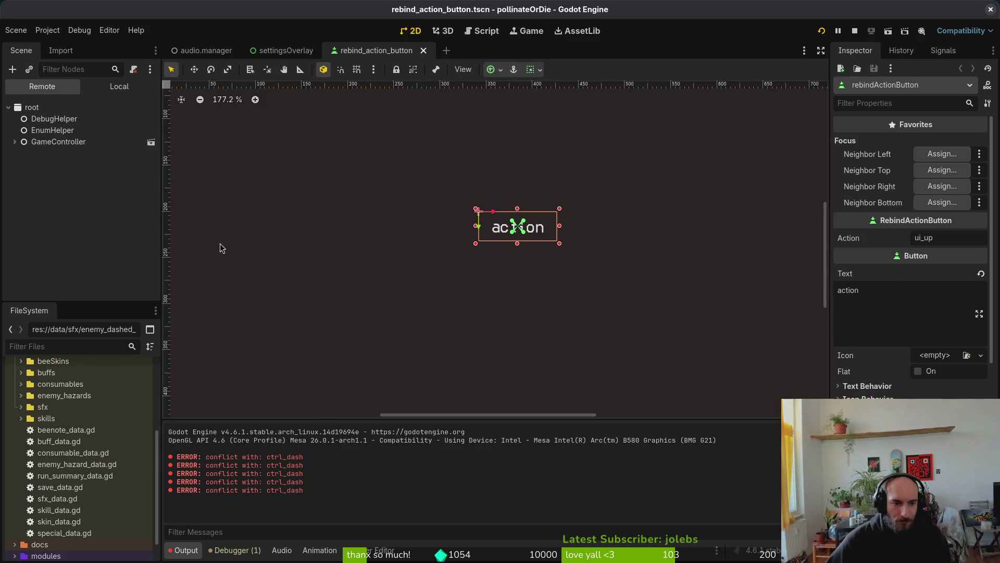
In Neovim, review _unhandled_input's !button_pressed line and is_released check in rebind_action_button.gd.
key("alt+Tab")
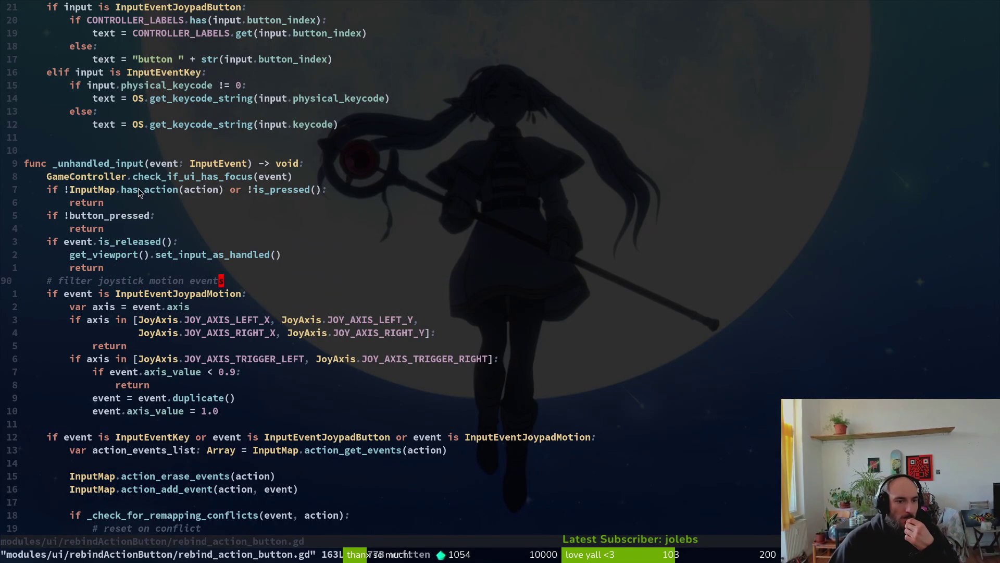
scroll(200, 325, "down", 2)
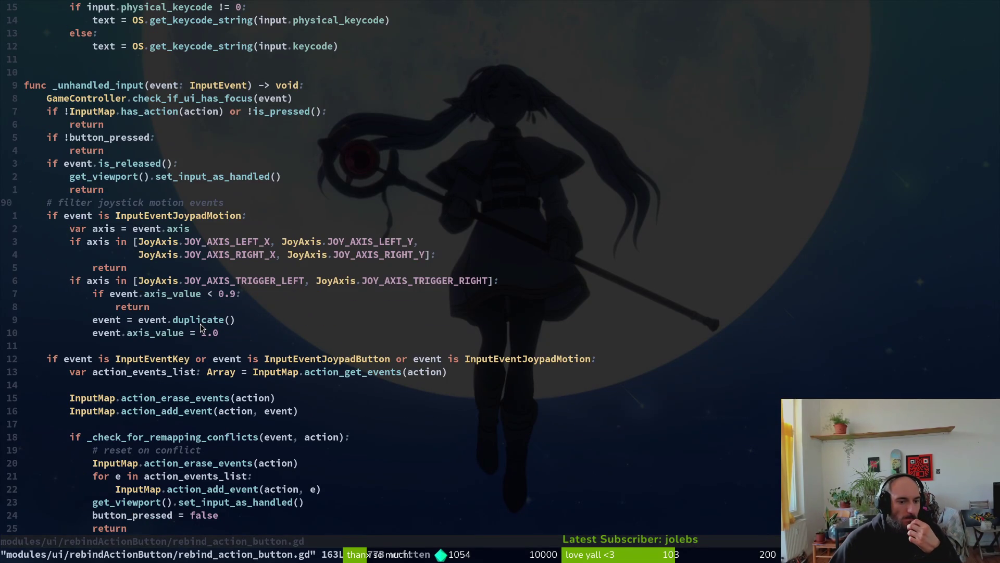
scroll(192, 321, "up", 2)
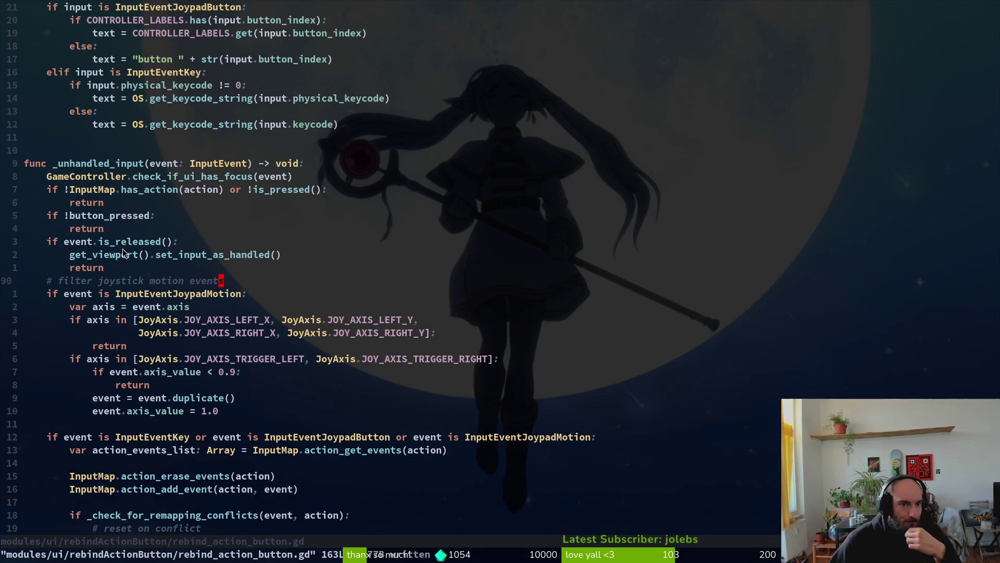
left_click(159, 214)
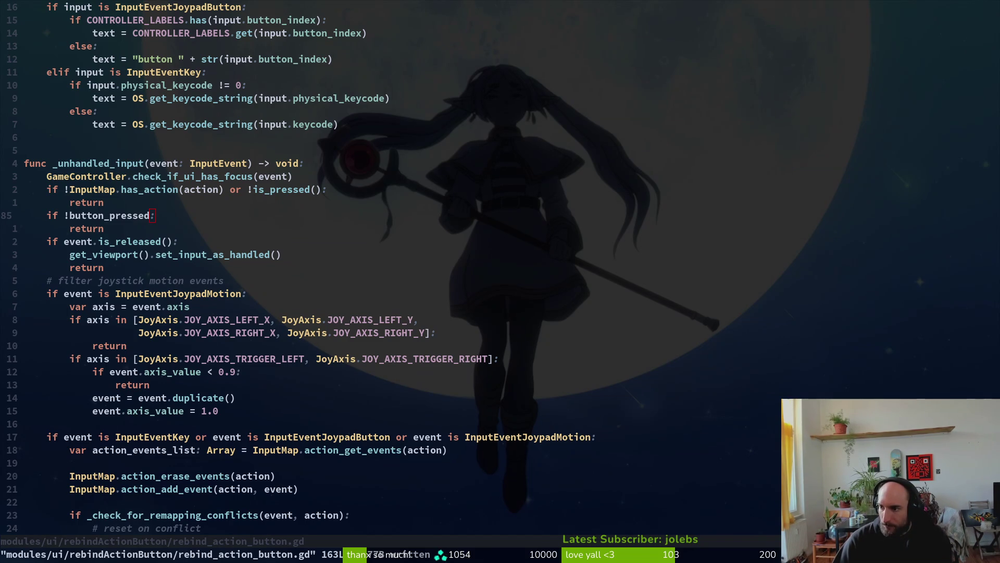
scroll(270, 200, "up", 8)
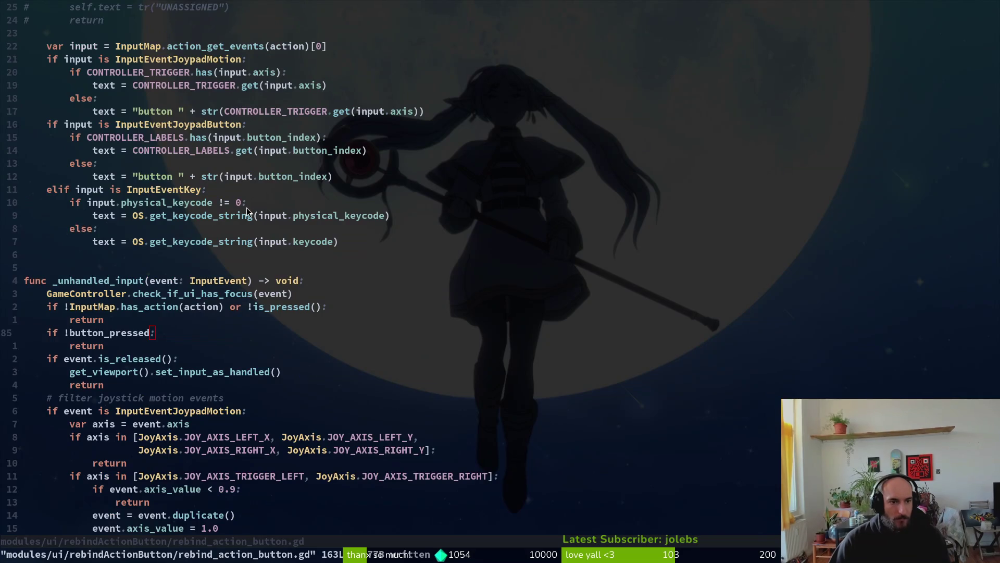
scroll(230, 211, "down", 6)
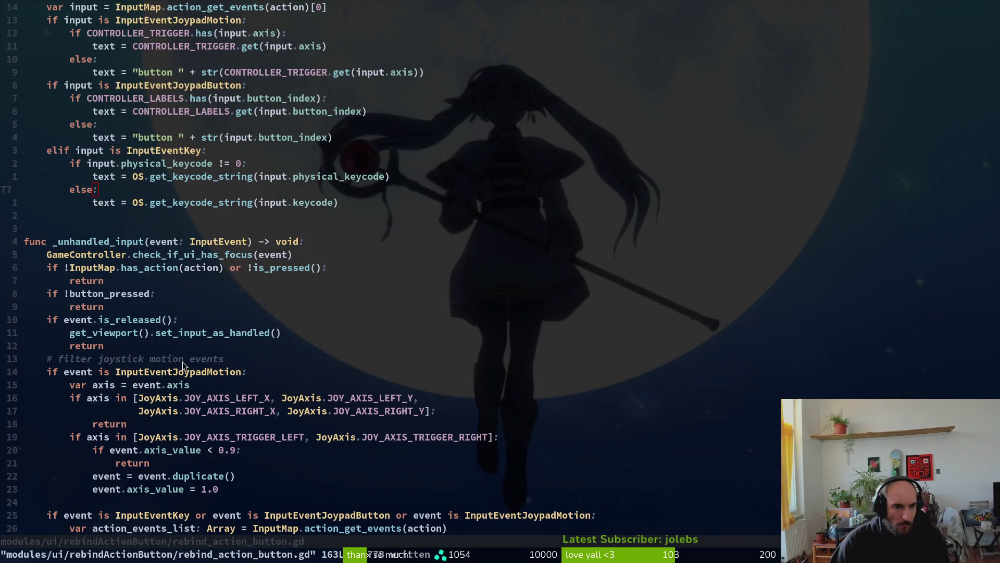
left_click(175, 321)
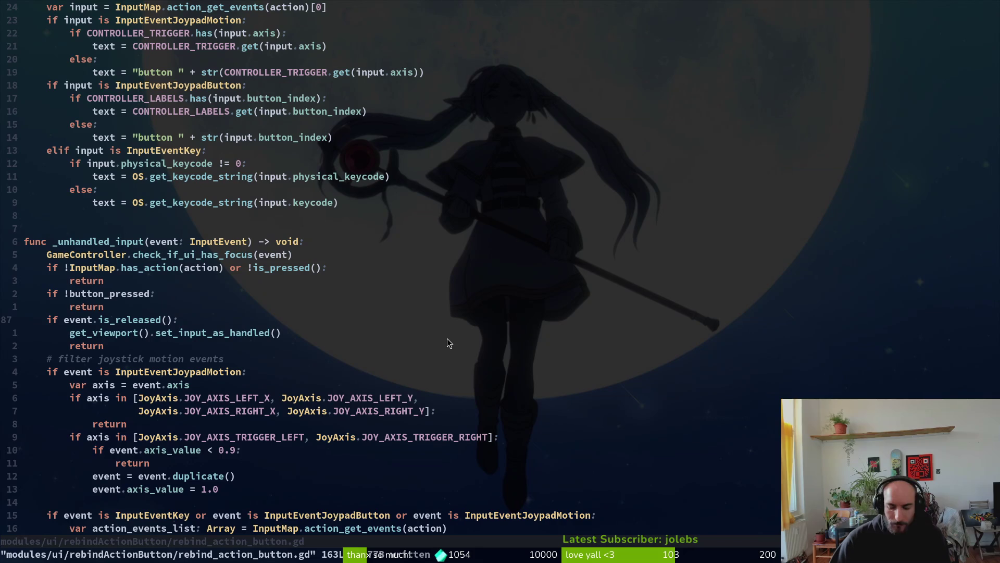
Discard the half-typed 'or' condition and undo the accidental line deletion.
type("i or")
key("Escape")
key("d")
key("d")
key("u")
key("u")
Duplicate the 'if !button_pressed: return' check just above the is_released line.
key("k")
key("V")
key("k")
key("y")
key("j")
key("p")
Change the copied condition to event.is_action("ui_accept") and save the script with :w.
key("w")
key("c")
key("t")
key("colon")
type("event.isac:")
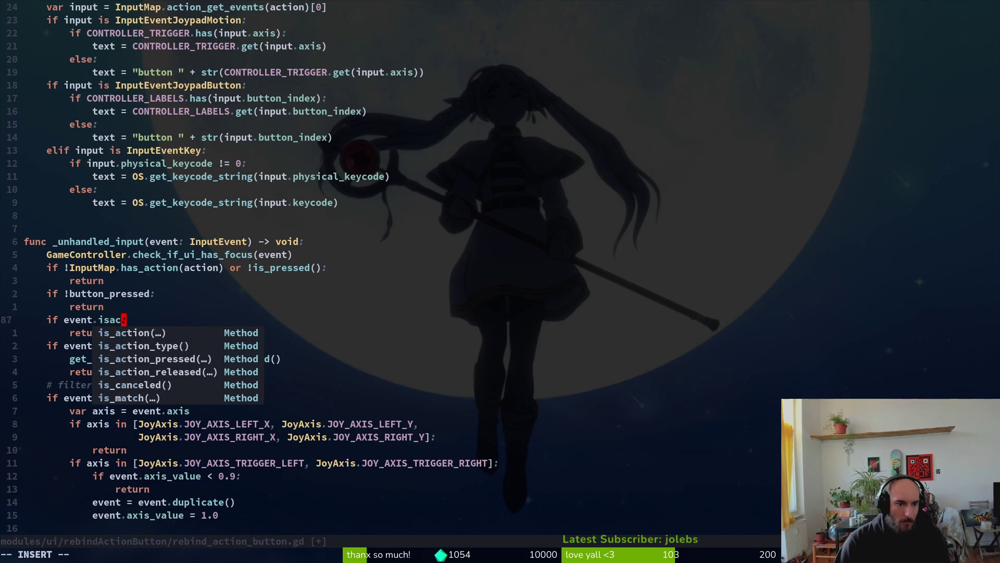
key("Return")
type("\"ui")
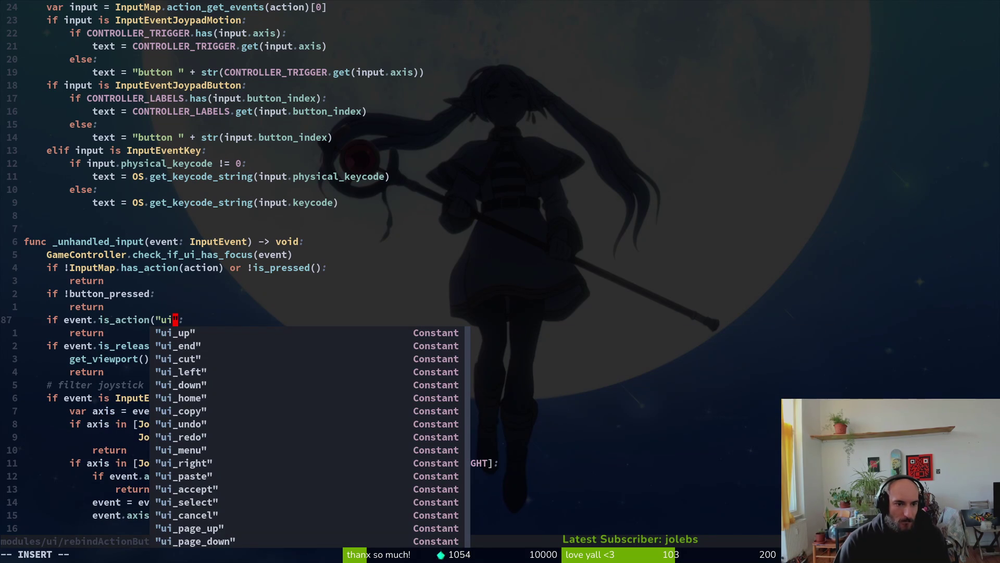
type("_acc")
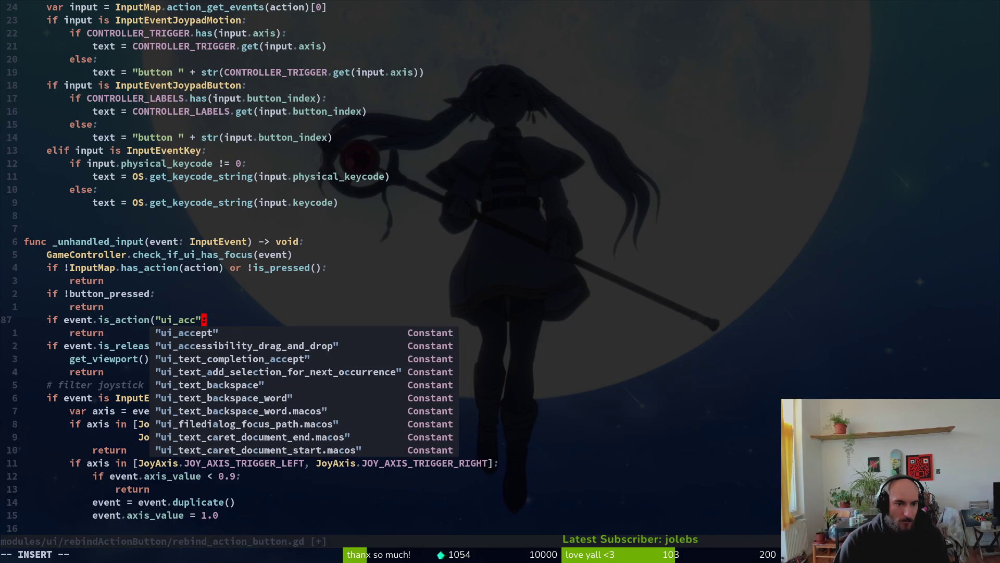
key("Return")
type(")")
key("Escape")
type(":w")
key("Return")
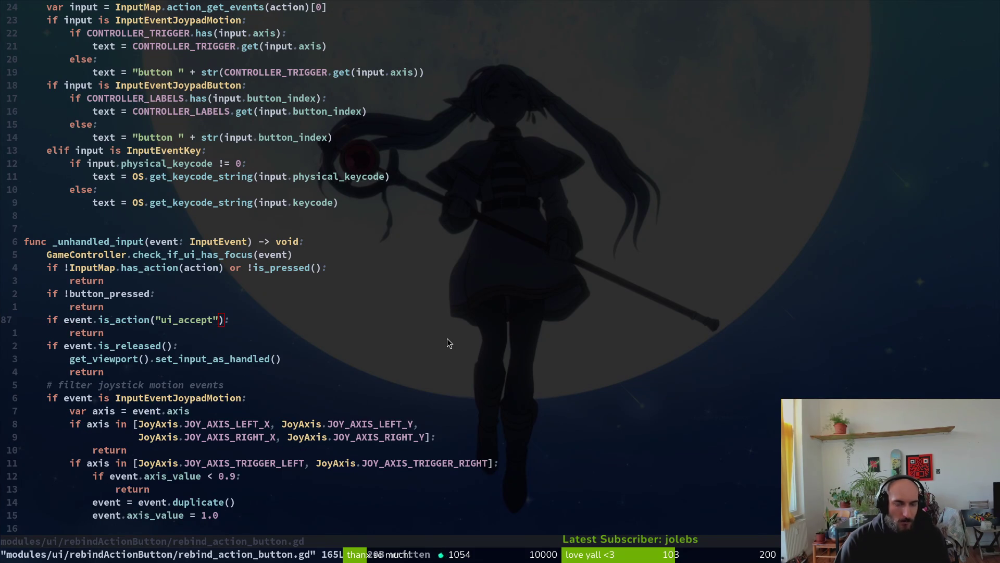
key("alt+Tab")
Run the game with F5, pause it, and go to the Controls settings.
key("F5")
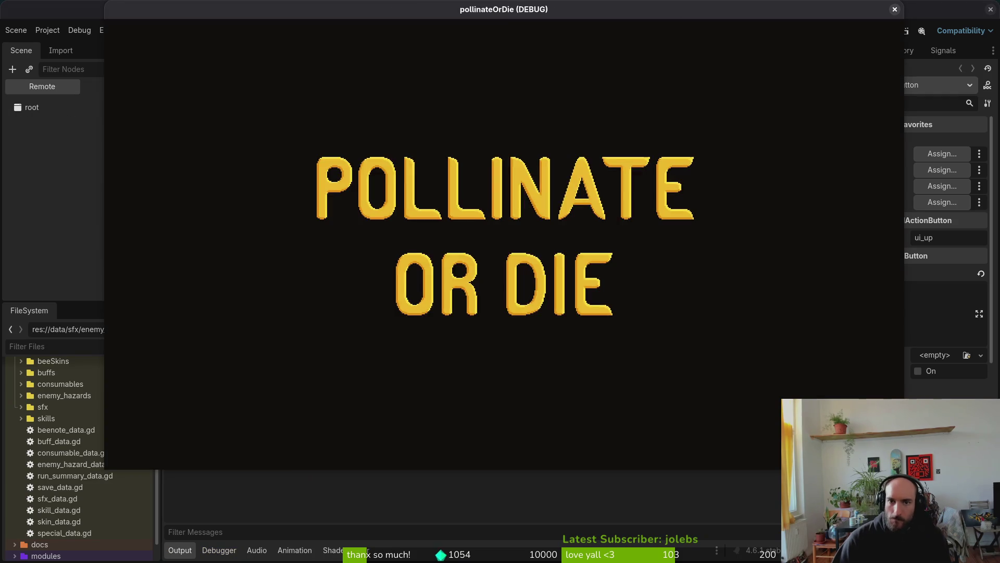
key("Return")
key("Escape")
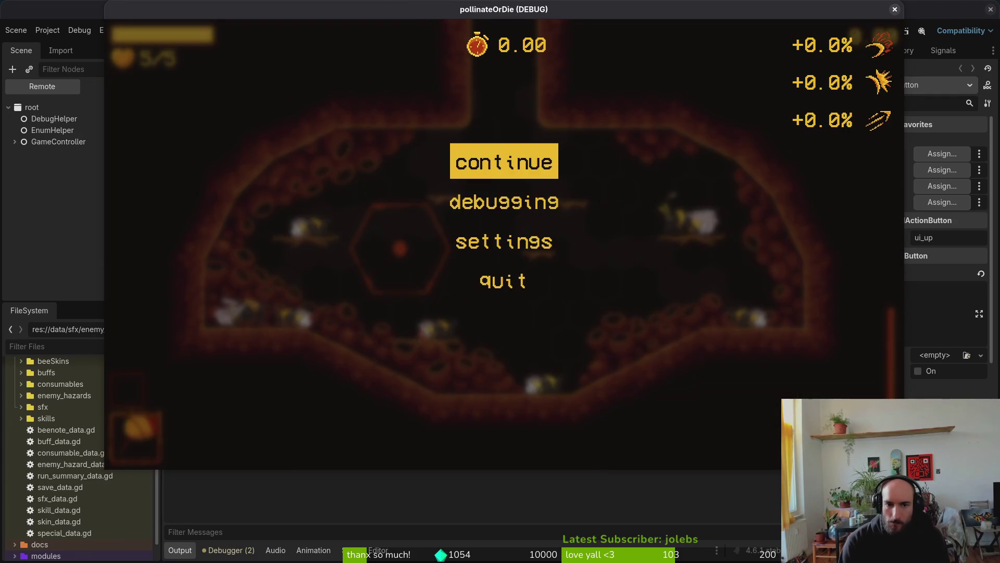
key("Down")
key("Down")
key("Return")
key("Right")
key("Right")
key("Down")
Test rebinding jump and slash with gamepad buttons, leaving jump bound to L1.
key("Up")
key("Return")
key("q")
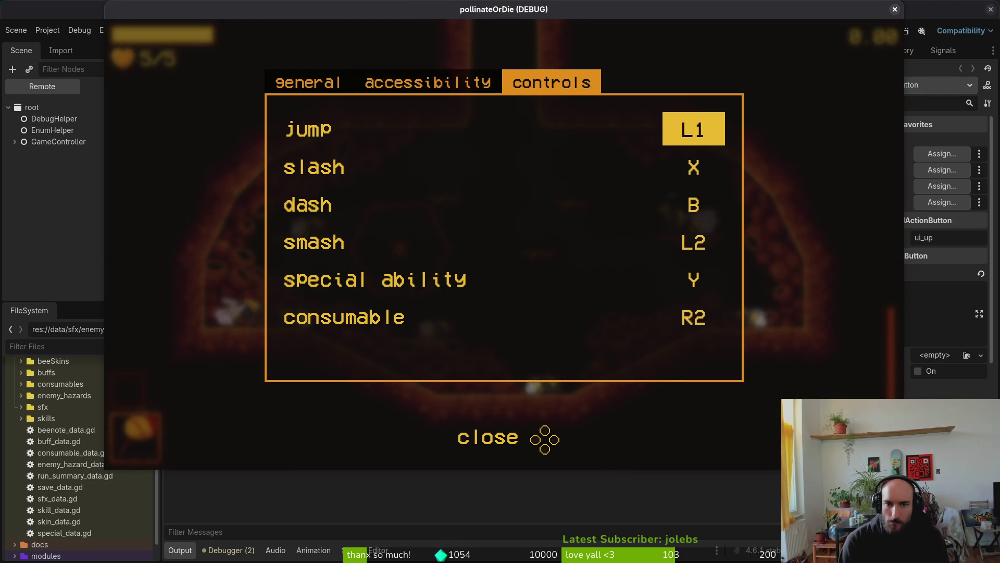
key("Down")
key("Return")
key("x")
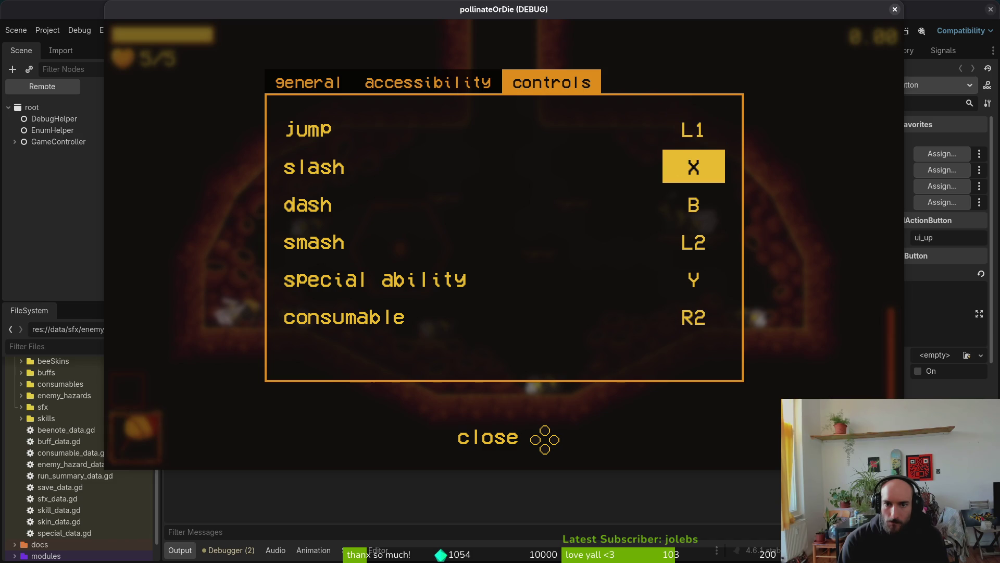
key("Up")
key("Return")
key("q")
key("Return")
key("q")
key("Return")
key("alt+Tab")
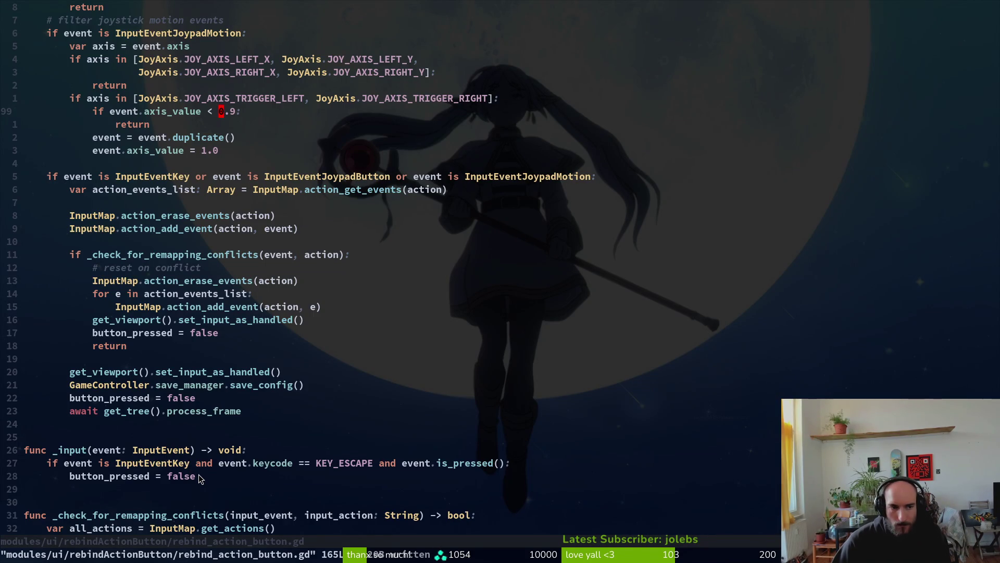
Delete the 'if event.is_action("ui_accept"): return' lines and save rebind_action_button.gd.
scroll(171, 161, "up", 4)
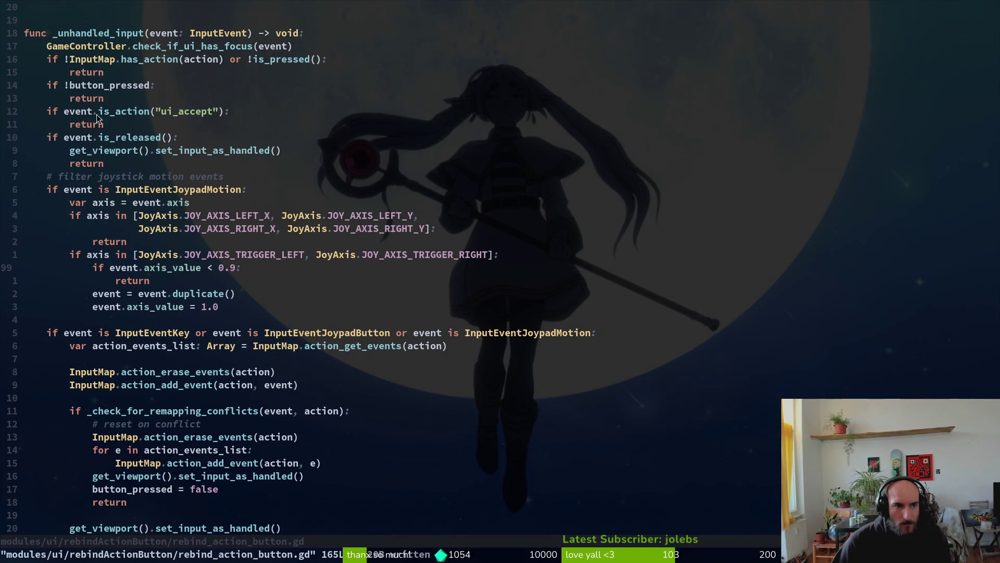
left_click_drag(32, 108, 251, 128)
type("d")
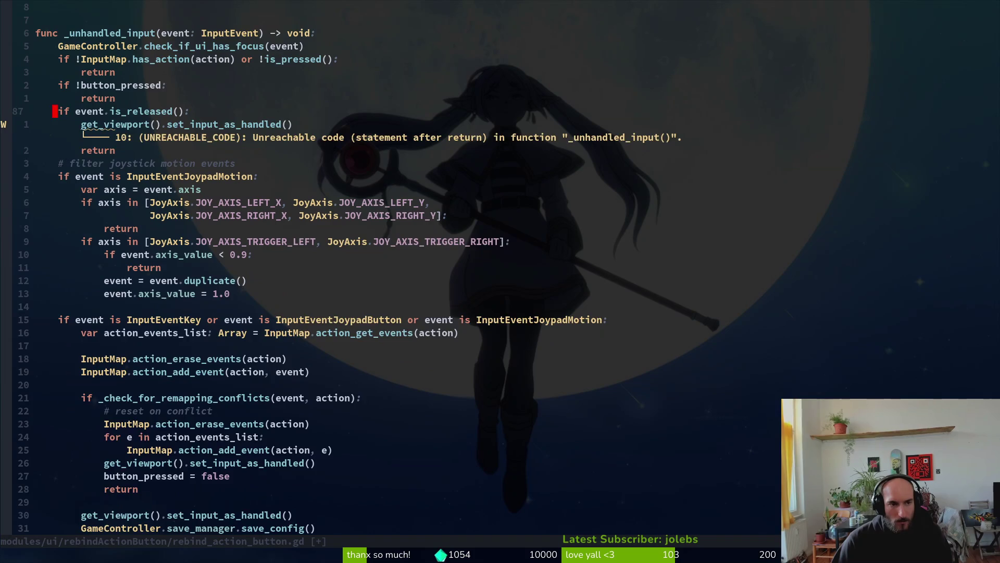
type(":w")
key("Return")
scroll(248, 154, "down", 5)
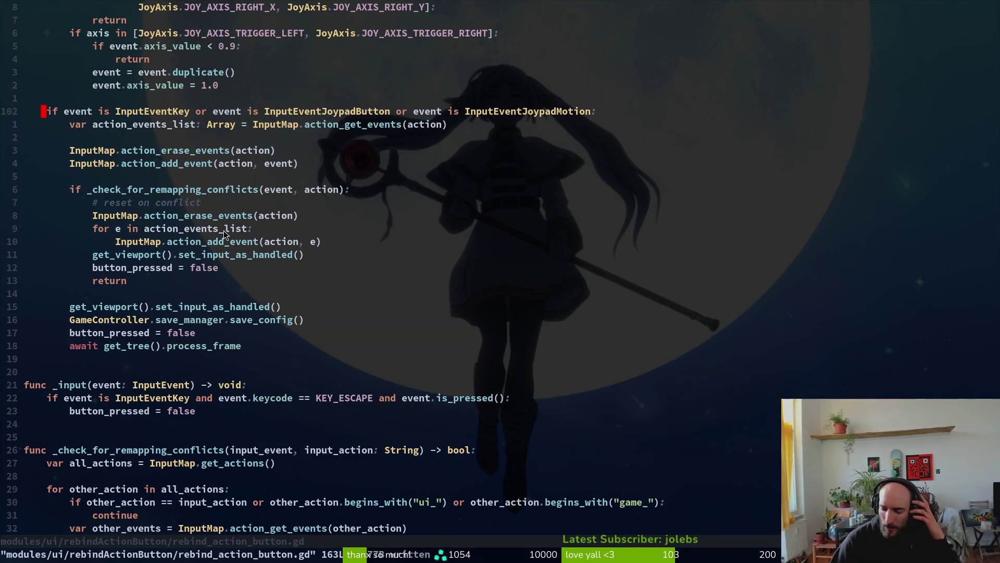
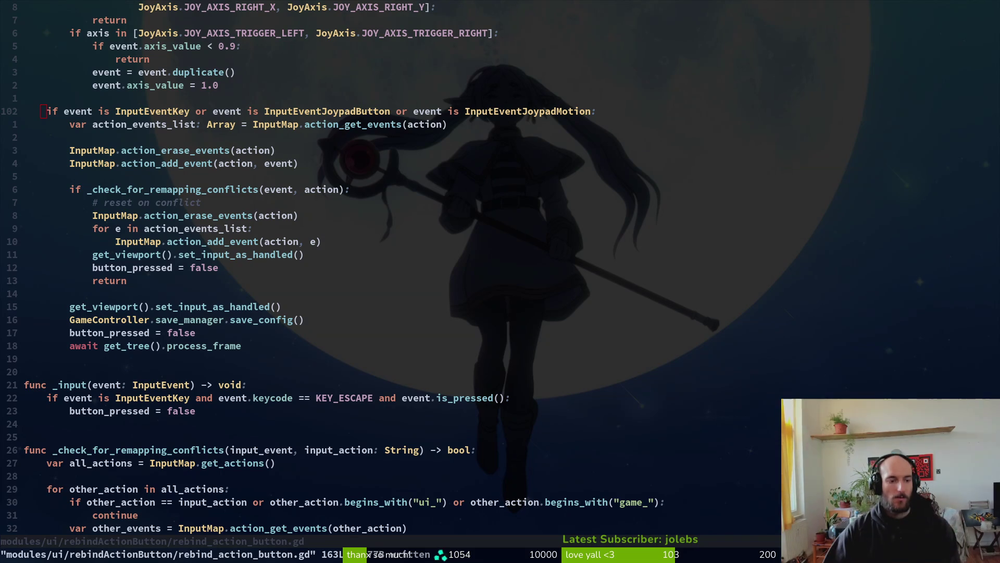
Add an `if event.is_action("ui_accept"): return` line below the _input function header.
left_click(327, 360)
left_click(274, 384)
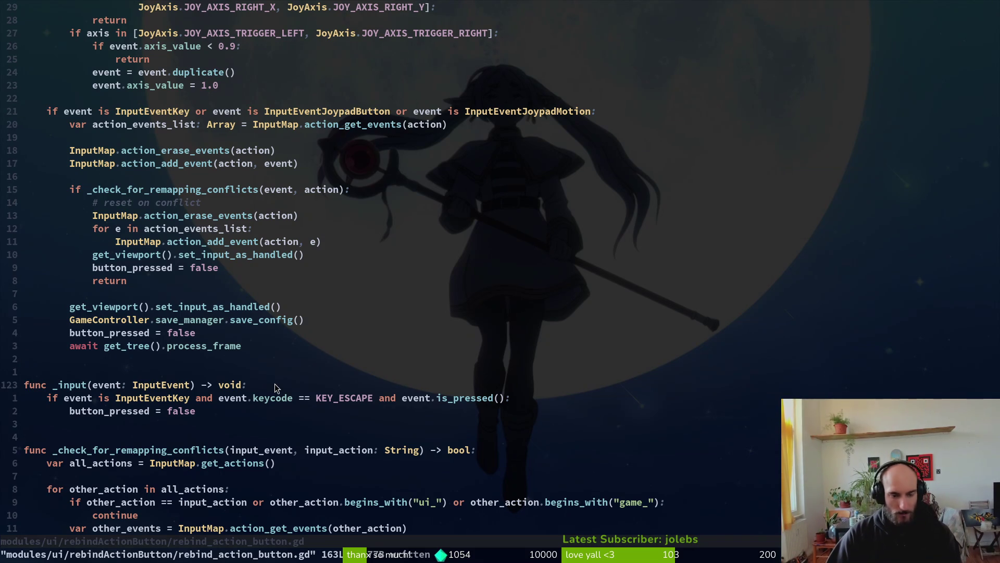
type("oif event.is_action(\"ui_accept\"): return")
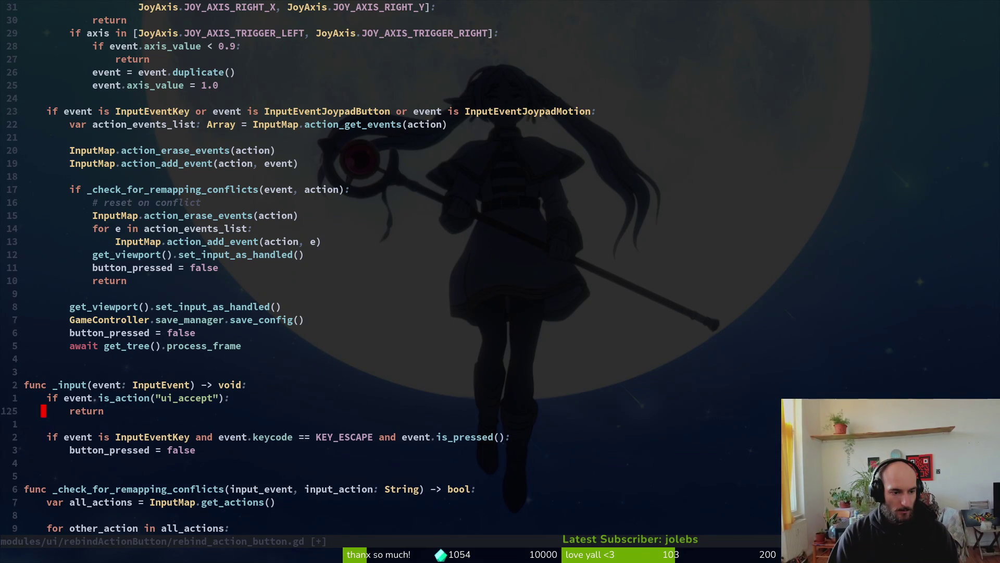
key("Escape")
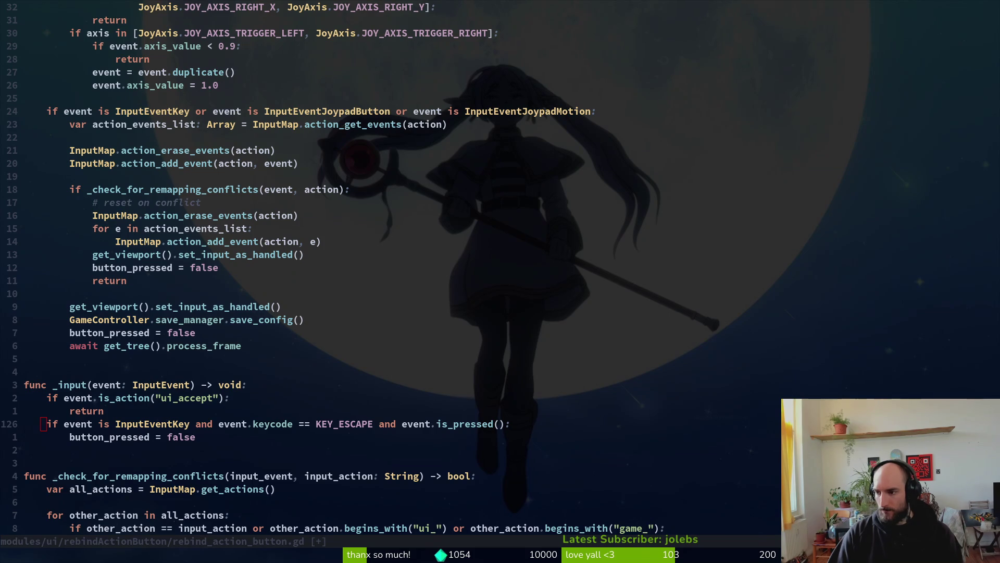
Replace that return with a copy of the get_viewport().set_input_as_handled() line.
left_click(125, 412)
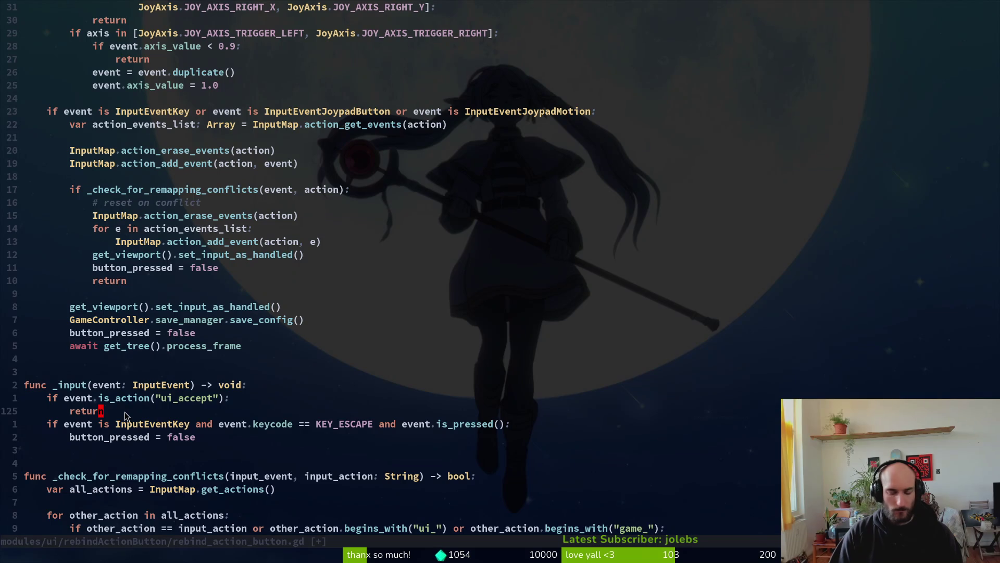
key("k")
key("k")
key("k")
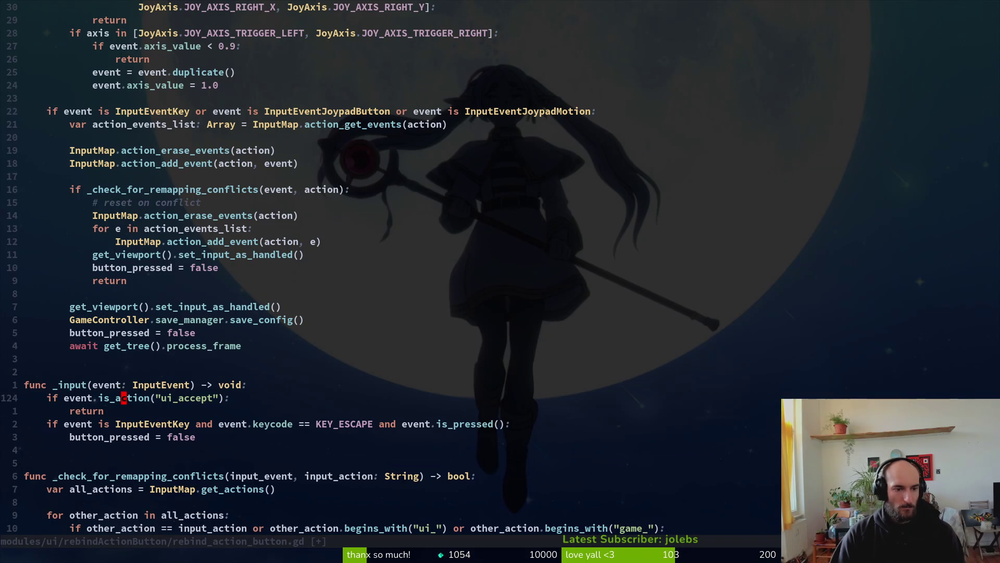
key("y")
key("y")
key("j")
key("j")
key("j")
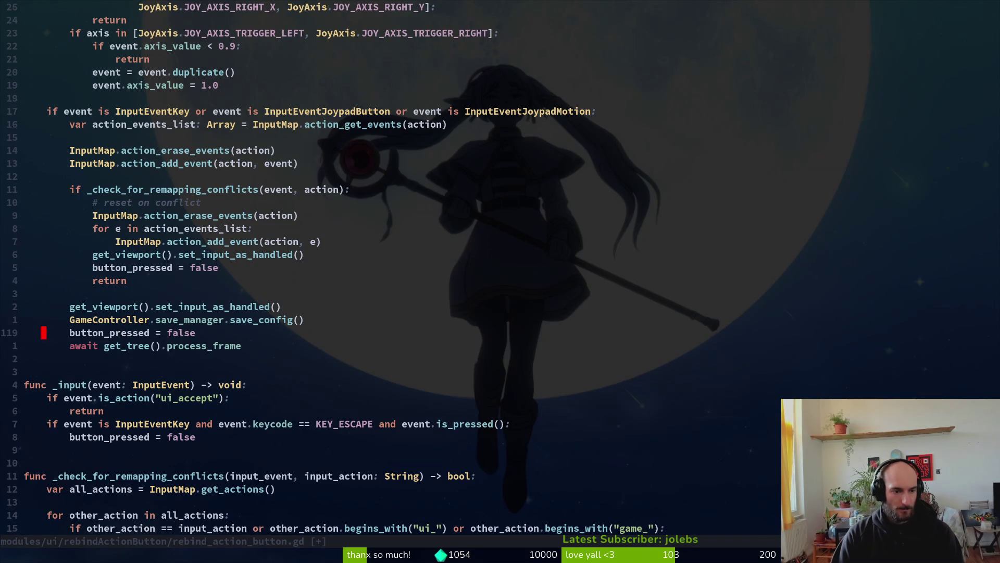
key("p")
key("shift+j")
key("u")
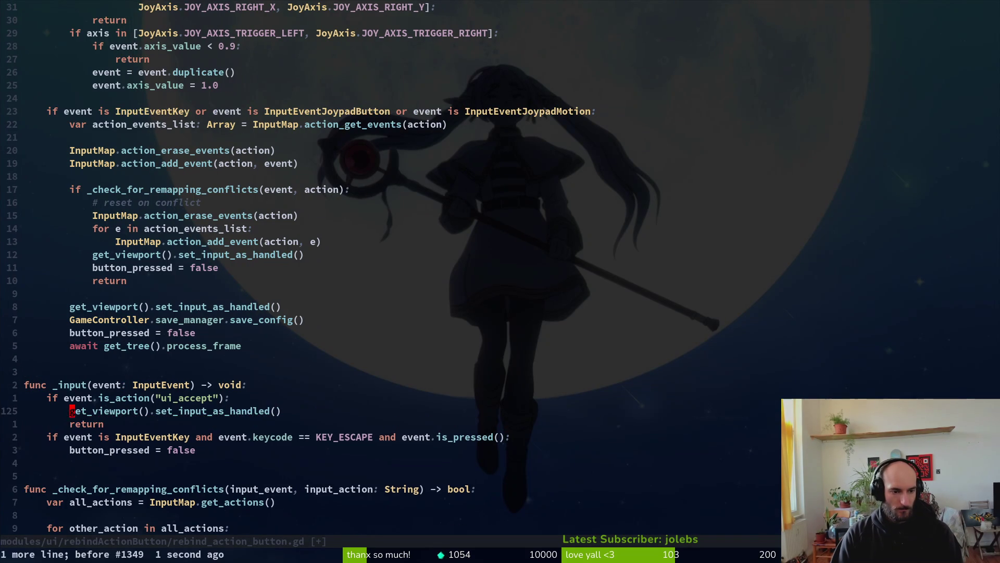
key("j")
key("d")
key("d")
Save rebind_action_button.gd and run the game from Godot with F5.
type(":w")
key("Return")
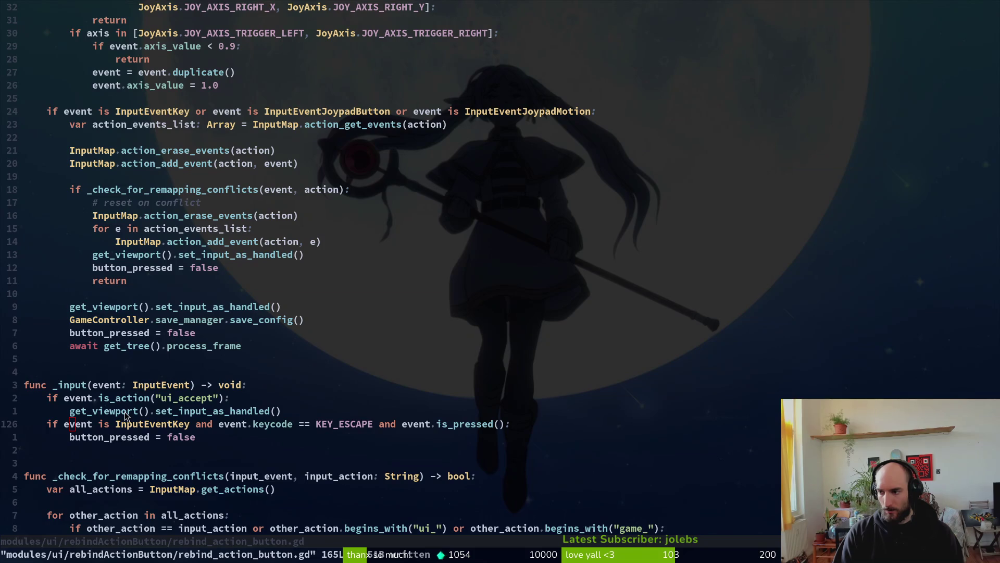
key("alt+Tab")
key("F5")
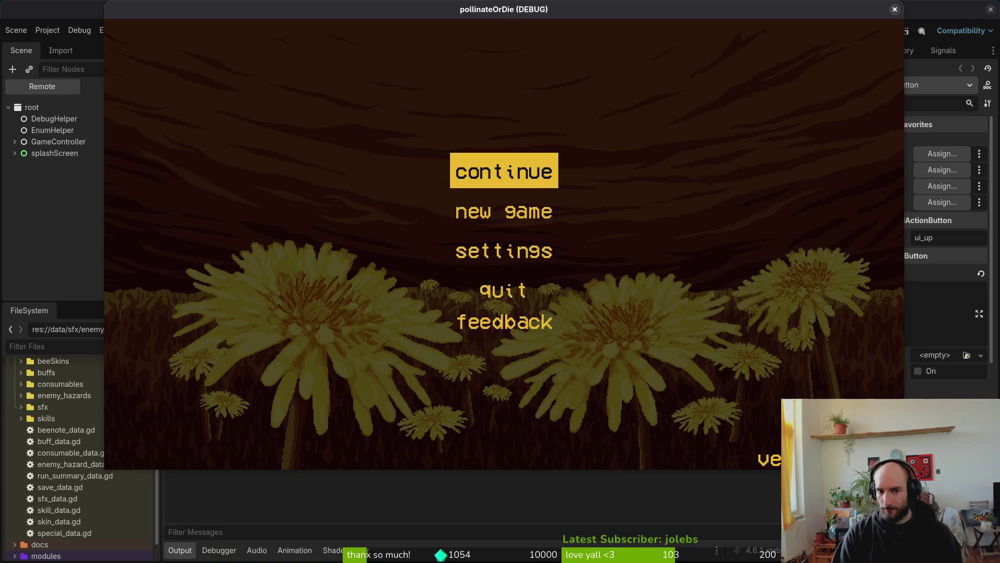
Open the game's settings, toggle between accessibility and controls, then stop the game and check Debugger errors.
key("Down")
key("Down")
key("Return")
key("Right")
key("Right")
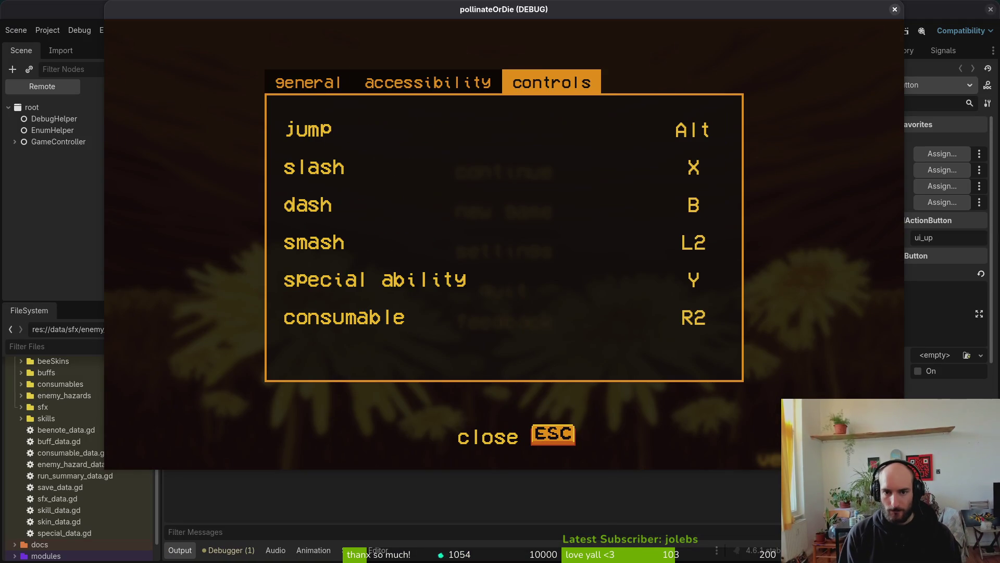
key("Left")
key("Right")
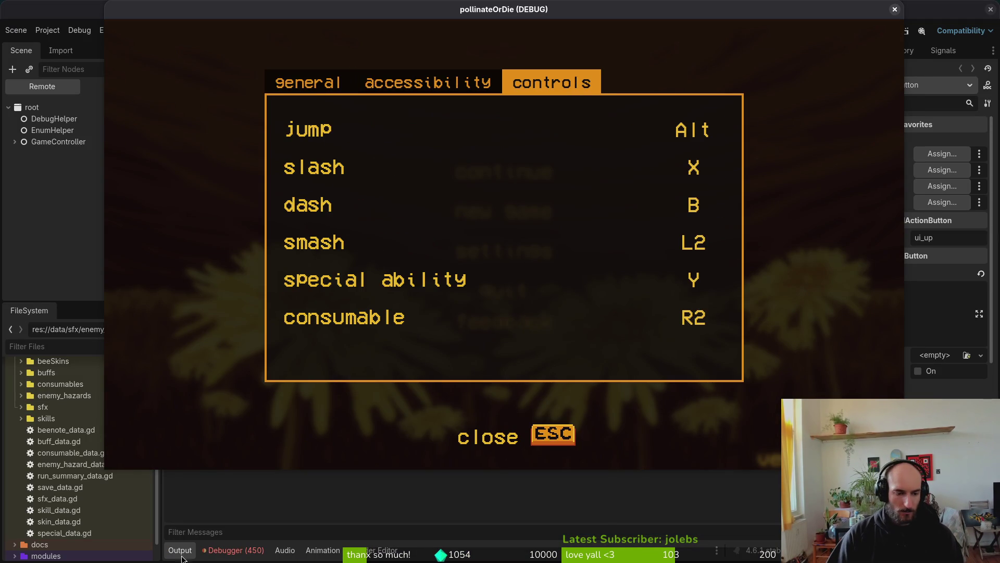
key("F8")
scroll(451, 360, "down", 5)
mouse_move(823, 223)
left_mouse_down()
mouse_move(822, 333)
mouse_move(730, 428)
mouse_move(521, 545)
left_mouse_up()
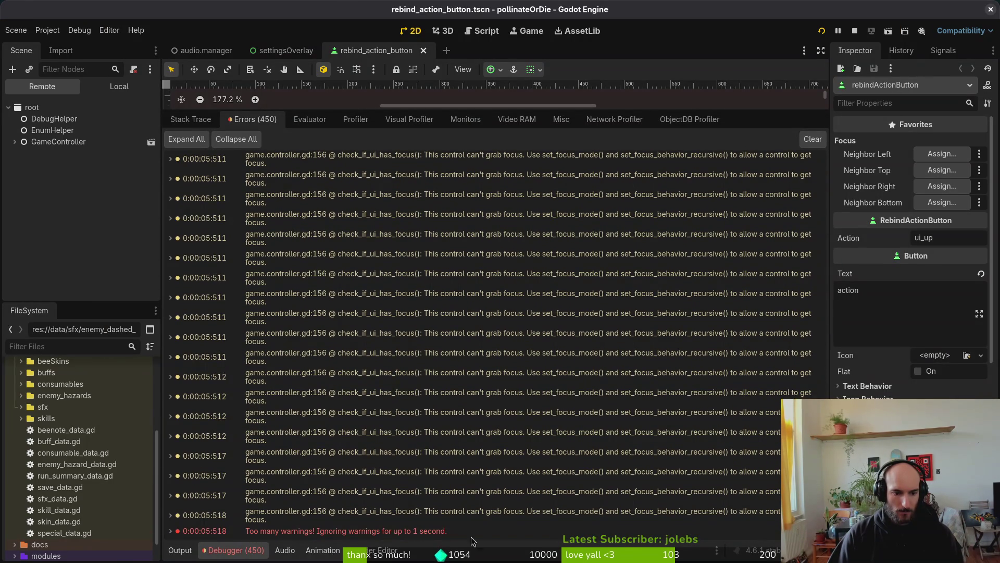
Rerun the game and move focus between the jump and slash buttons on the controls tab.
left_click(822, 31)
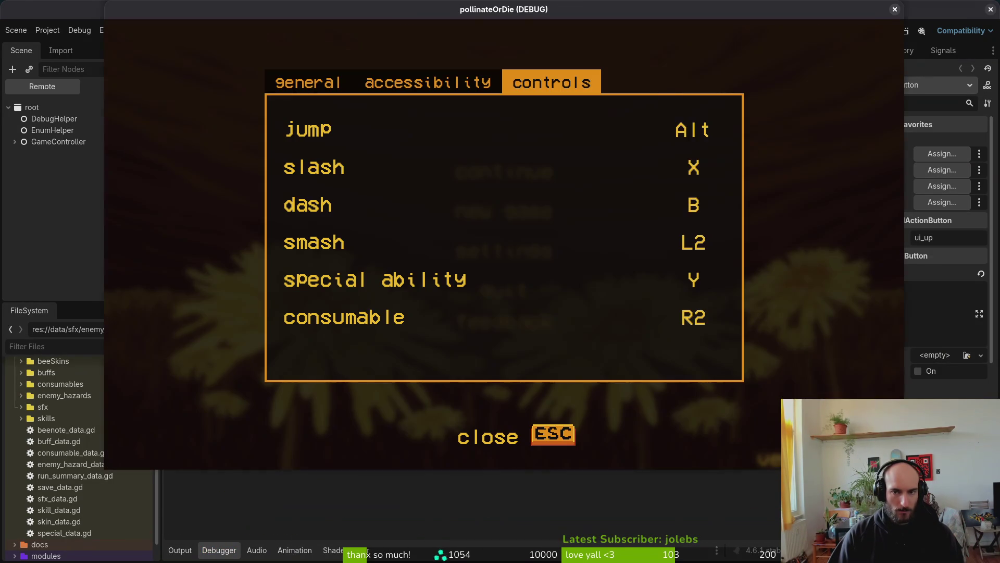
key("Left")
key("Right")
key("Down")
key("Up")
key("Down")
key("Up")
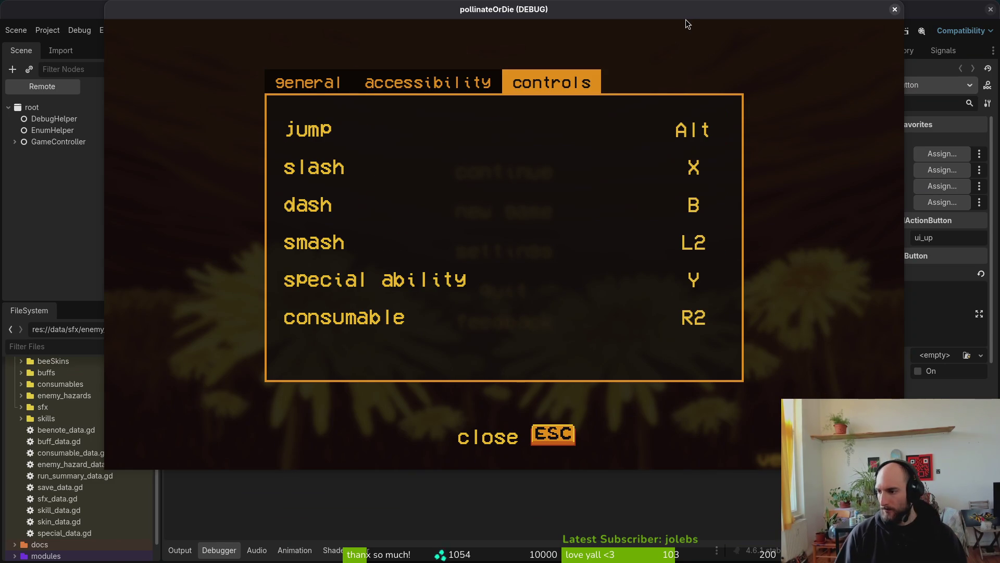
key("super+1")
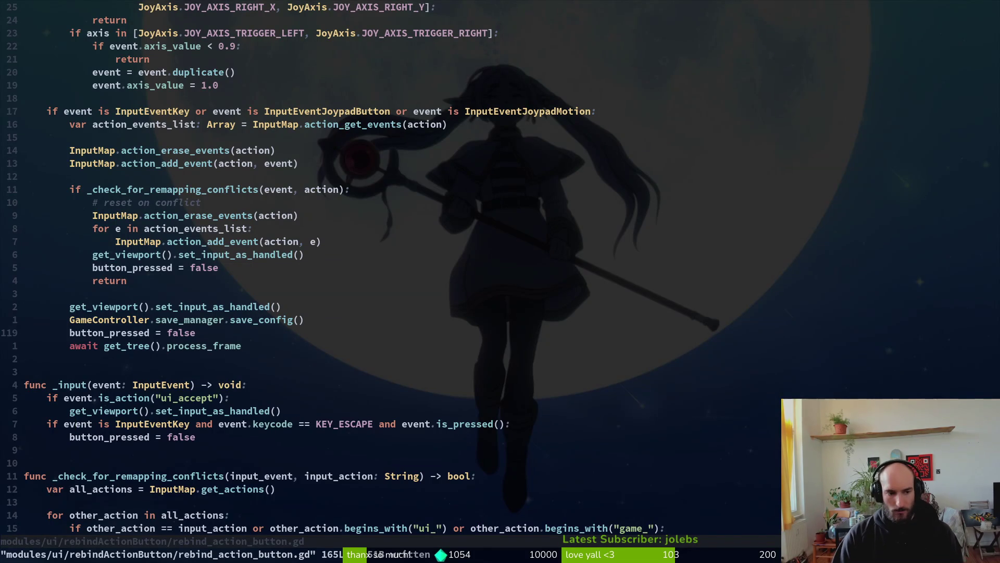
Extend the ui_accept condition in _input with `and button_pressed` and save the script.
key("u")
key("u")
key("u")
key("ctrl+s")
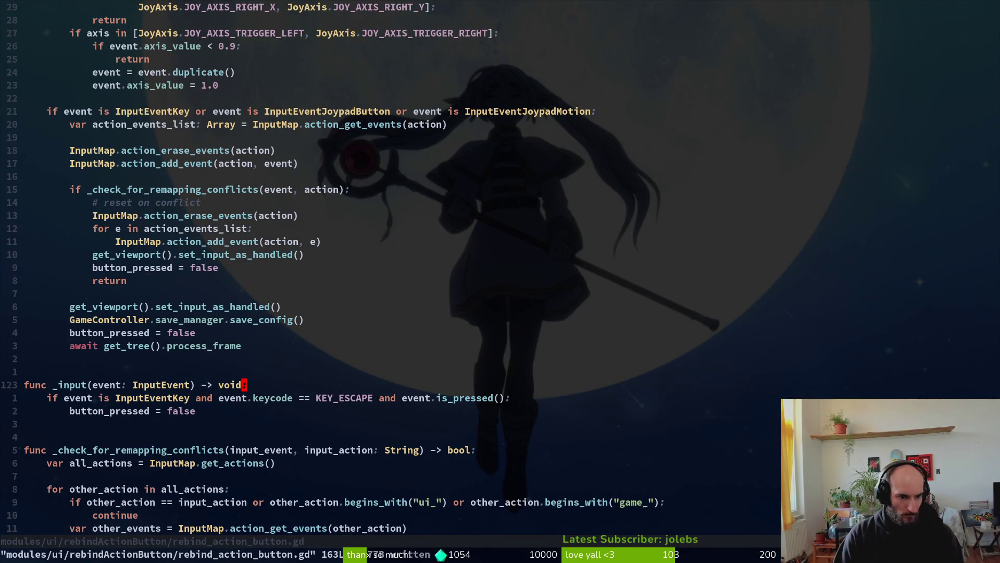
key("ctrl+r")
key("ctrl+r")
key("ctrl+r")
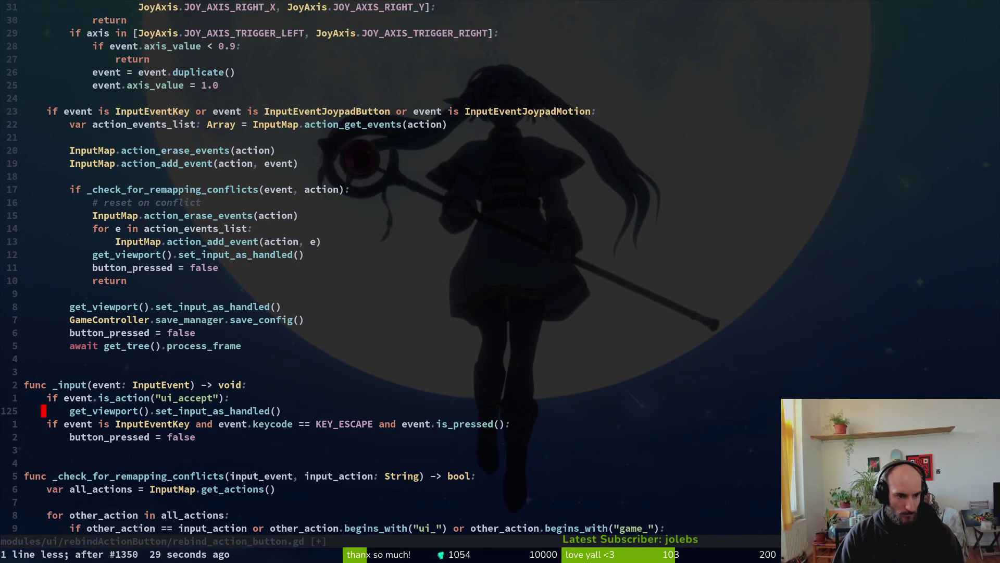
key("w")
key("w")
key("w")
key("w")
key("j")
type("kla and butt")
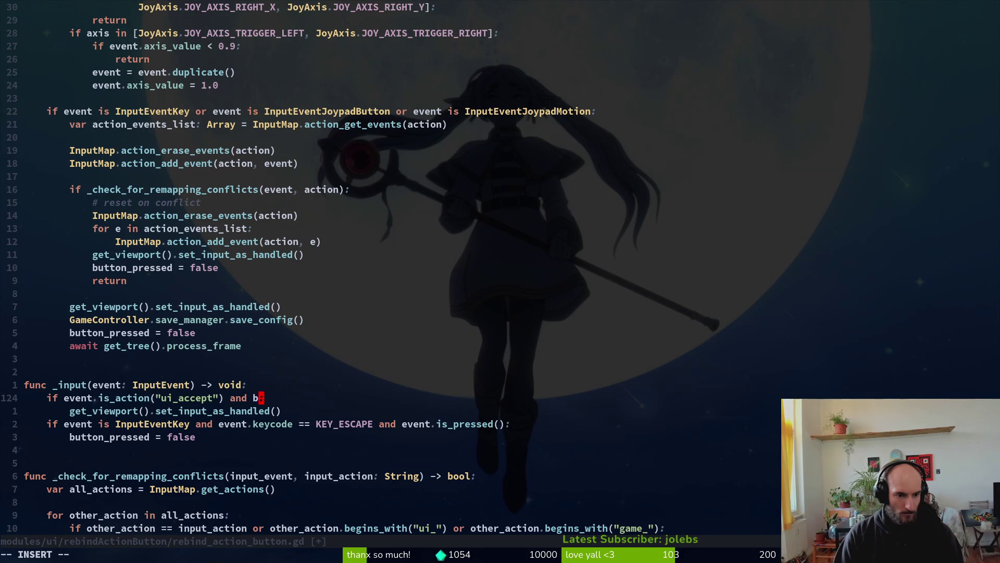
key("Return")
key("Escape")
type(":w")
key("Return")
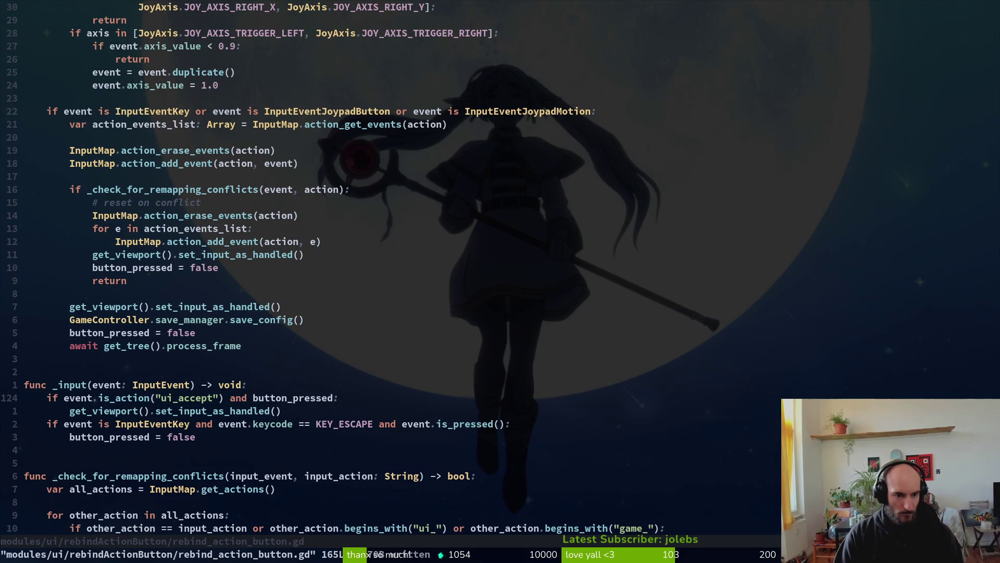
key("alt+Tab")
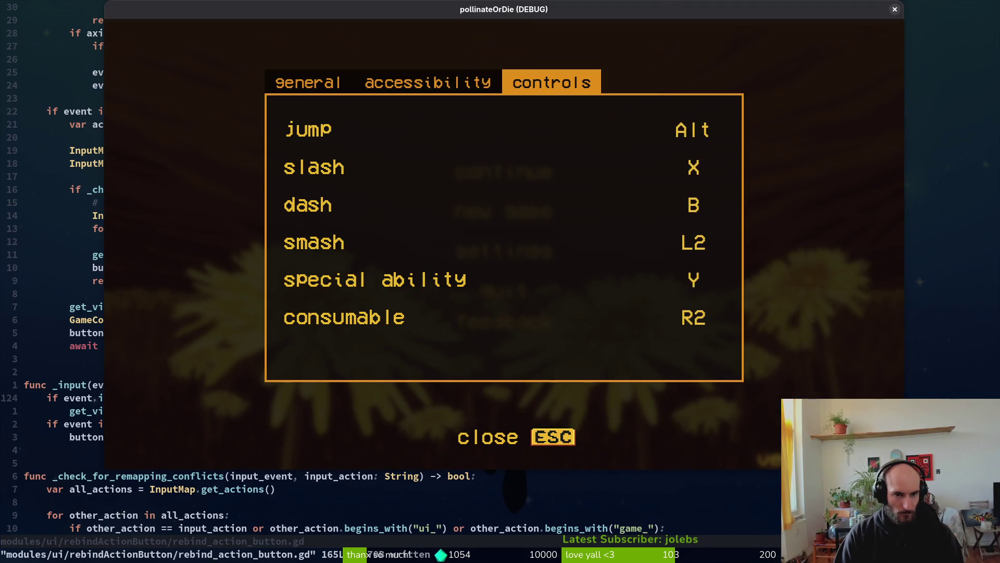
Run the game, start rebinding jump under settings > controls, then stop the game from the editor.
key("alt+Tab")
key("alt+Tab")
key("F5")
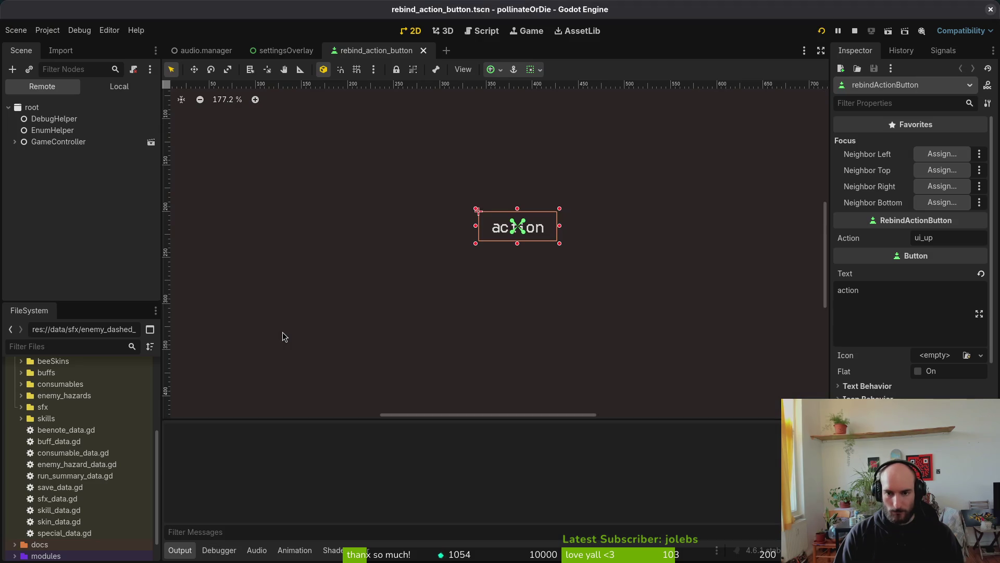
key("Down")
key("Down")
key("Return")
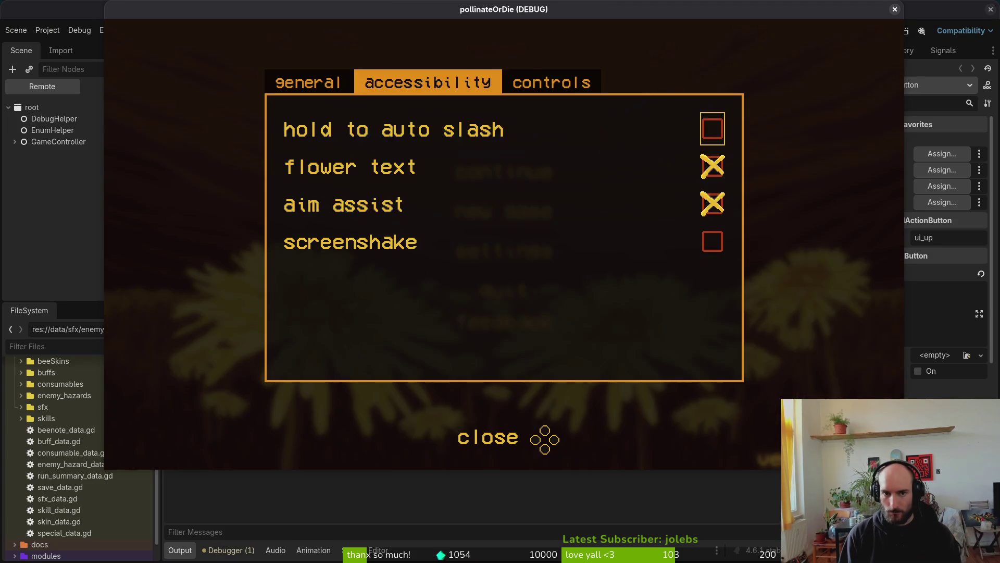
key("e")
key("Down")
key("Up")
key("Return")
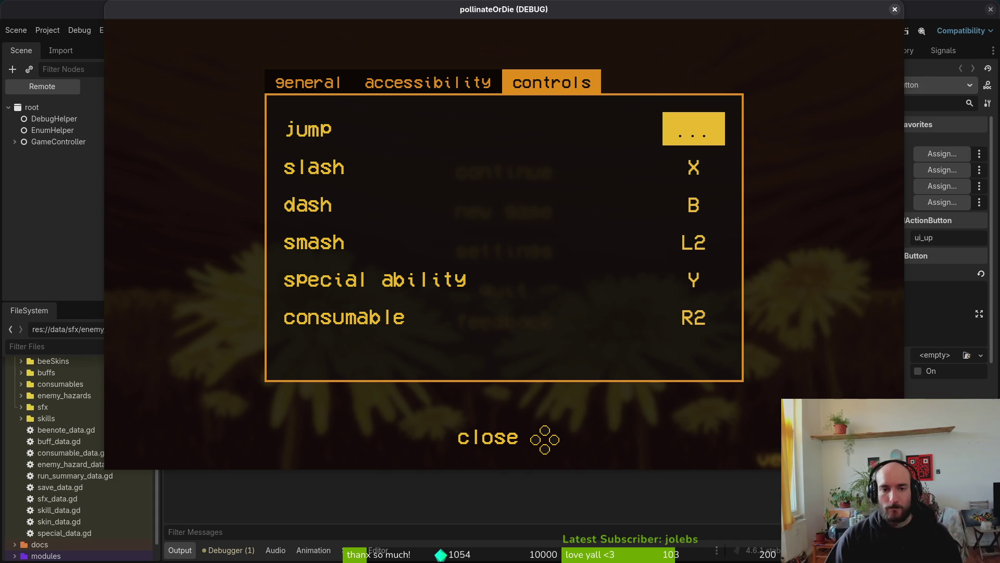
left_click(896, 10)
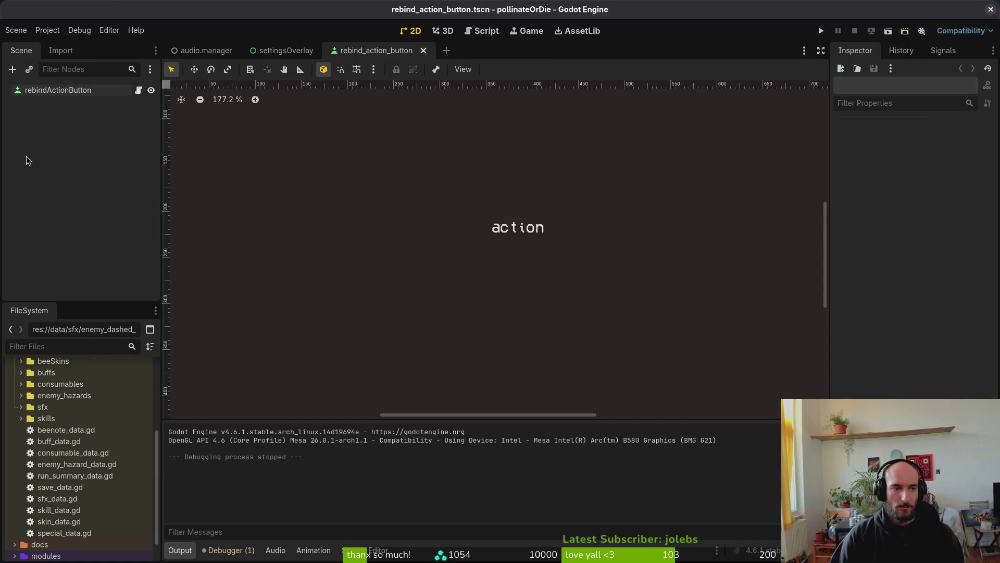
Close the Brave window holding the UI-navigation search tabs, confirming Close all.
key("alt+Tab")
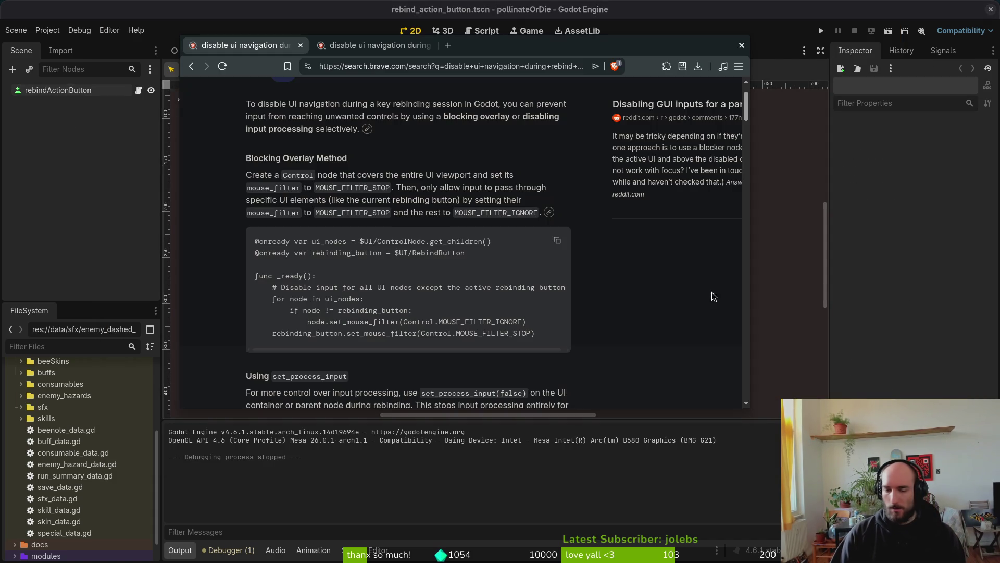
left_click(741, 46)
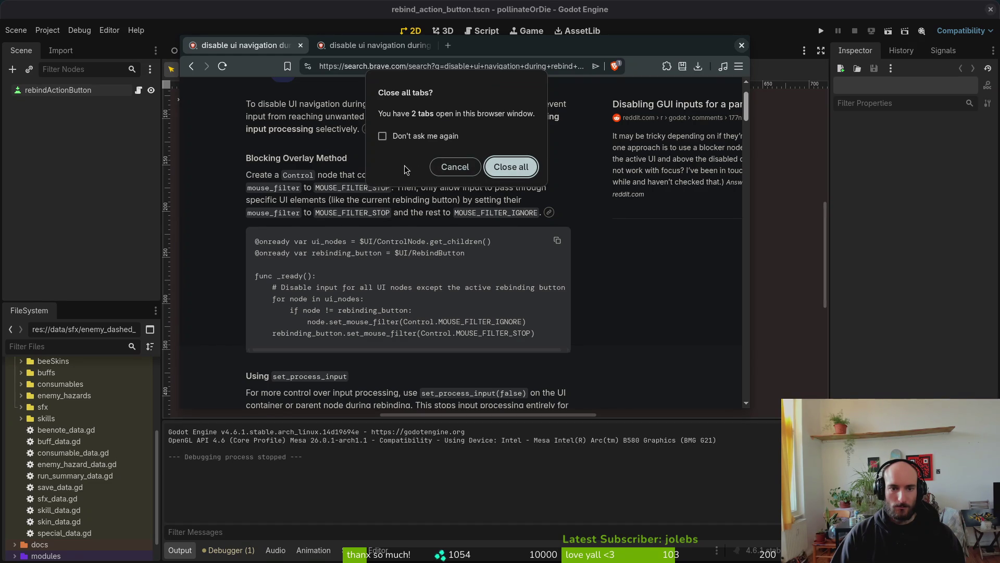
left_click(511, 167)
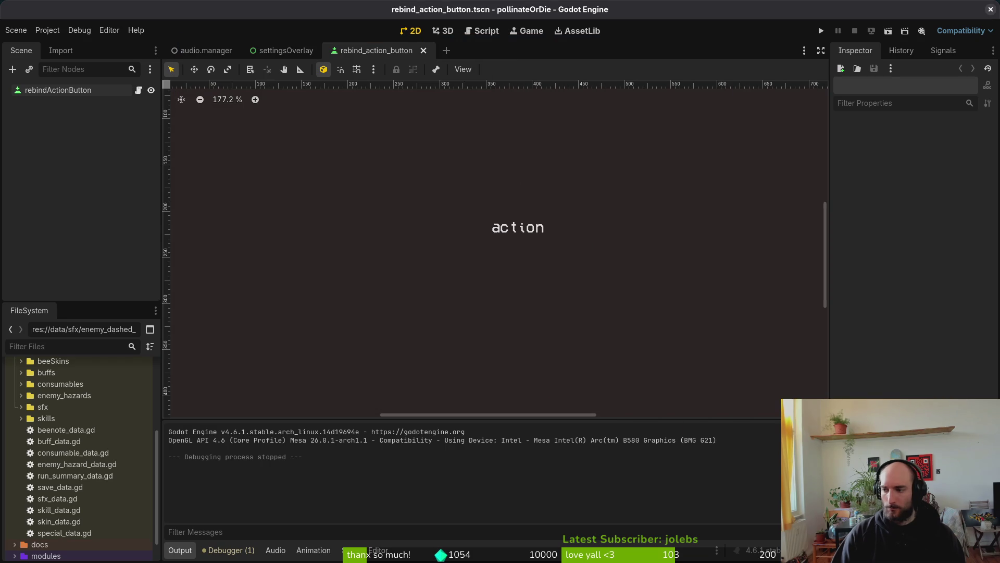
Delete the ui_accept check block from _input and save the script.
key("alt+Tab")
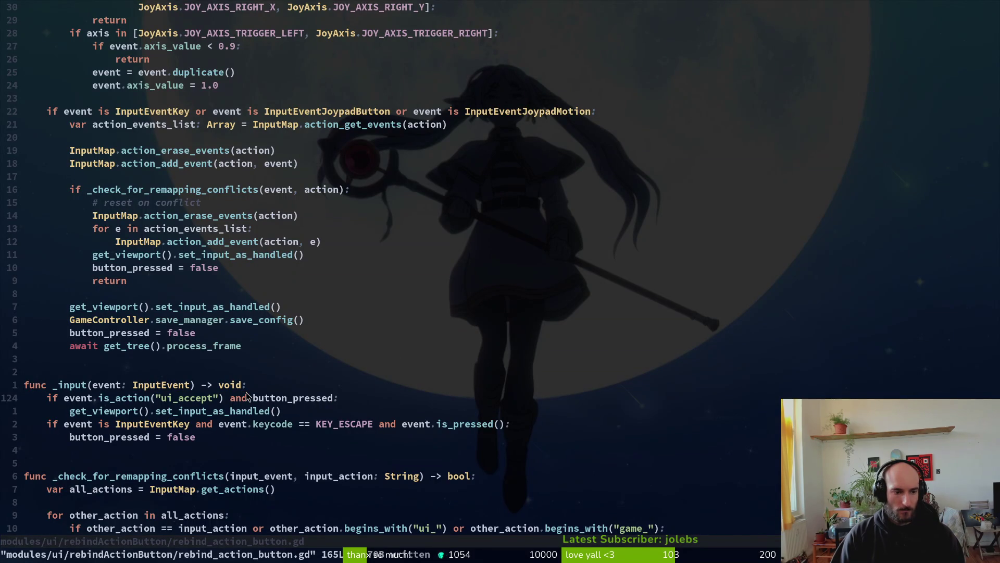
key("shift+v")
type("j")
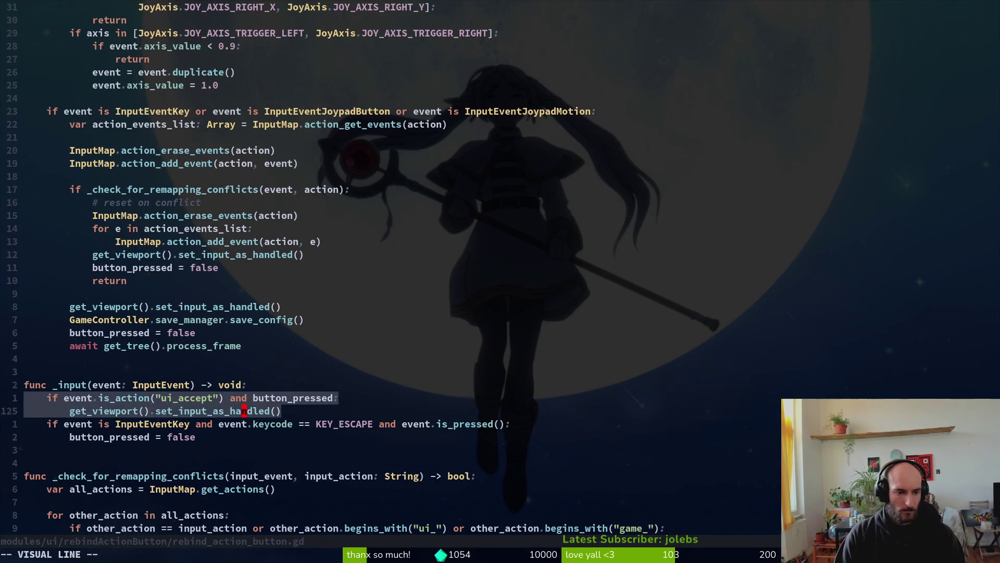
type("d:w")
key("Return")
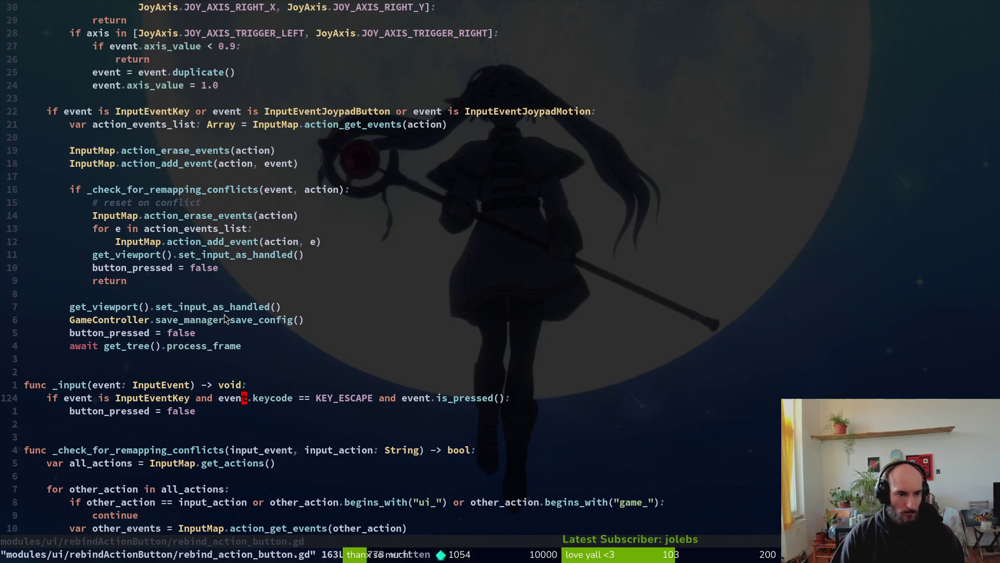
Review the event.is_released() check in _unhandled_input, then run the game from Godot.
scroll(228, 250, "up", 5)
scroll(186, 244, "up", 3)
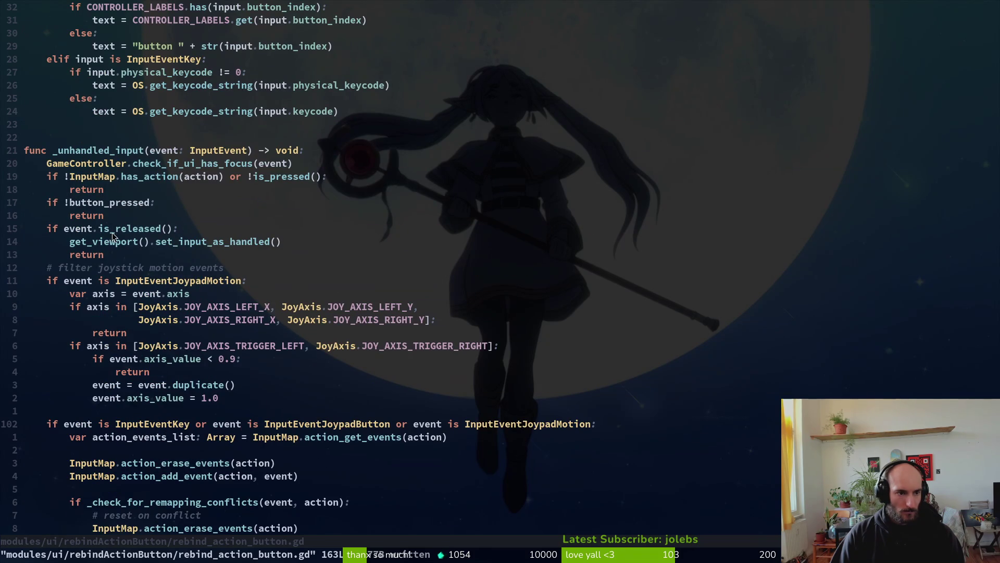
left_click(108, 227)
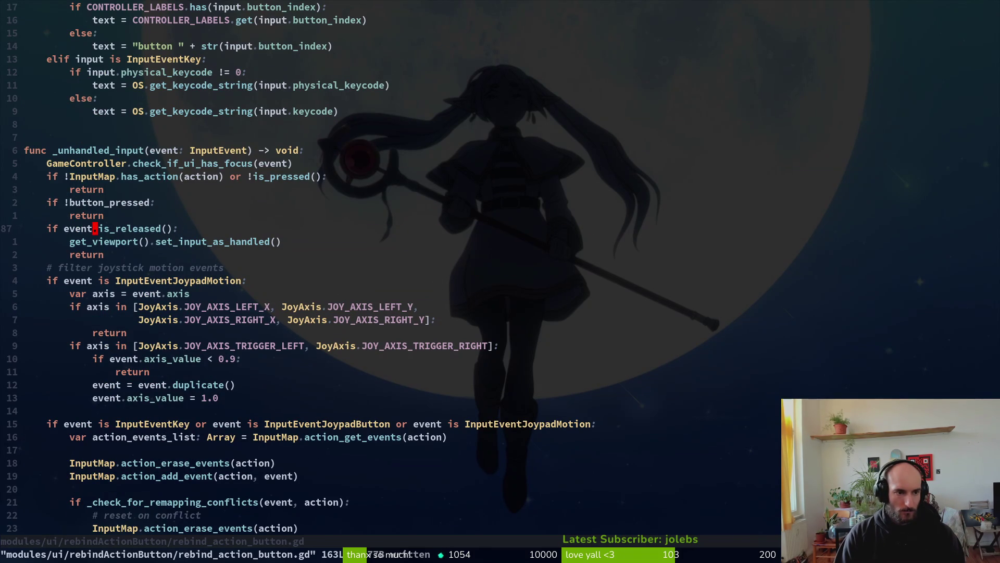
key("alt+Tab")
key("F5")
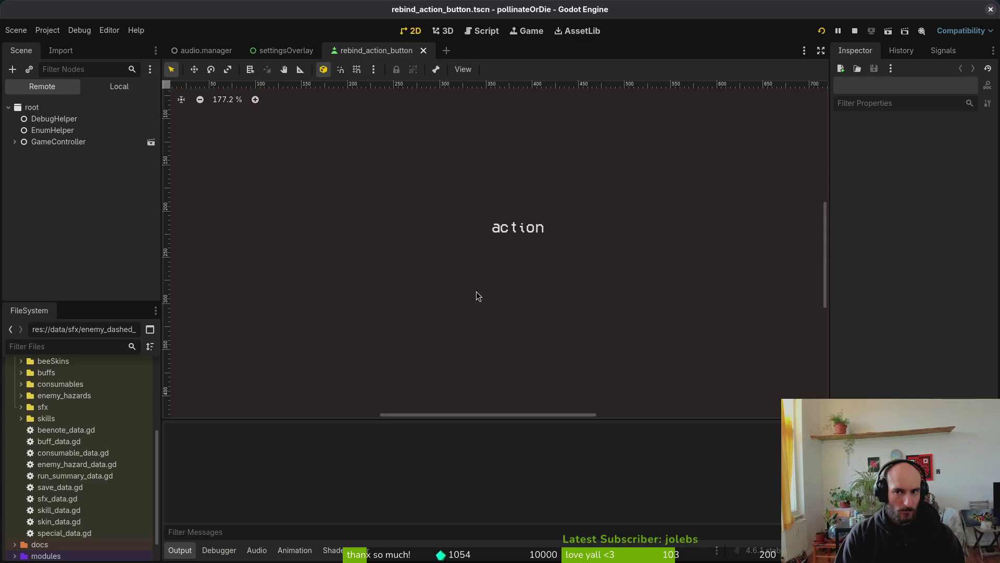
Playtest rebinding jump to Alt in the pause menu's controls settings, then close the game.
key("Return")
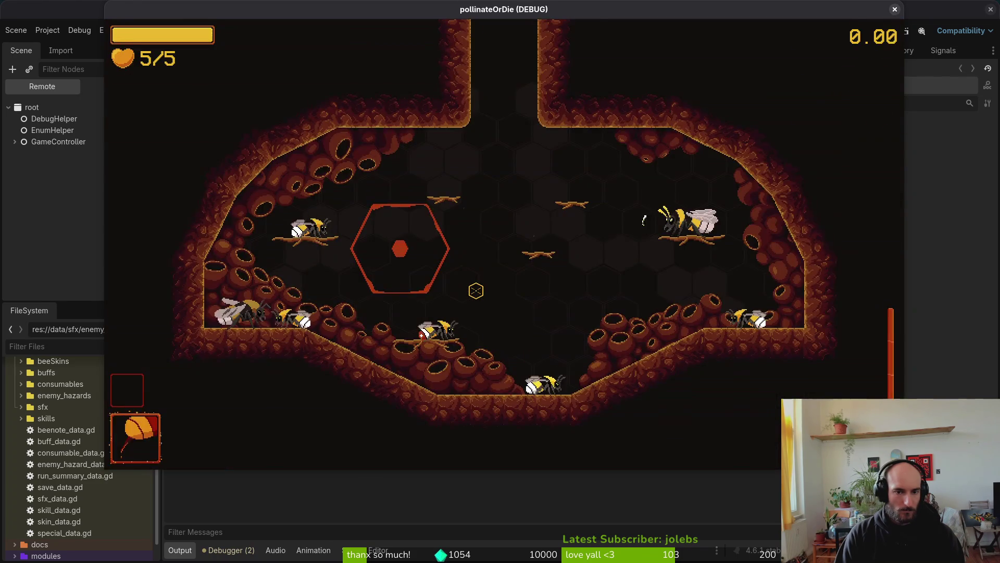
key("Escape")
key("Down")
key("Down")
key("Return")
key("e")
key("e")
key("Down")
key("Up")
key("Return")
key("Down")
key("Up")
key("Return")
key("alt")
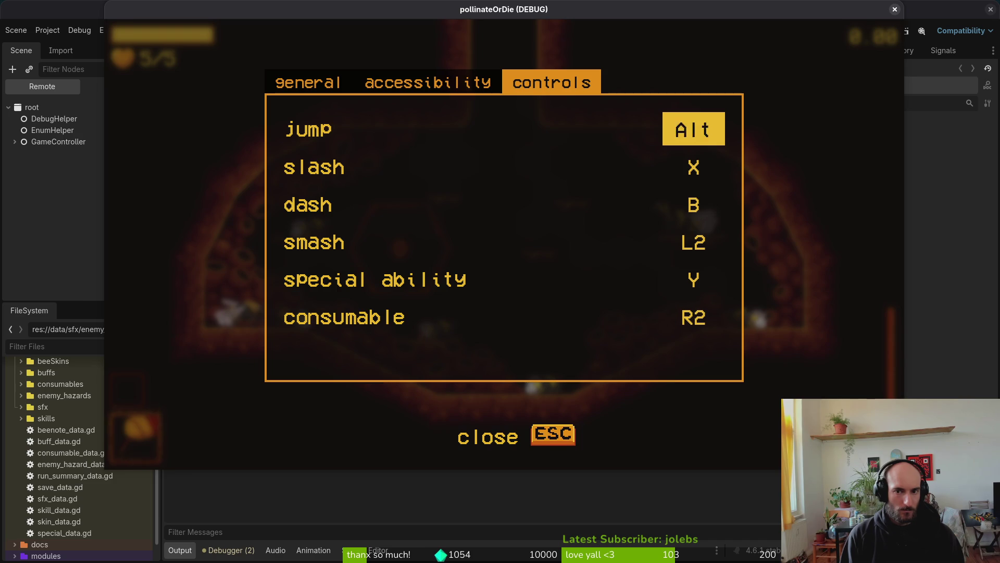
key("F8")
Quit Neovim, launch tig, and view the diff of rebind_action_button.gd.
key("alt+Tab")
type(":q")
key("Return")
type("tig")
key("Return")
key("Down")
key("Down")
key("Return")
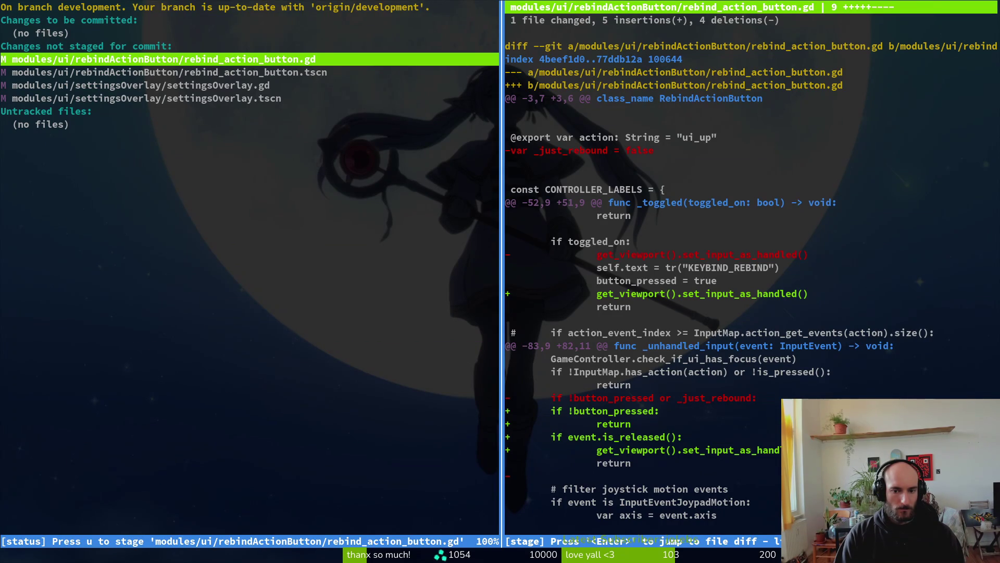
Look through the changed files' diffs in tig, then quit tig.
key("Down")
key("Down")
key("Down")
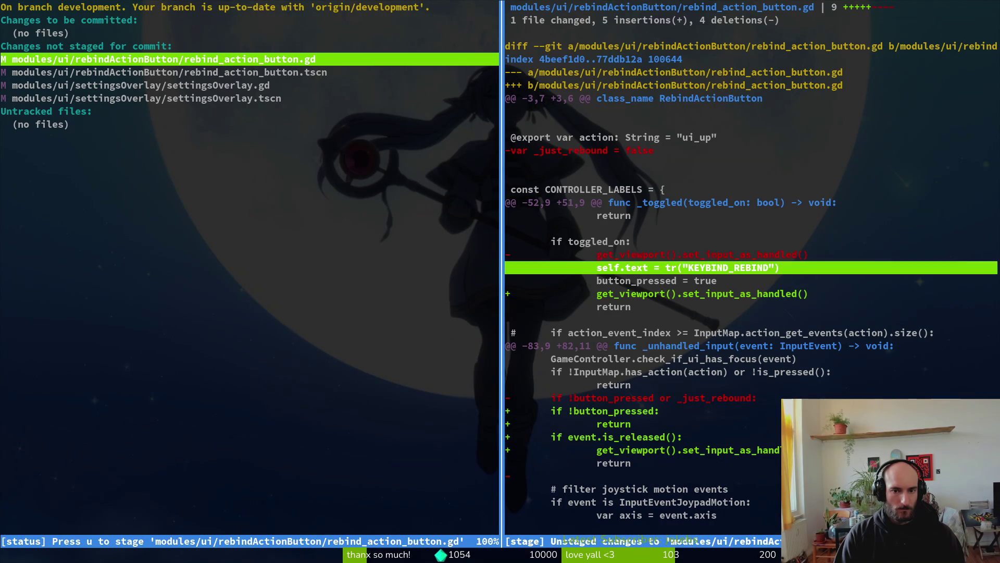
key("Down")
key("Down")
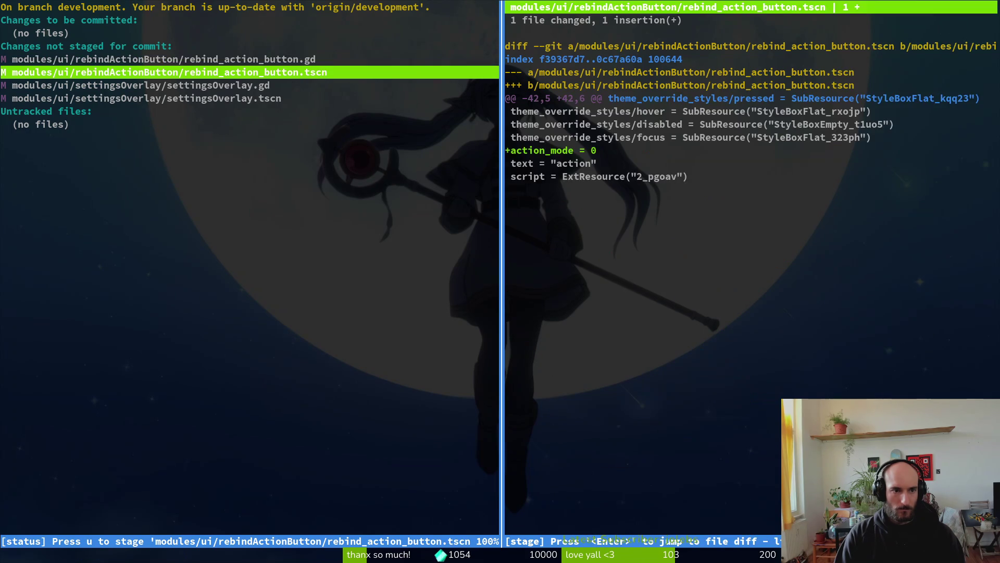
key("Up")
key("Up")
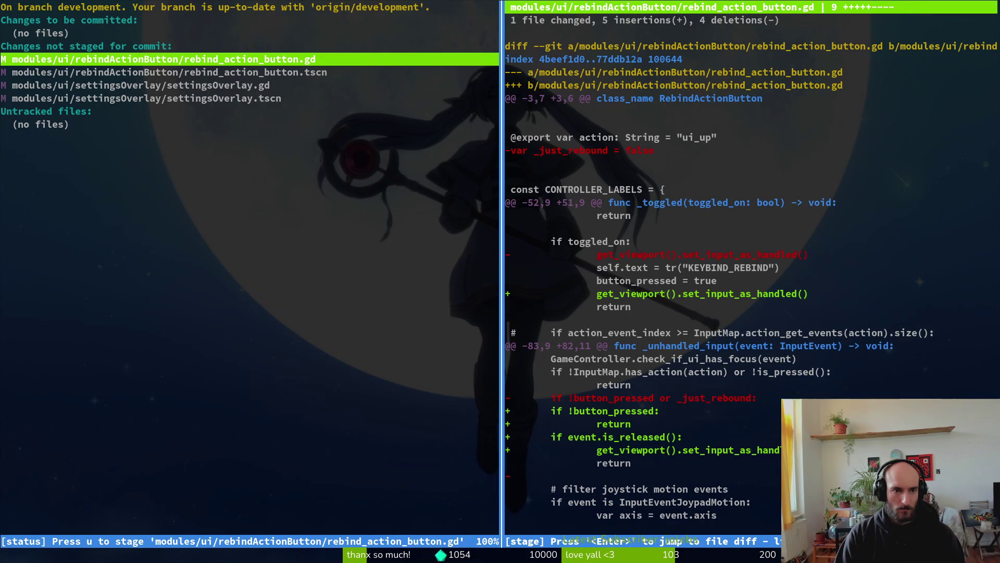
key("Escape")
key("q")
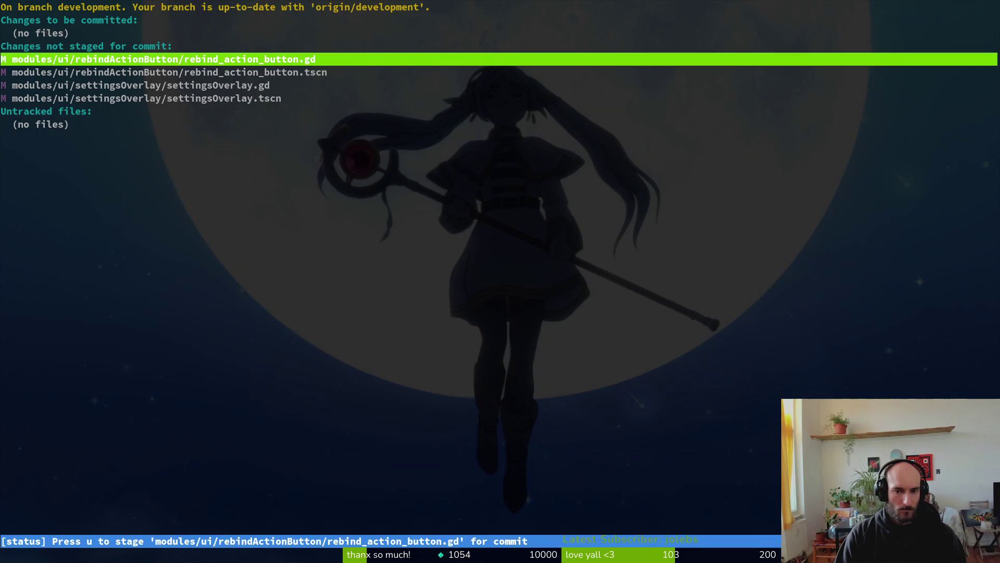
key("q")
key("super+2")
key("super+1")
Recheck the rebind_action_button.gd diff in tig, then clear the terminal and run `nvim .`.
type("tig")
key("Return")
key("Down")
key("Down")
key("Down")
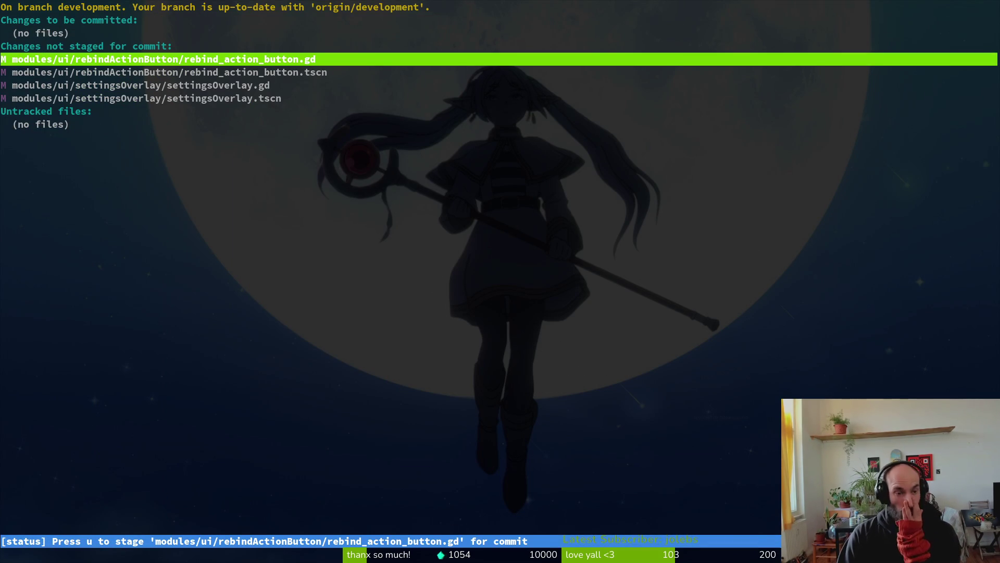
key("Return")
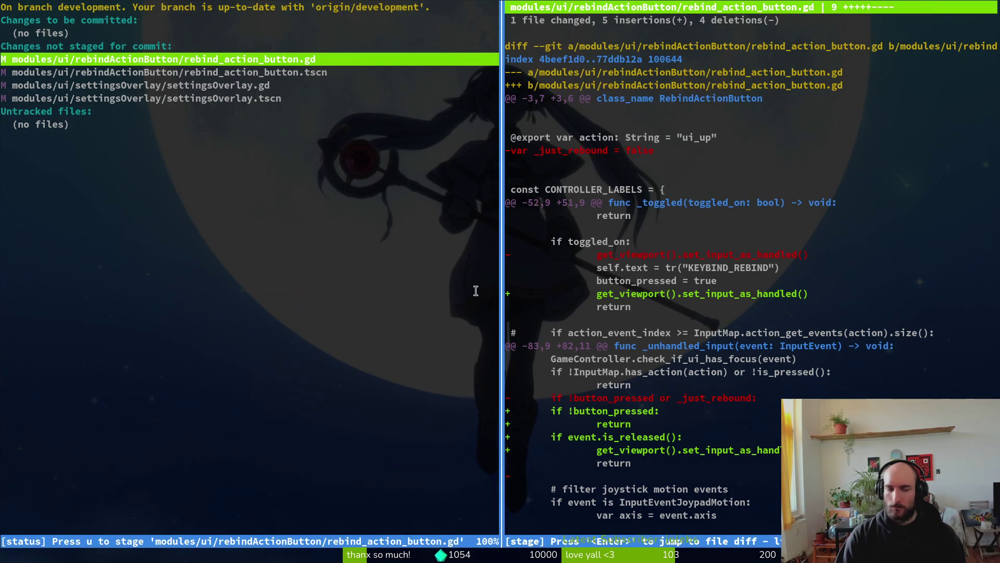
key("q")
key("ctrl+l")
type("nvim .")
key("Return")
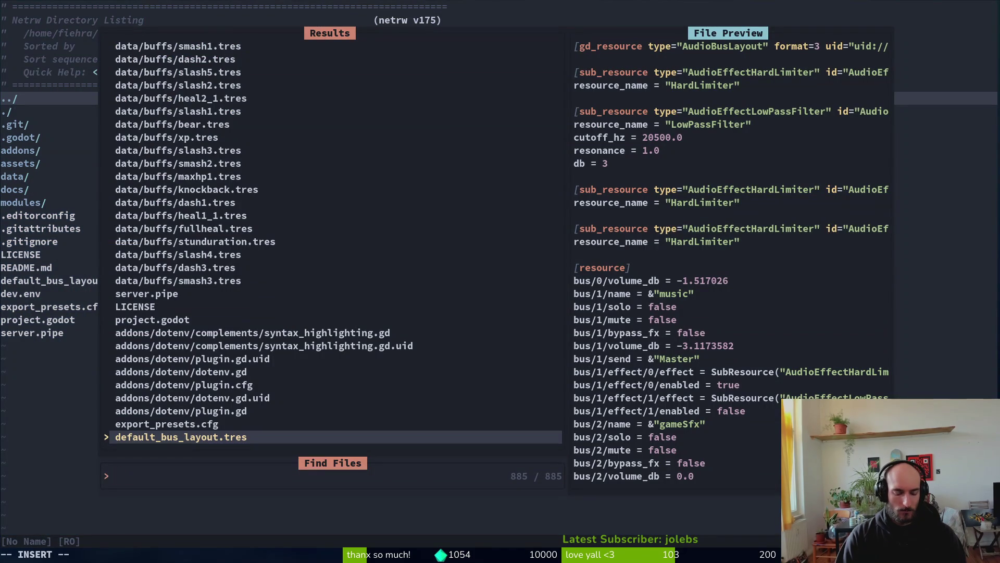
Search 'reb' in the file finder, open rebind_action_button.gd, and begin a /is_pre search.
key("Escape")
key("space")
key("f")
key("f")
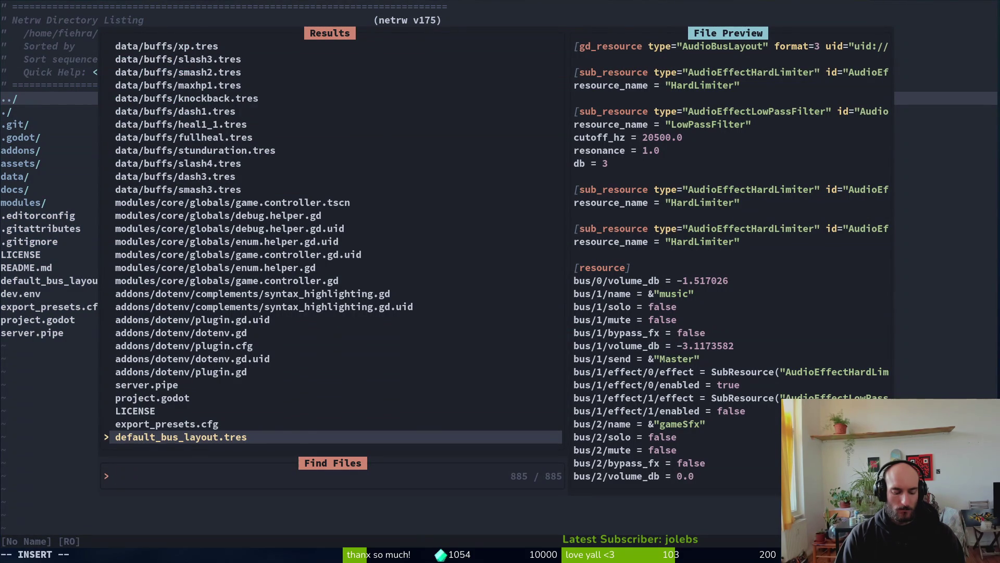
type("reb")
key("Return")
type("/is")
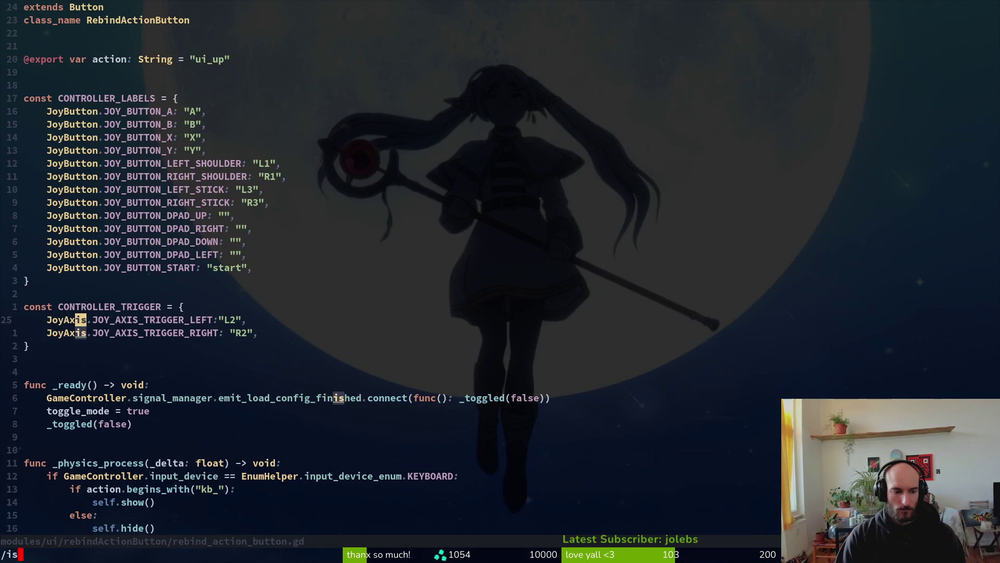
type("_pre")
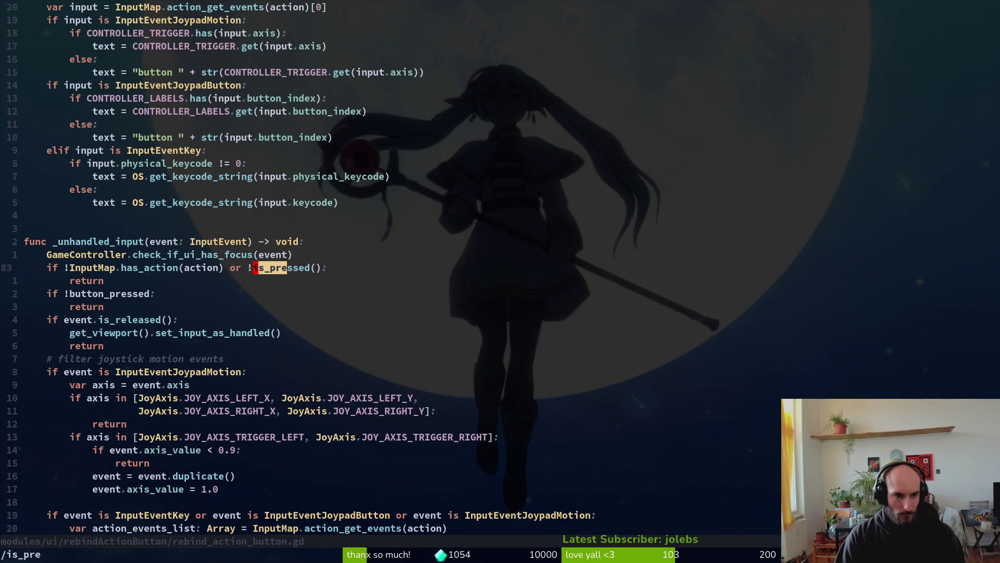
Change the early-return check in _unhandled_input to `!event.is_released()` and save.
key("Return")
type("l")
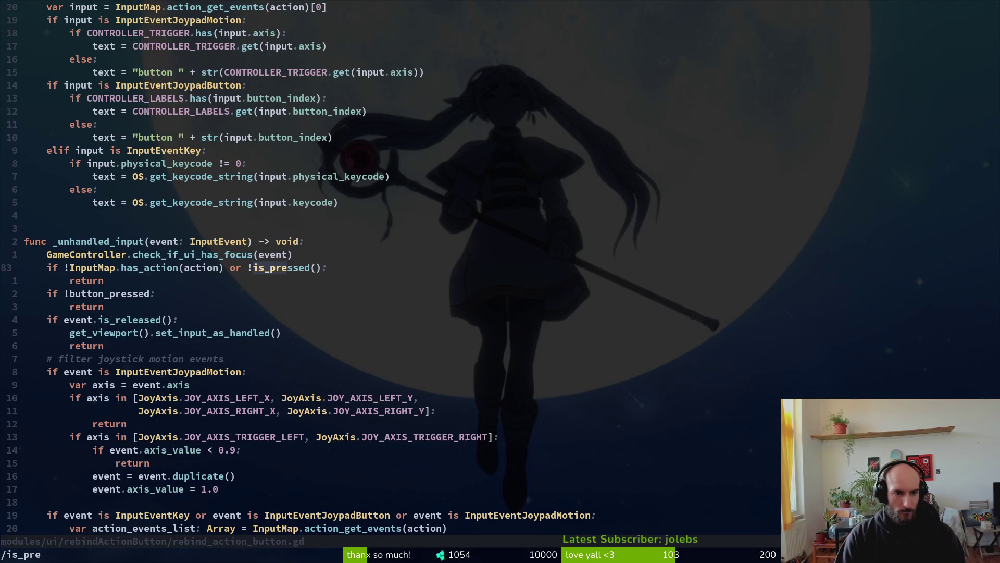
type("cwre")
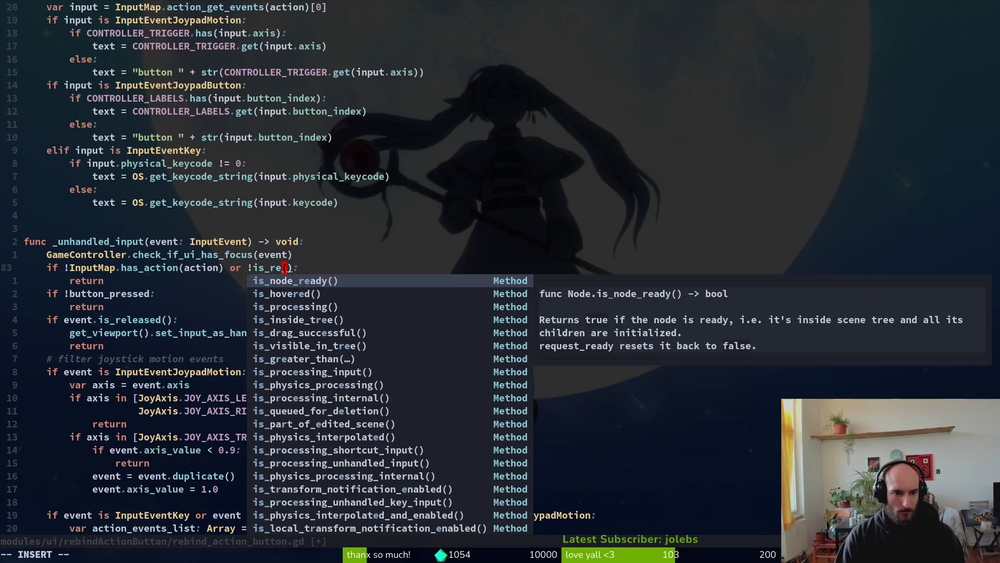
type("leas")
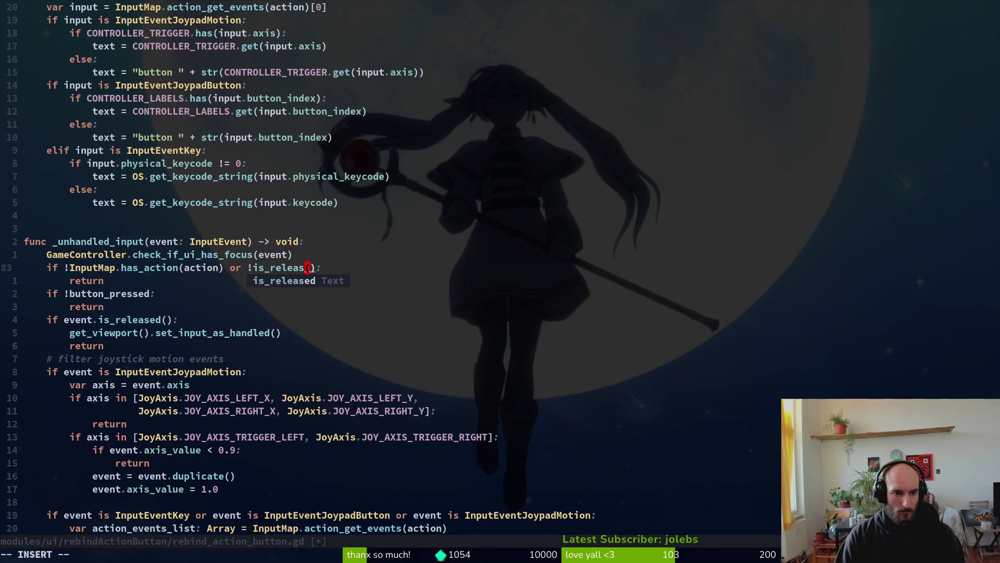
type("d")
key("Escape")
type("bievent.")
key("Escape")
type(":w")
key("Return")
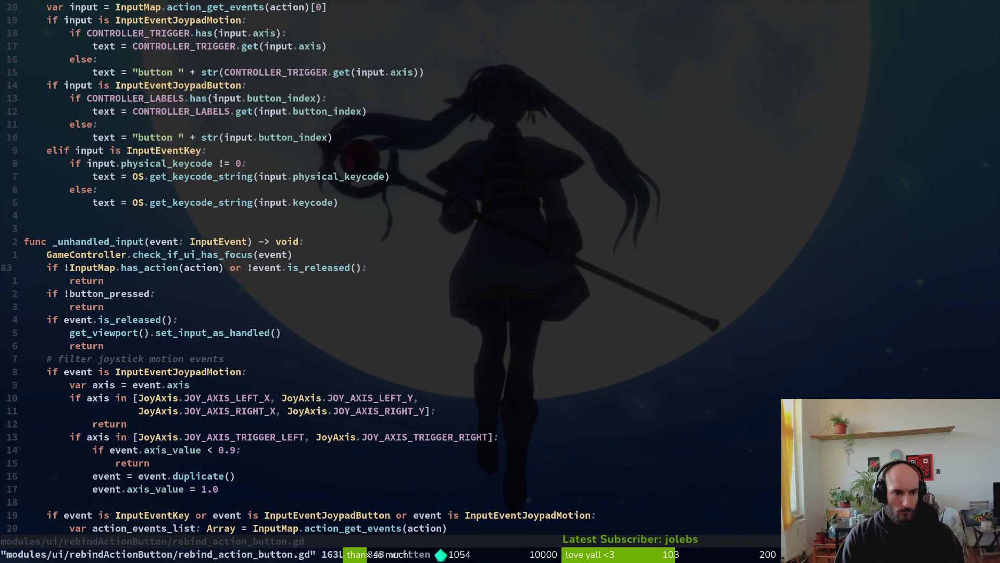
Delete the separate release-check block, then run the game again in Godot.
key("j")
key("j")
key("j")
key("shift+v")
key("j")
key("j")
key("d")
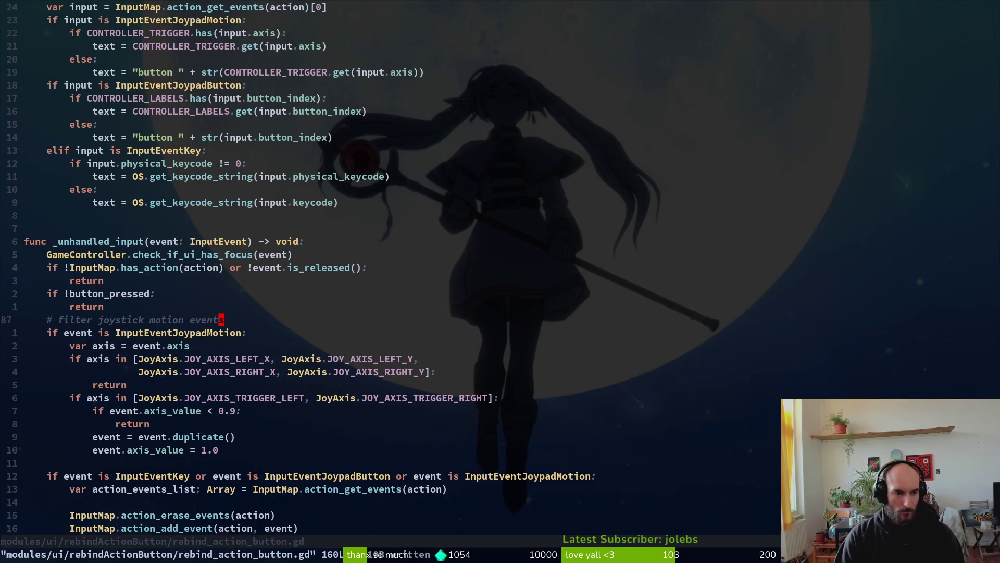
key("alt+Tab")
key("F5")
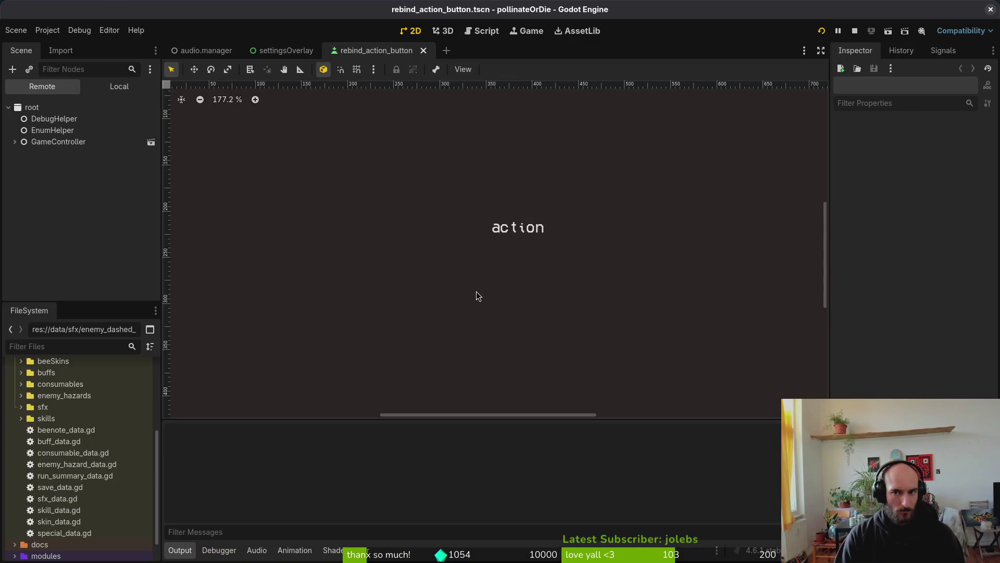
Open the game's Settings controls page and move between the jump, slash and smash rows.
key("Down")
key("Down")
key("Return")
key("Down")
key("Up")
key("Down")
key("Up")
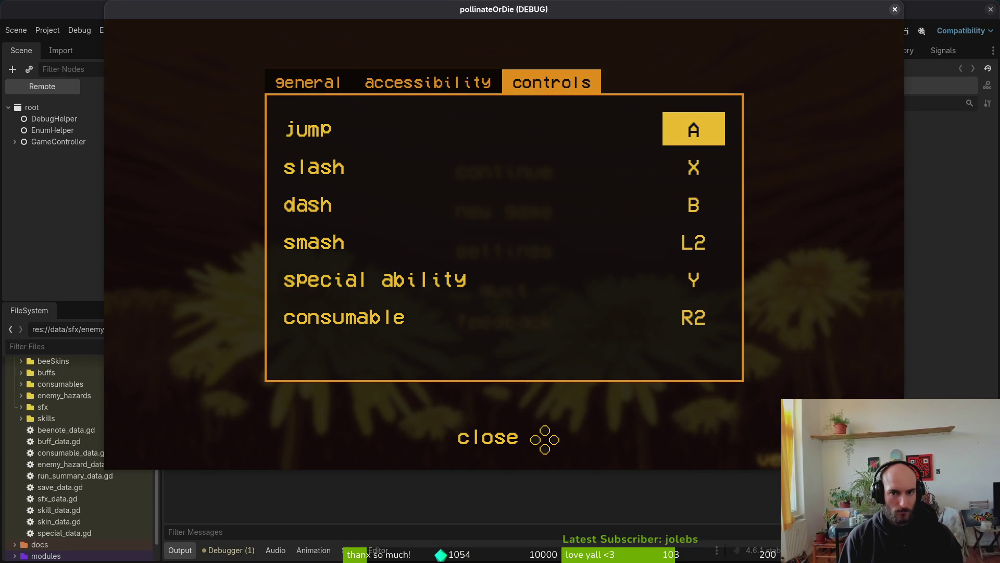
key("Down")
key("Down")
key("Down")
key("Up")
key("Up")
key("Up")
Rebind jump to A and dash to B with the gamepad.
key("Return")
key("a")
key("Down")
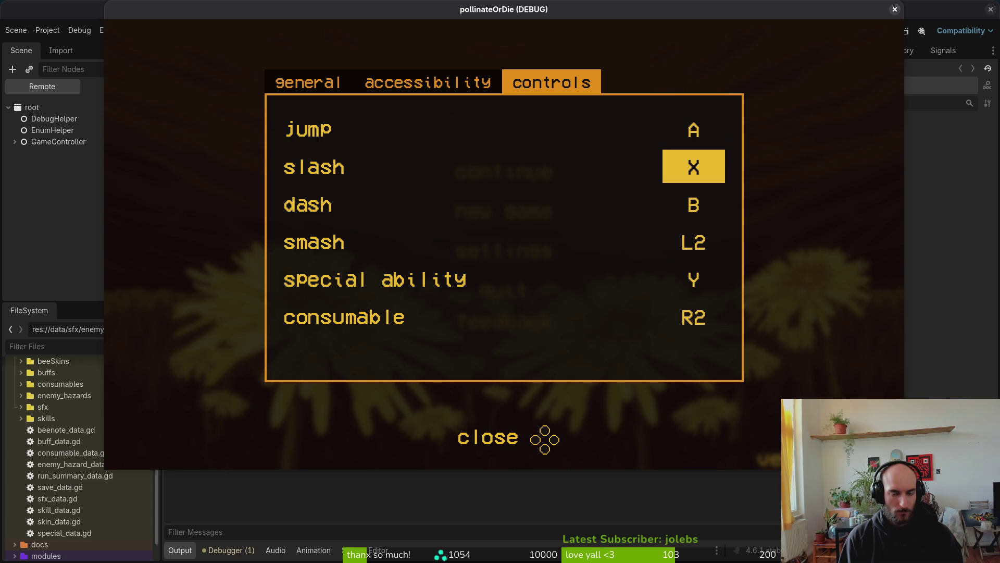
key("Down")
key("Return")
key("b")
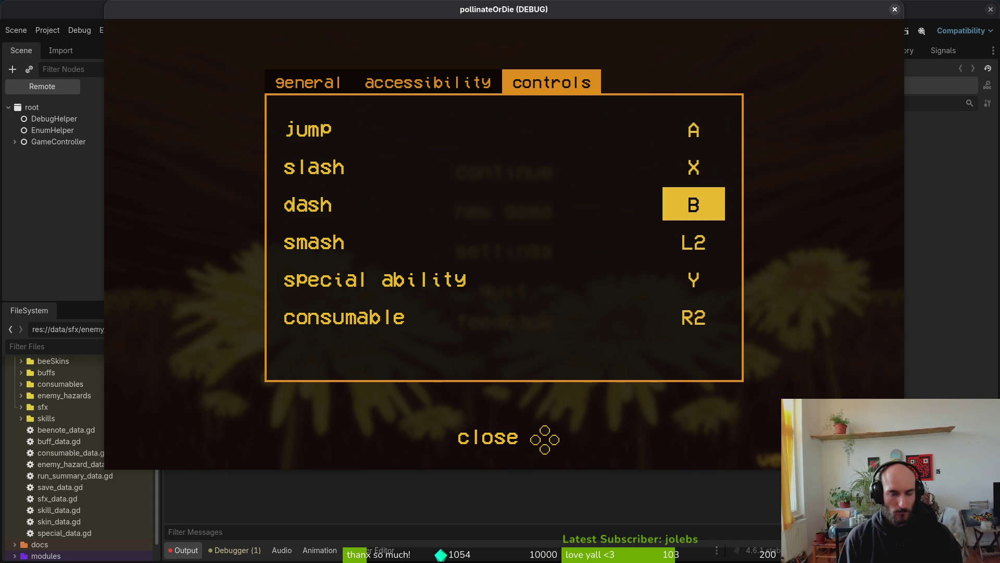
key("Return")
key("b")
Rebind jump to L1, then close the running game with F8.
key("Up")
key("Up")
key("Return")
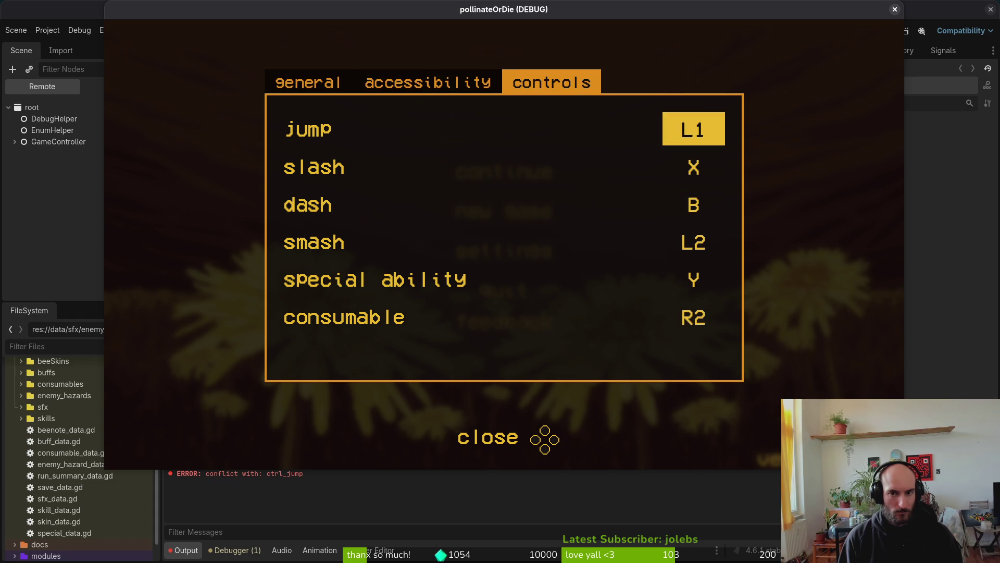
key("Down")
key("F8")
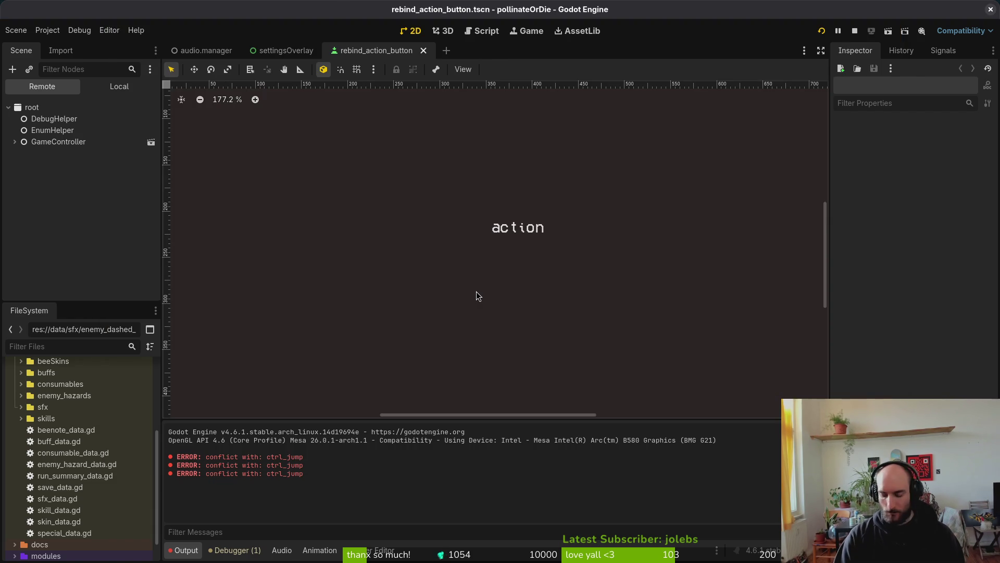
key("super+2")
Open tig status and revert the changes to the rebind button script and scene.
key("super+3")
type("tig status")
key("Return")
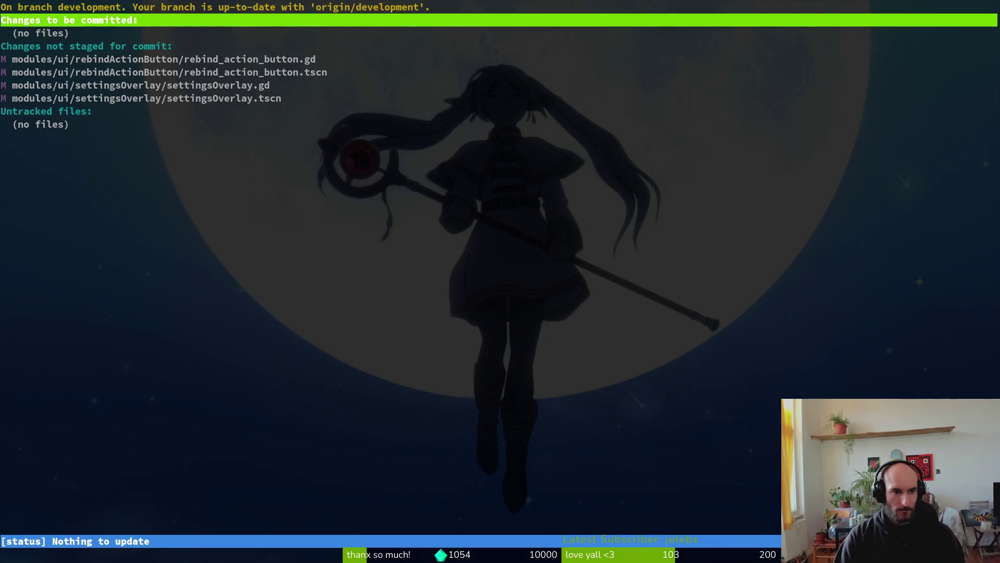
key("Down")
key("Return")
key("exclam")
key("y")
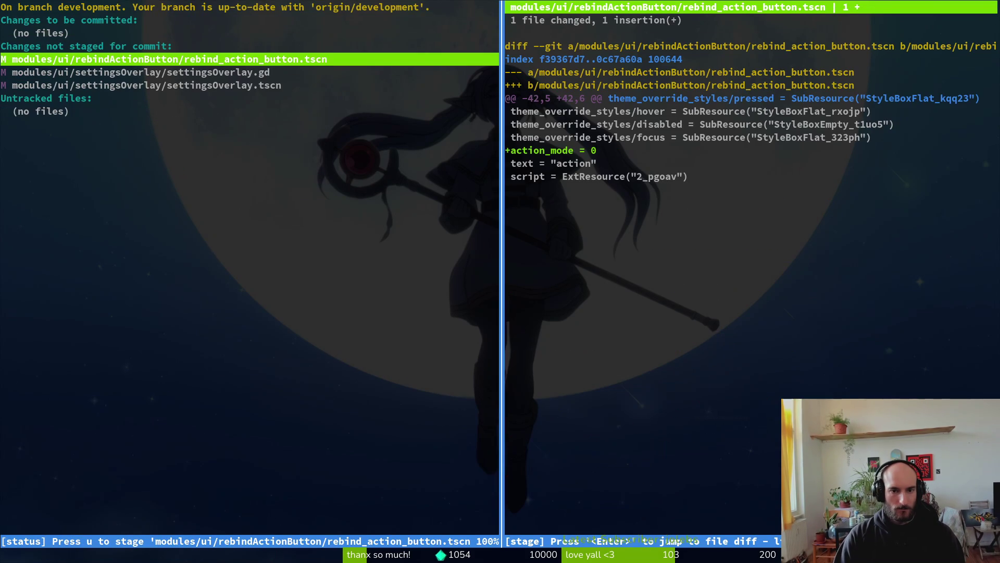
key("exclam")
key("y")
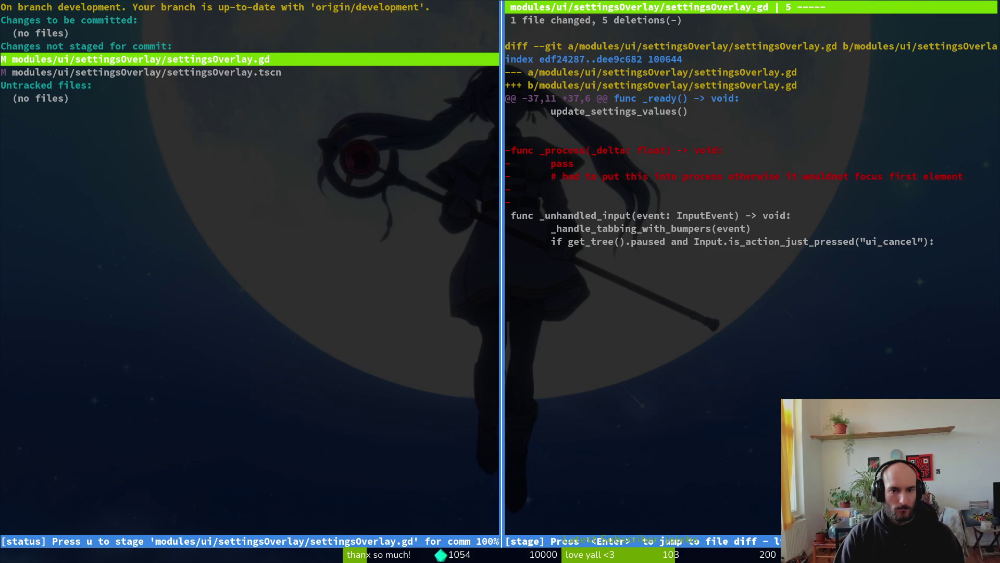
Review the settingsOverlay.tscn and settingsOverlay.gd diffs, quit tig, and start typing the commit command.
key("Down")
key("Up")
key("Down")
type("qgit commit -m \"fixed")
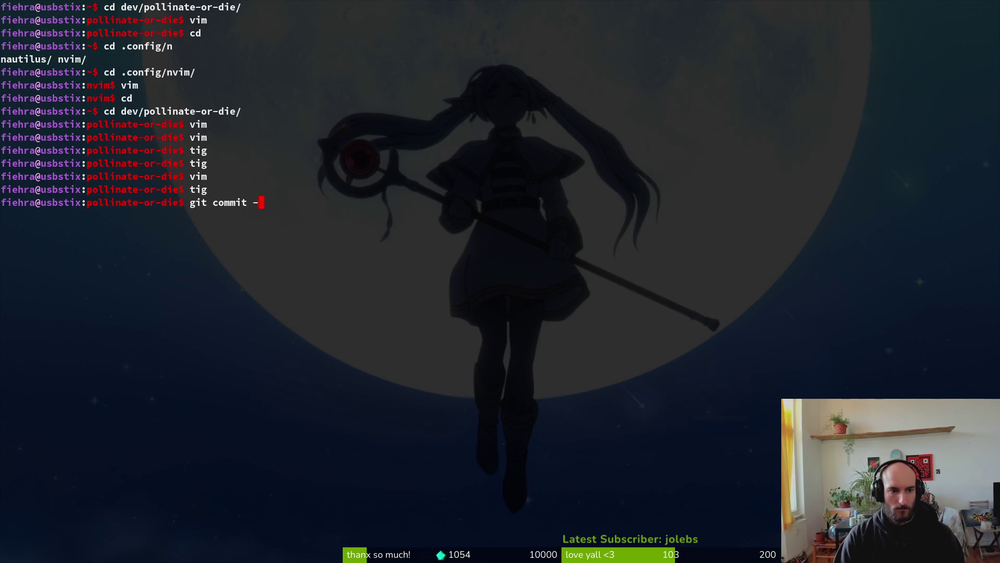
type(" focus ")
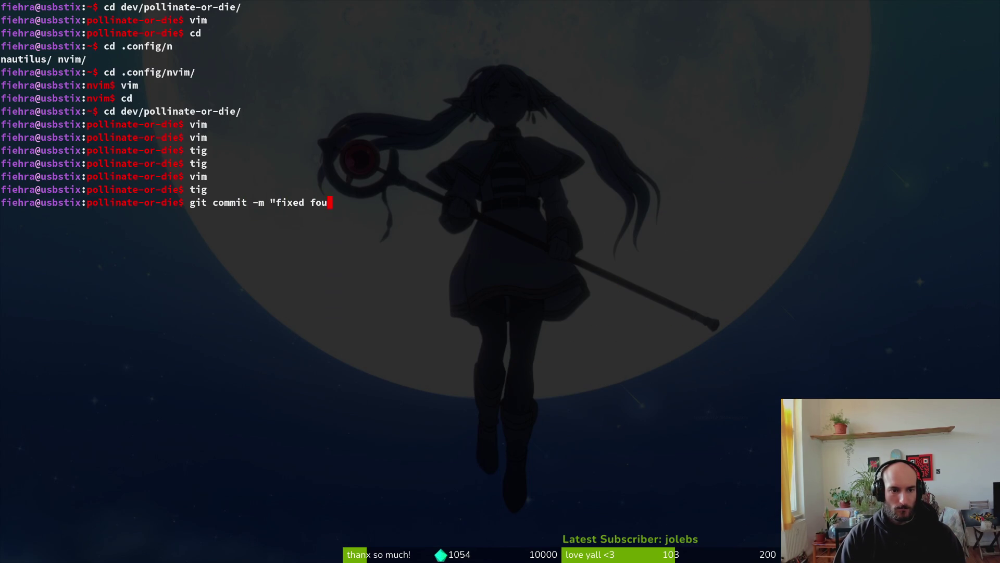
type("of ")
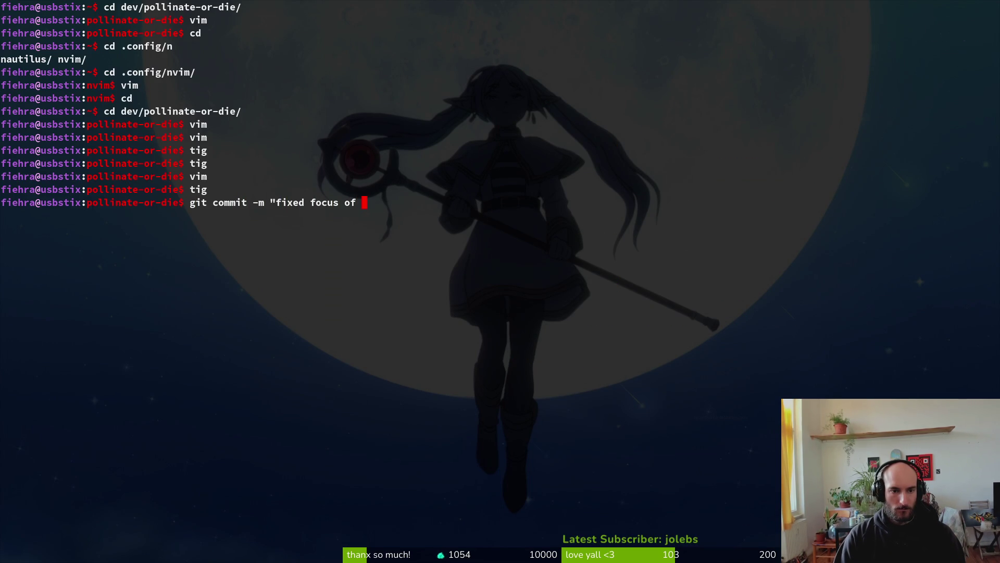
type("remap buttons\"")
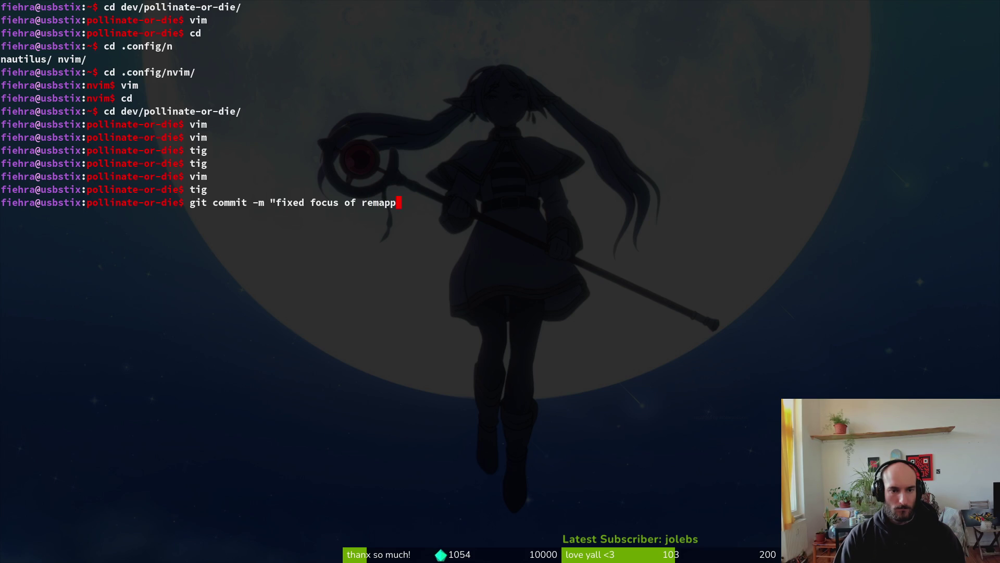
Commit with message 'fixed focus of remap buttons' and push it to the remote.
key("Return")
type("git push")
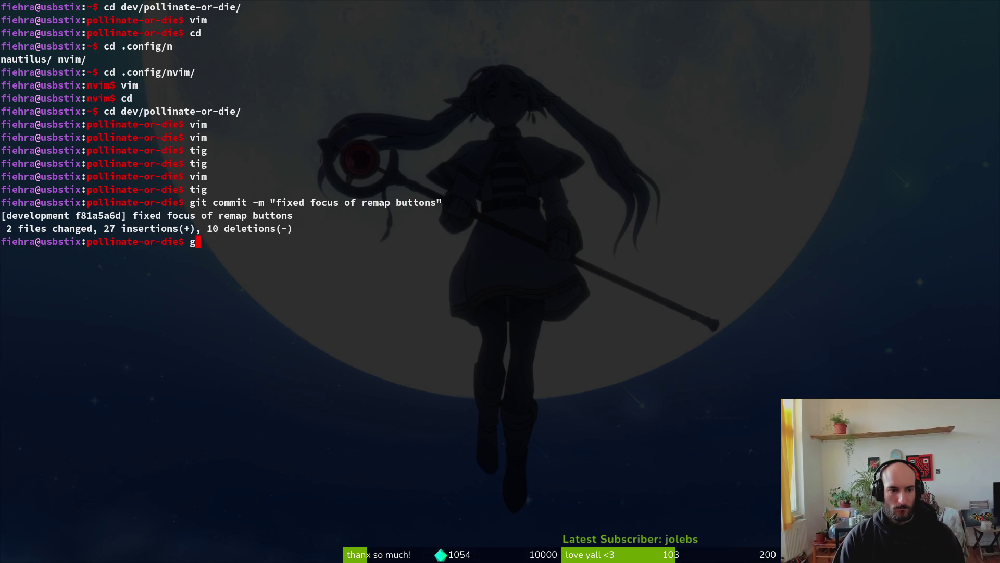
key("Return")
key("alt+Tab")
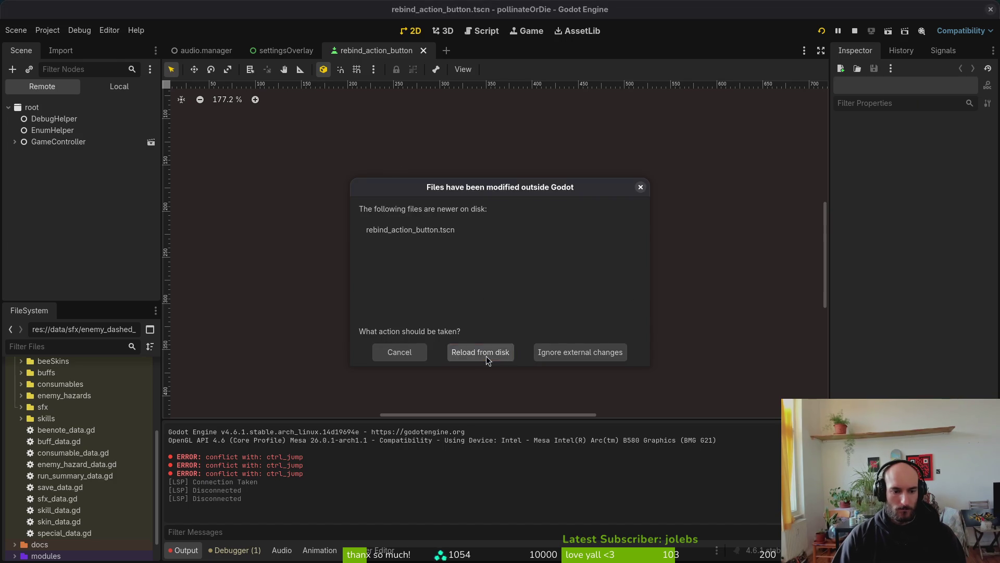
Reload the modified rebind scene from disk, restart the game and open the controls settings.
left_click(480, 357)
left_click(822, 32)
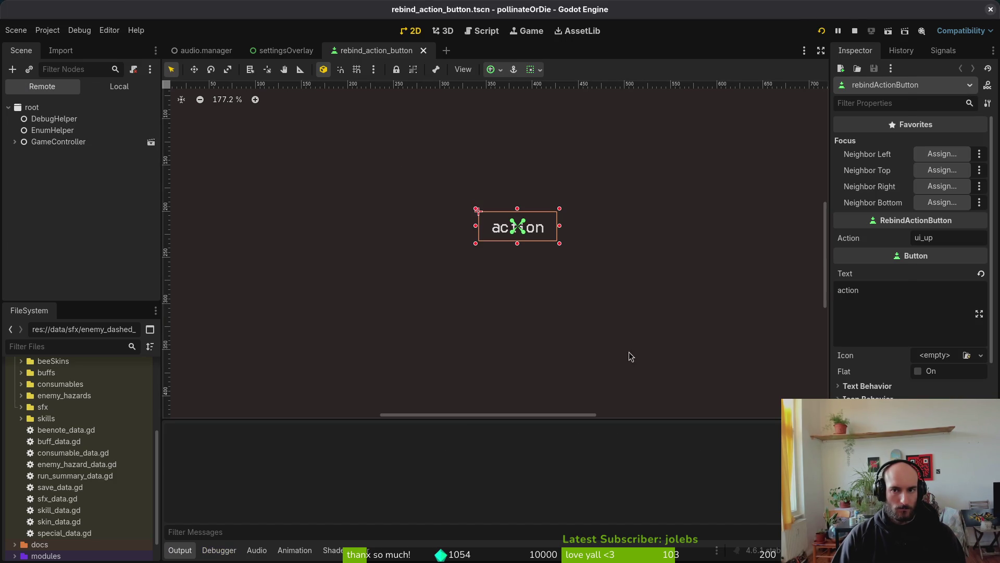
key("Down")
key("Down")
key("Return")
key("e")
key("Down")
key("Up")
Repeatedly rebind jump (A, R1), ending with jump back on A.
key("Return")
key("a")
key("Return")
key("a")
key("Return")
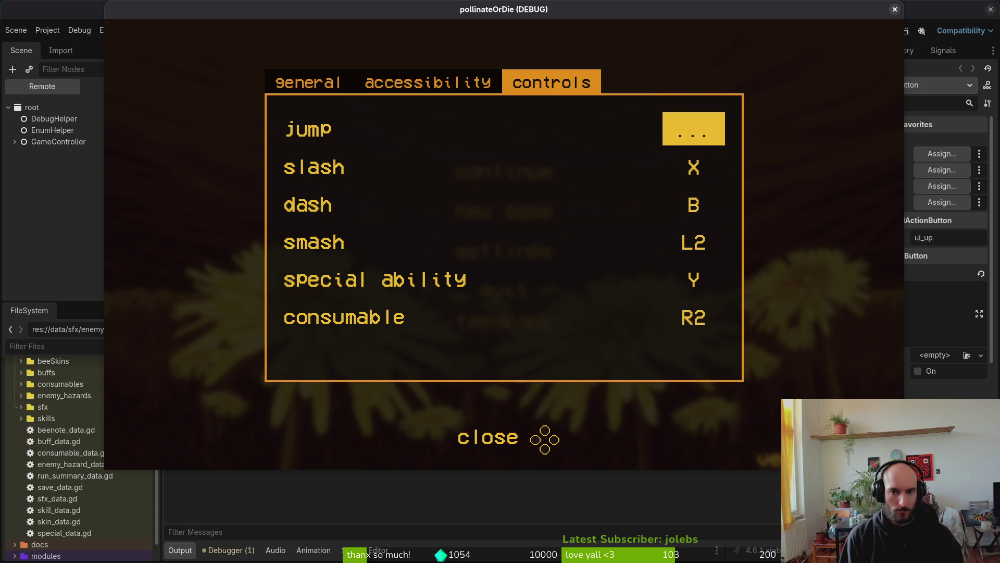
key("Down")
key("Up")
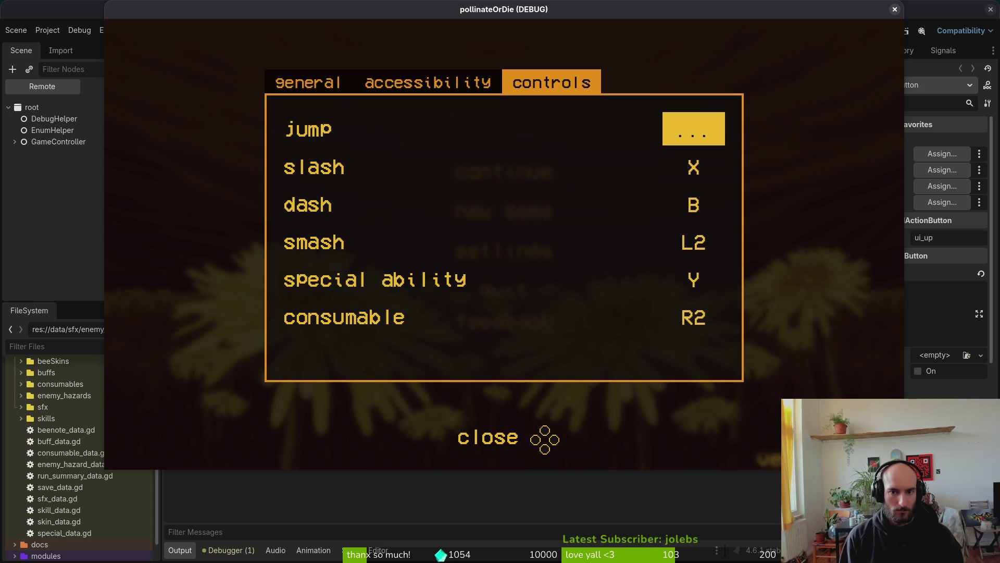
key("r")
key("Return")
key("a")
Reopen the controls settings and rebind dash to R1.
key("Escape")
key("Return")
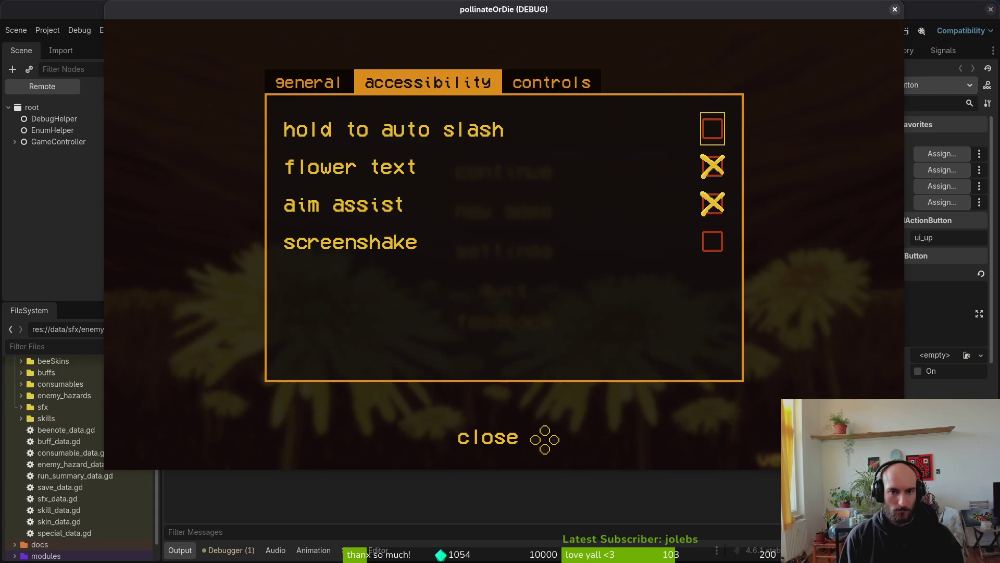
key("Right")
key("Down")
key("Down")
key("Up")
key("Return")
key("Return")
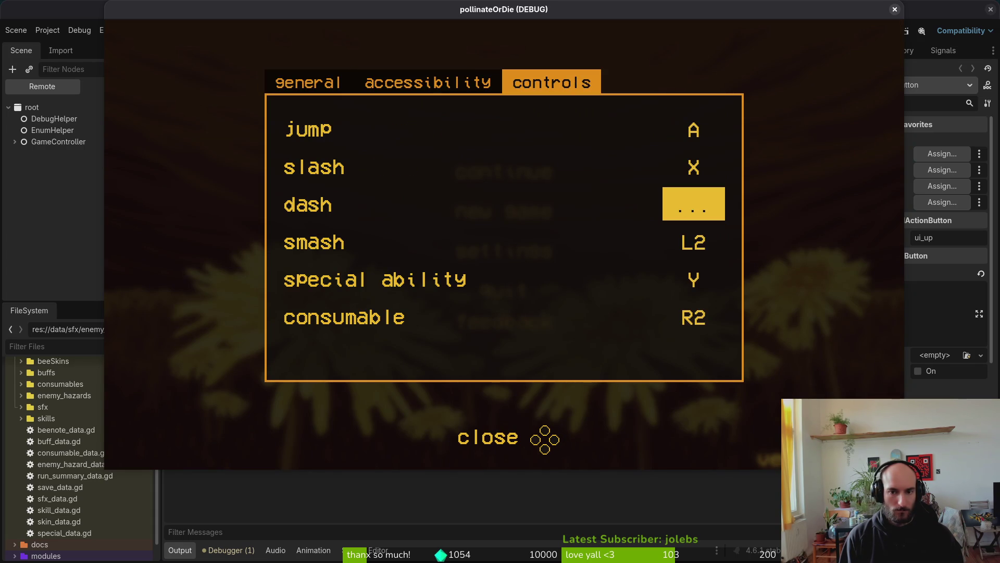
key("Return")
key("Return")
key("Return")
key("Down")
key("Return")
Rebind smash and dash, ending with dash on B and smash on L2.
key("b")
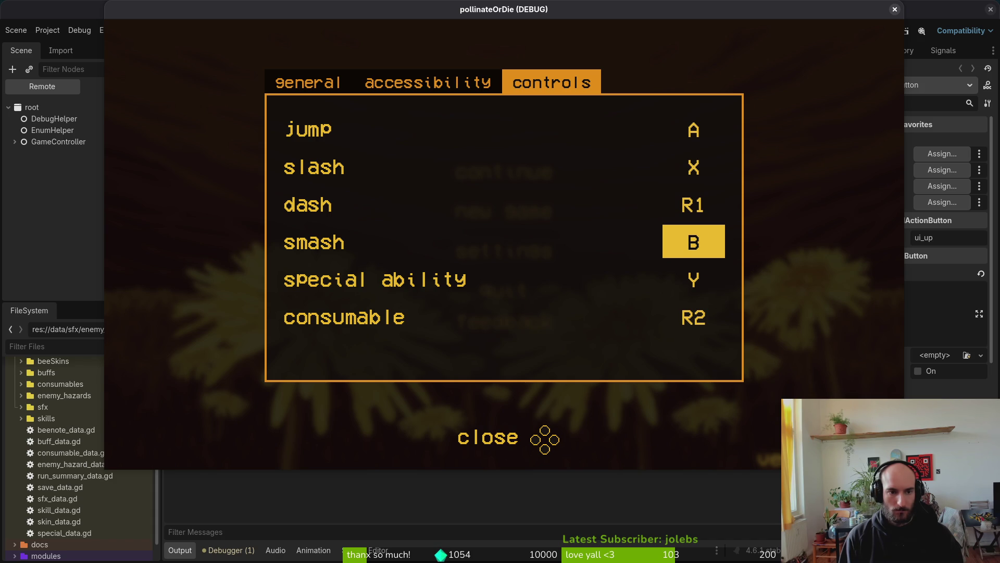
key("Up")
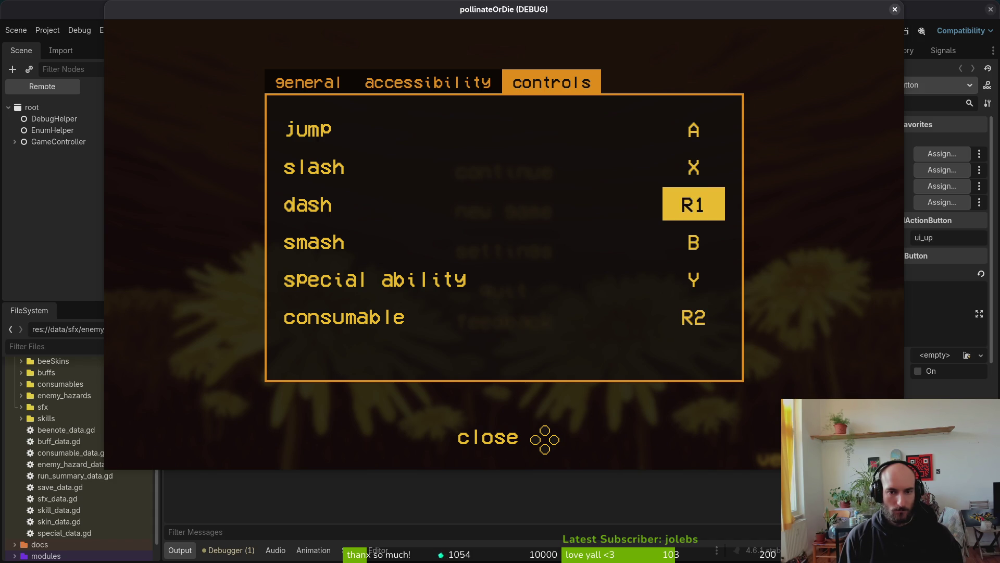
key("Down")
key("Return")
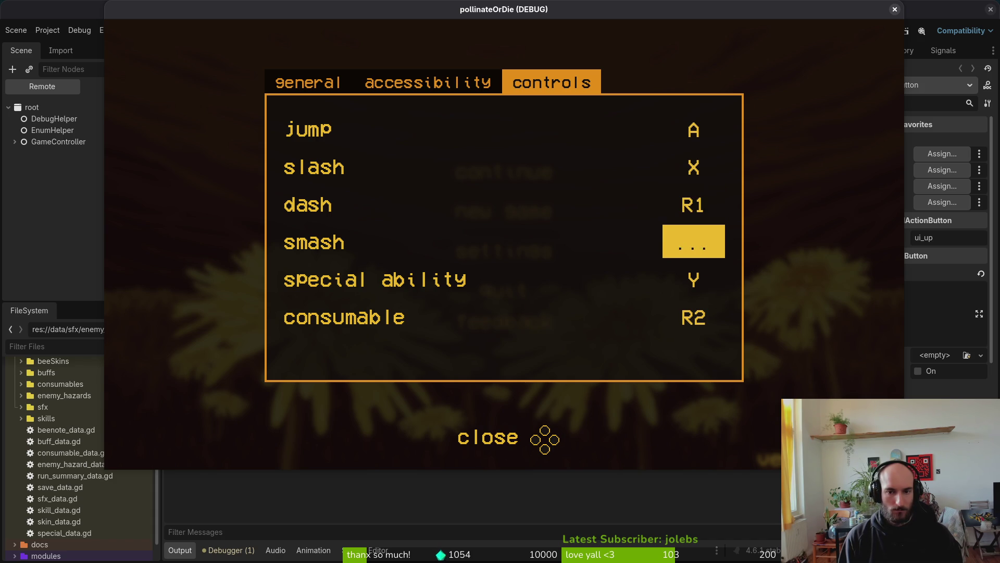
key("l")
key("Up")
key("Down")
key("Return")
key("l")
key("Return")
Step through the controls list and rebind special ability to R1.
key("l")
key("Down")
key("l")
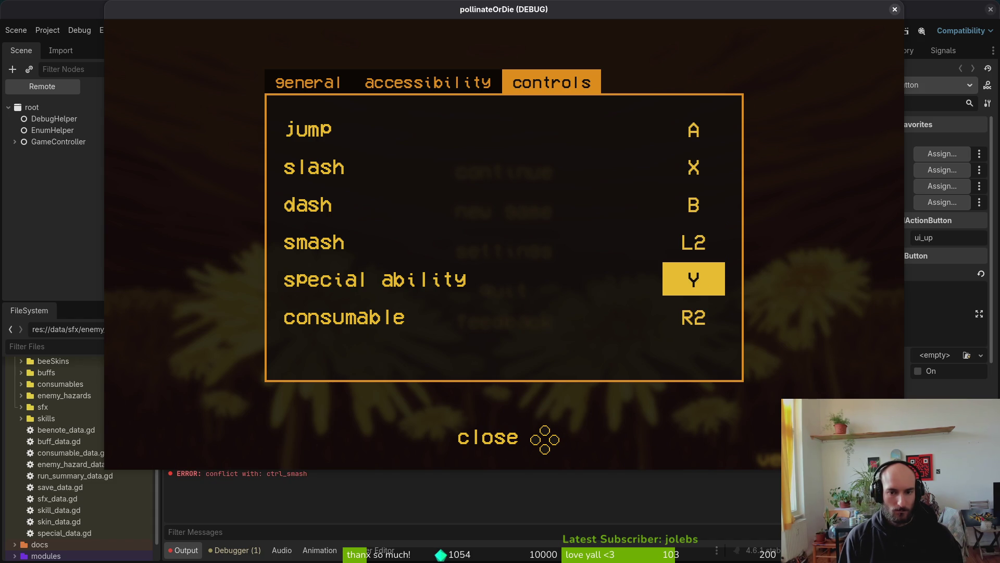
key("Down")
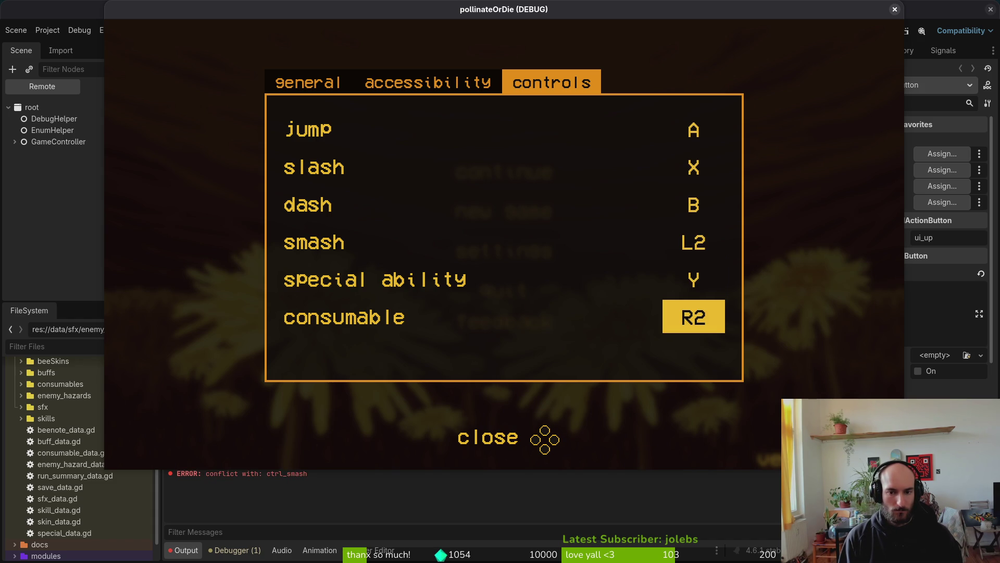
key("Up")
key("Up")
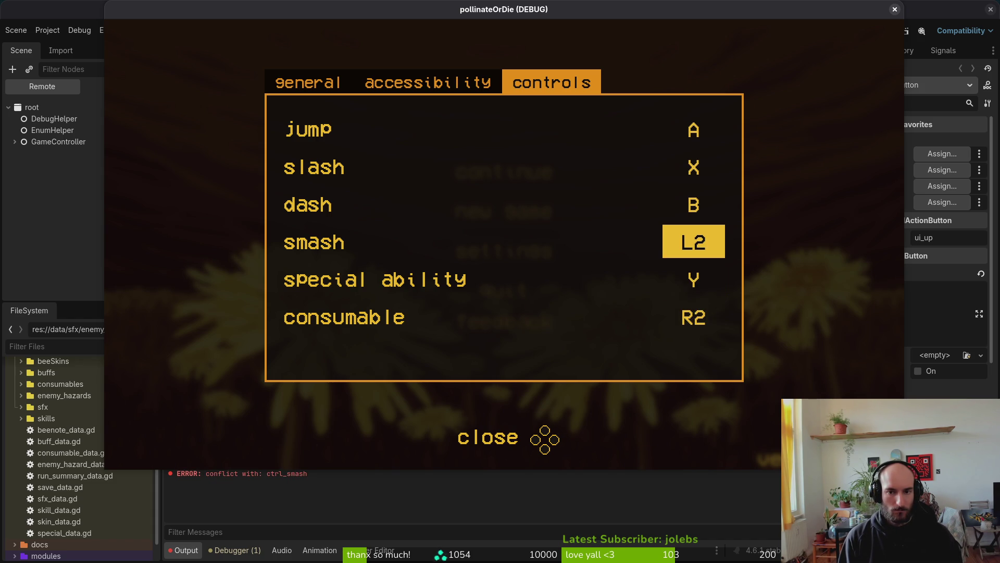
key("Up")
key("Down")
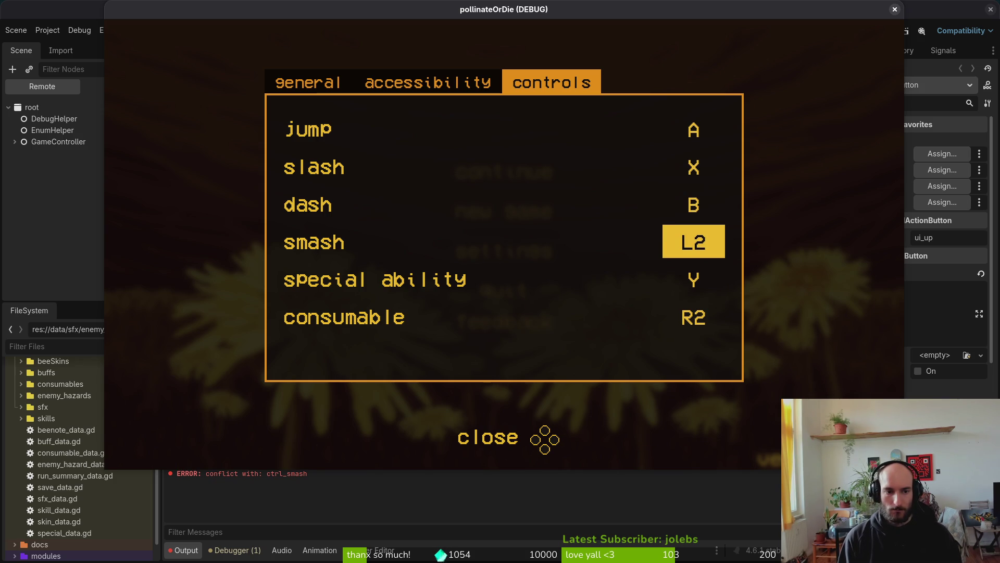
key("Return")
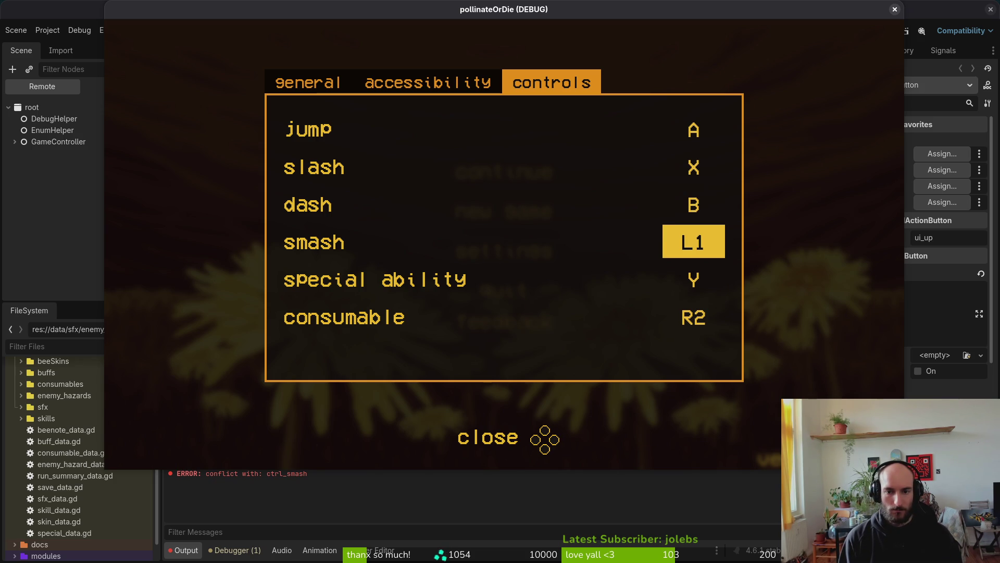
key("Down")
left_click(693, 241)
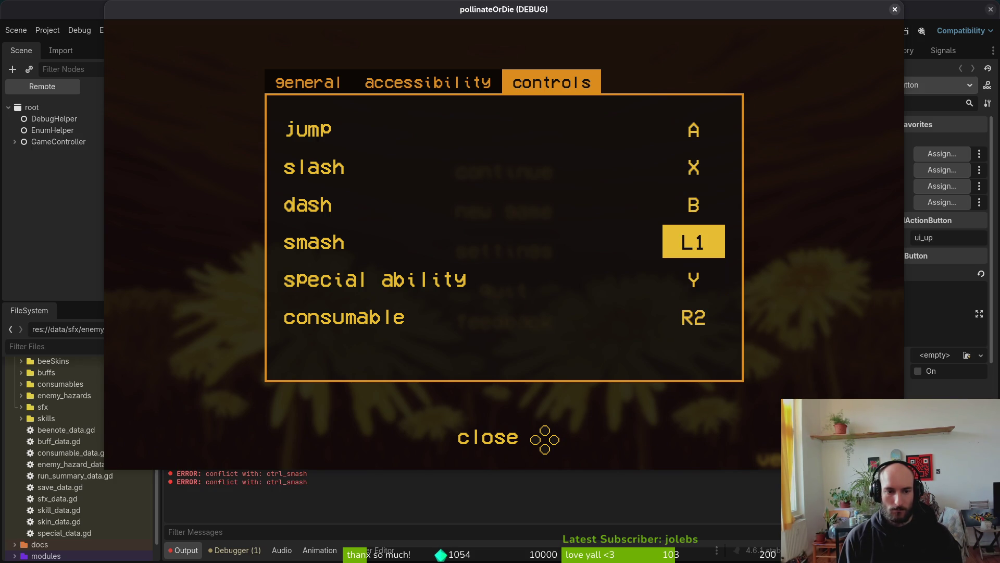
key("Down")
key("Return")
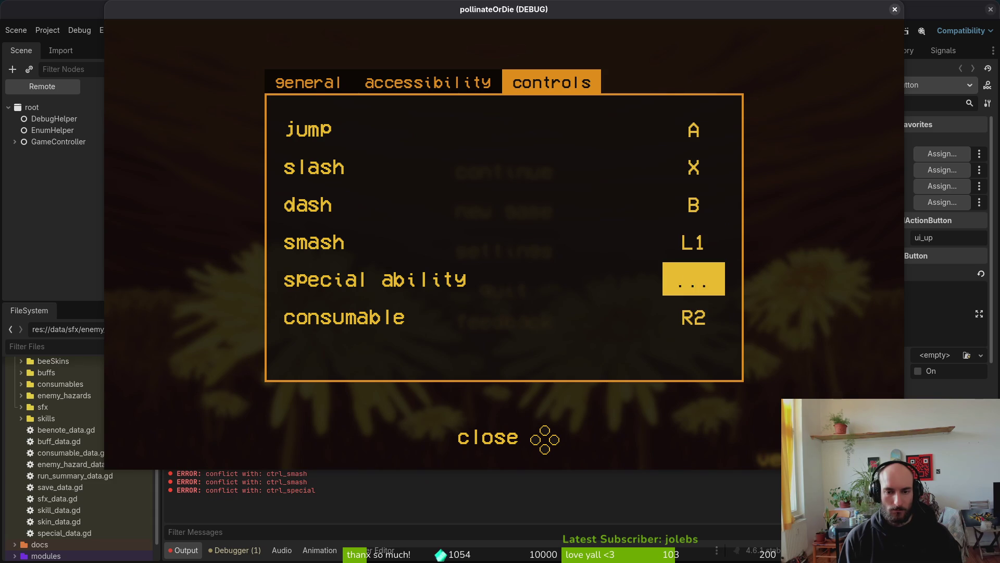
key("Return")
Bind smash to Y, clear it, then rebind the empty smash slot to Y.
key("Up")
key("Return")
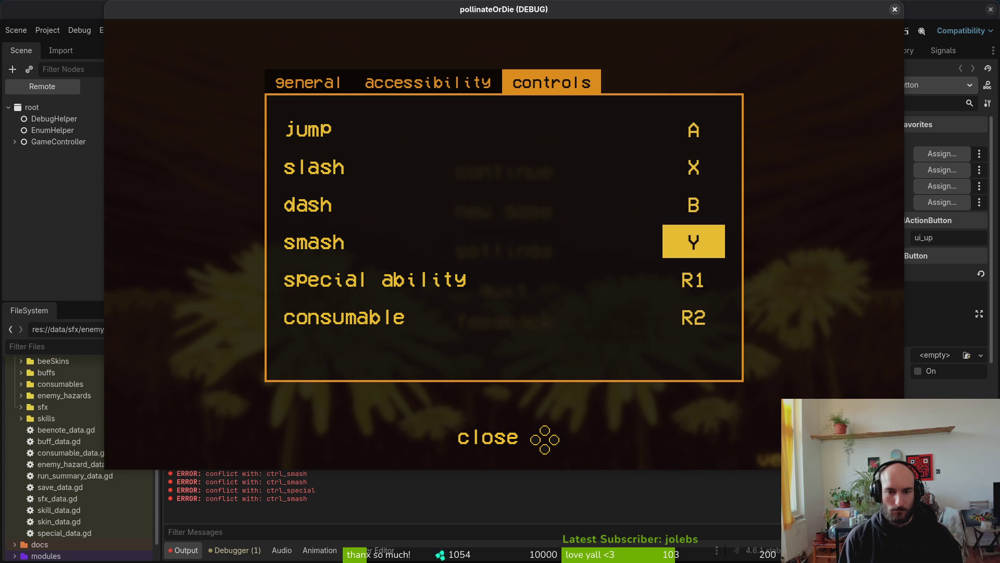
key("y")
key("Down")
key("Up")
key("Down")
key("Up")
key("Down")
key("Return")
key("Down")
key("Down")
key("Up")
key("Up")
key("Up")
key("Up")
key("Up")
key("Up")
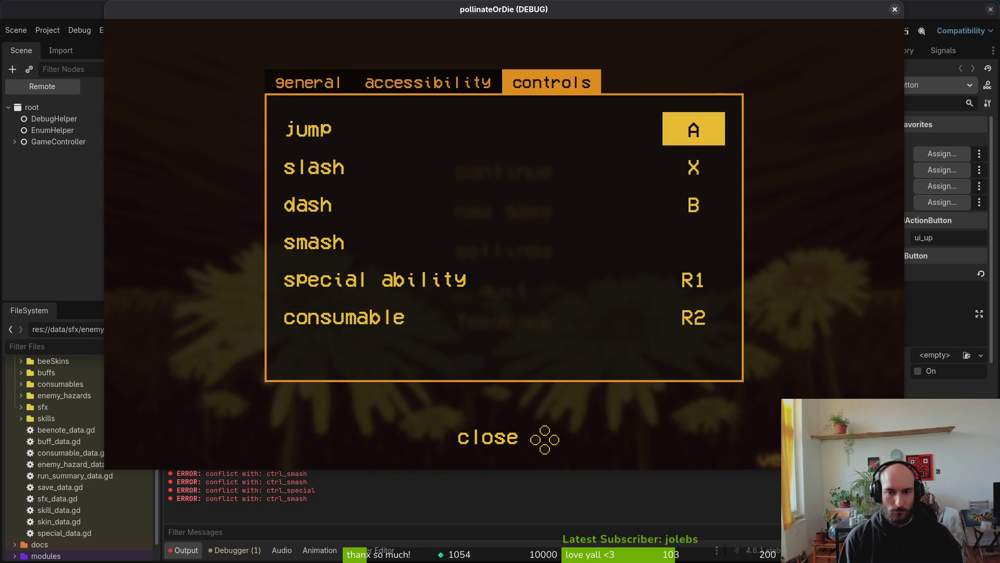
key("Down")
key("Down")
key("Down")
key("Return")
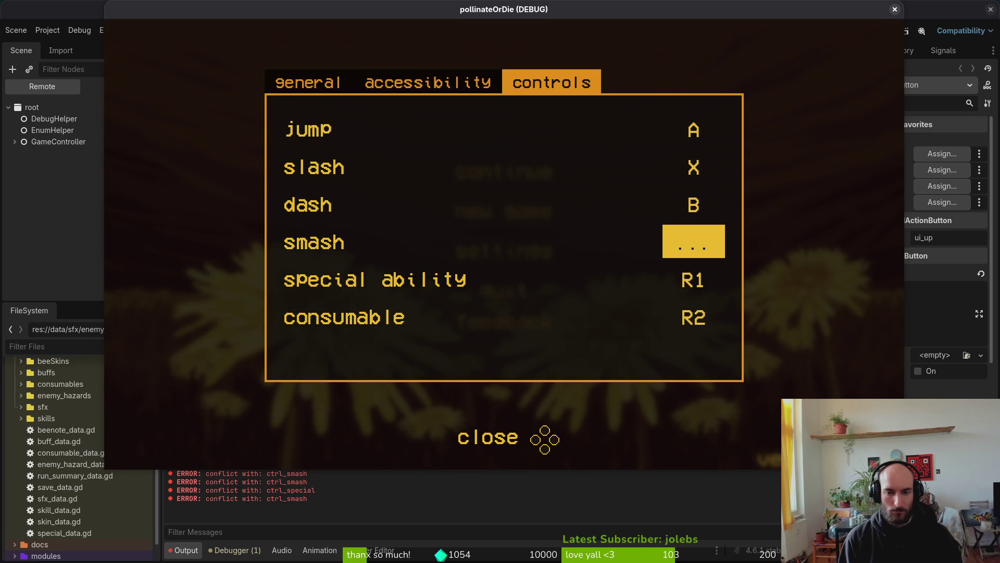
key("y")
Leave special ability unbound and check that focus stays on the smash row.
key("Down")
key("Return")
key("Down")
key("Up")
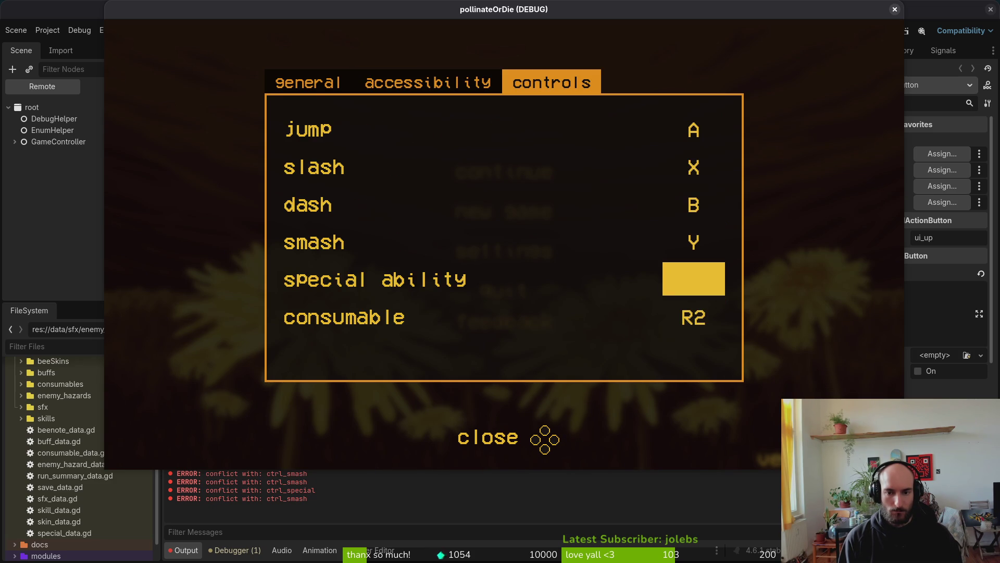
key("Up")
key("Down")
key("Up")
key("Return")
key("Down")
key("Up")
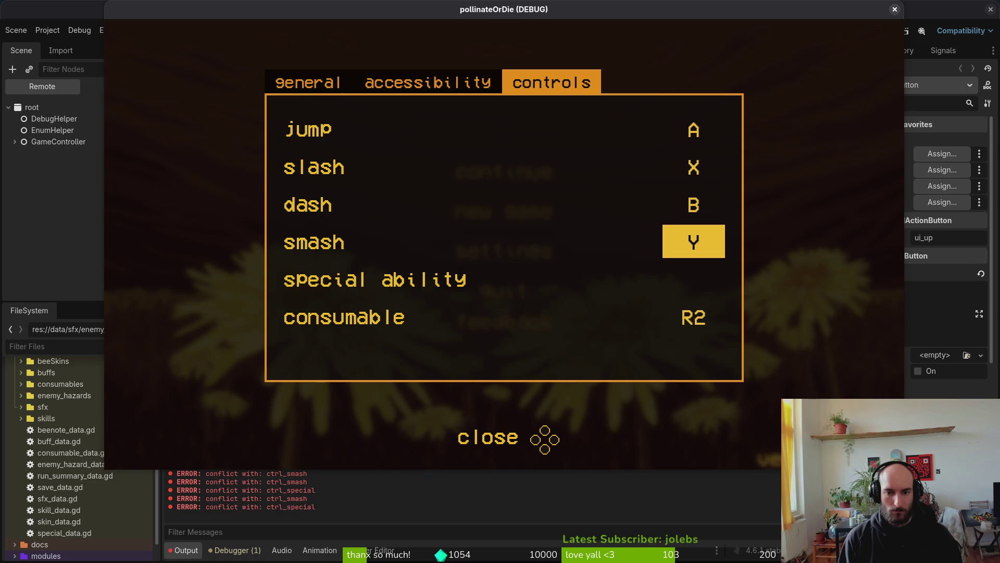
key("Down")
key("Up")
Reopen the controls settings, bind special ability to L2, and test rebinding jump with A.
key("Escape")
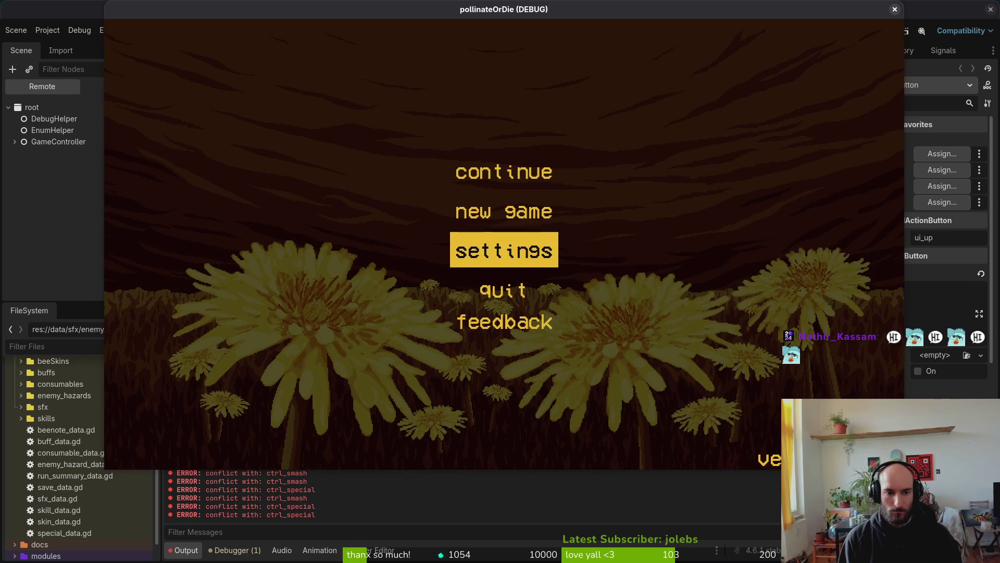
key("Return")
key("e")
key("e")
key("Down")
key("Down")
key("Down")
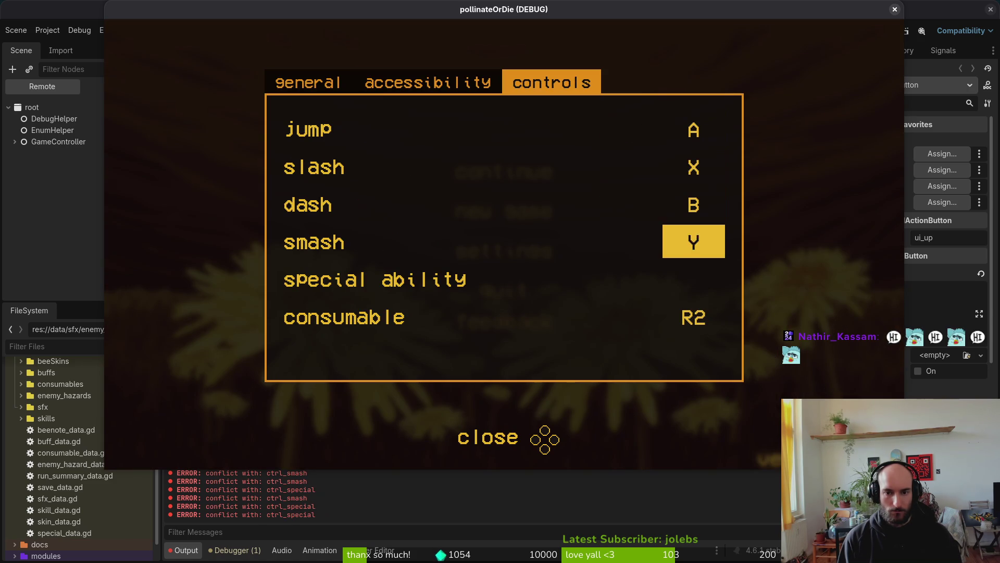
key("Down")
key("Return")
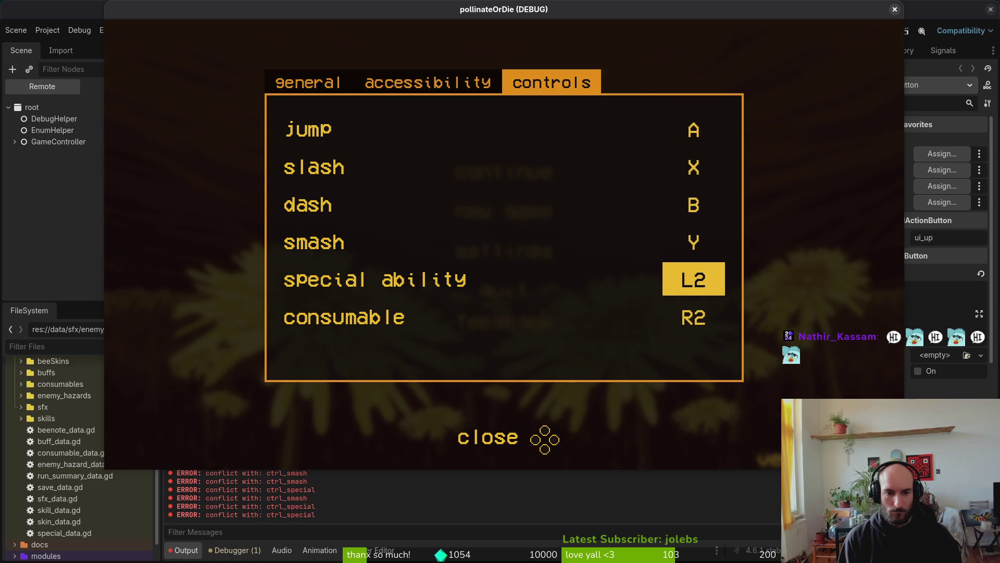
key("Down")
key("Up")
key("Up")
key("Up")
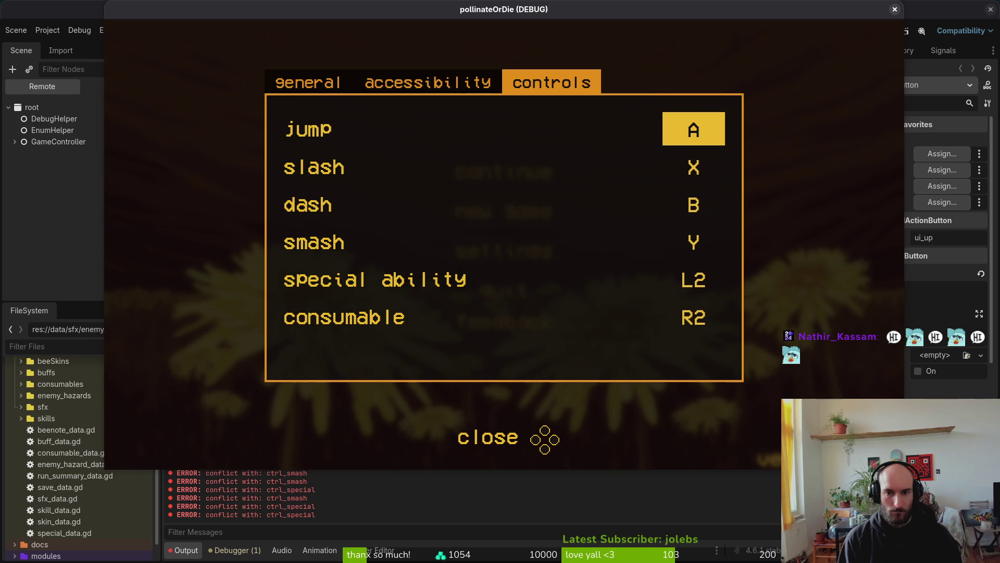
key("Return")
key("a")
key("Return")
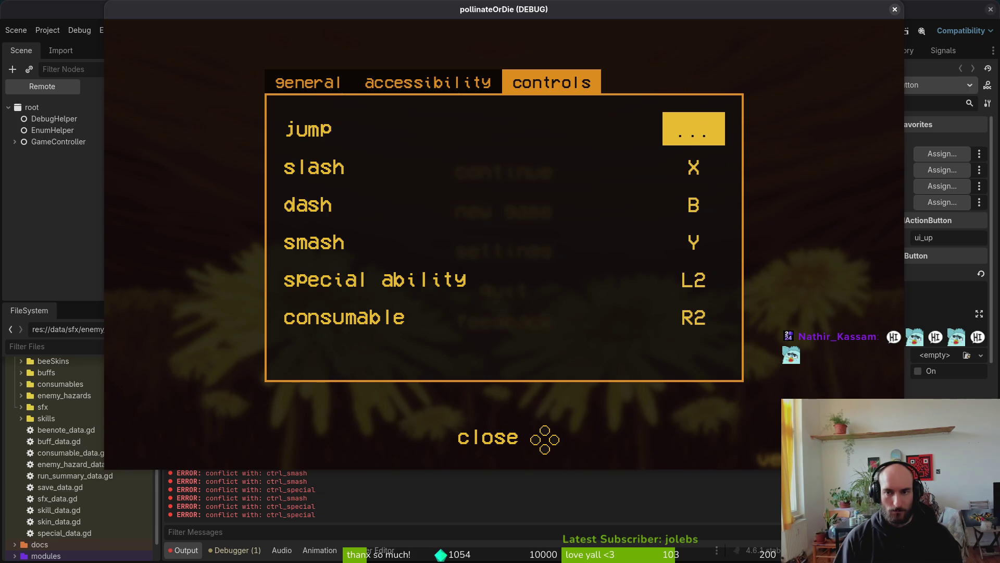
Relaunch the game with F5 and repeatedly retest rebinding jump in the controls settings.
left_click(894, 8)
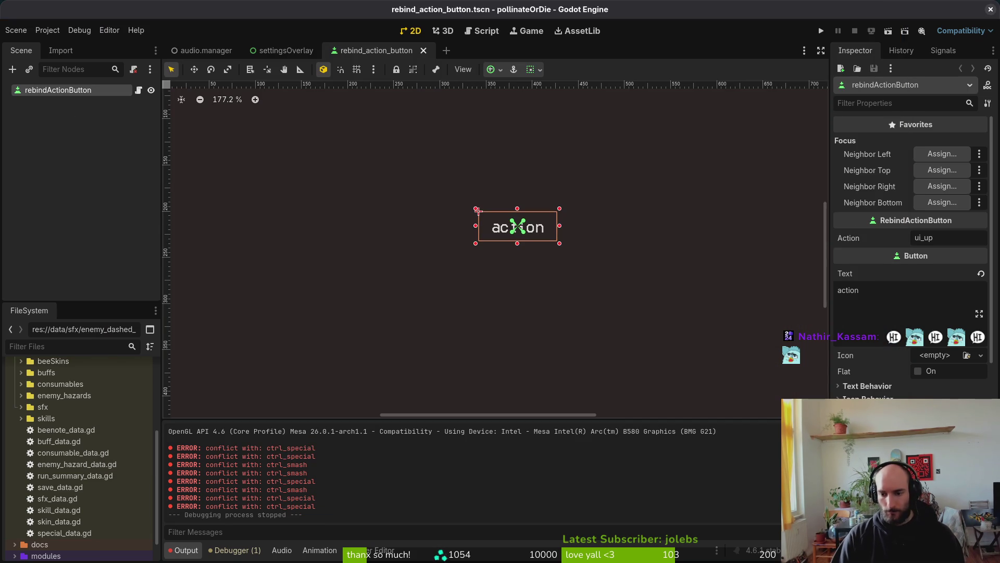
key("F5")
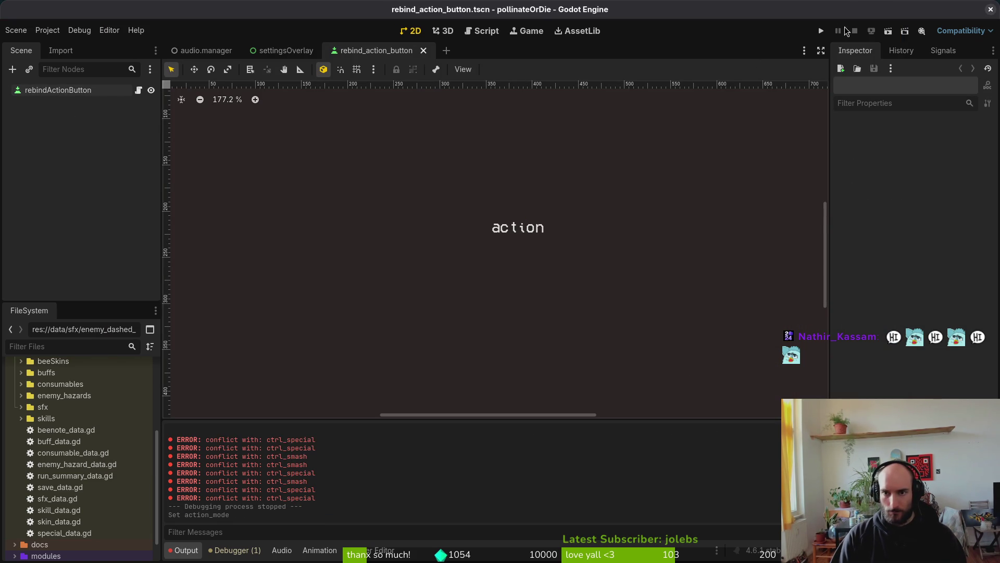
key("Down")
key("Down")
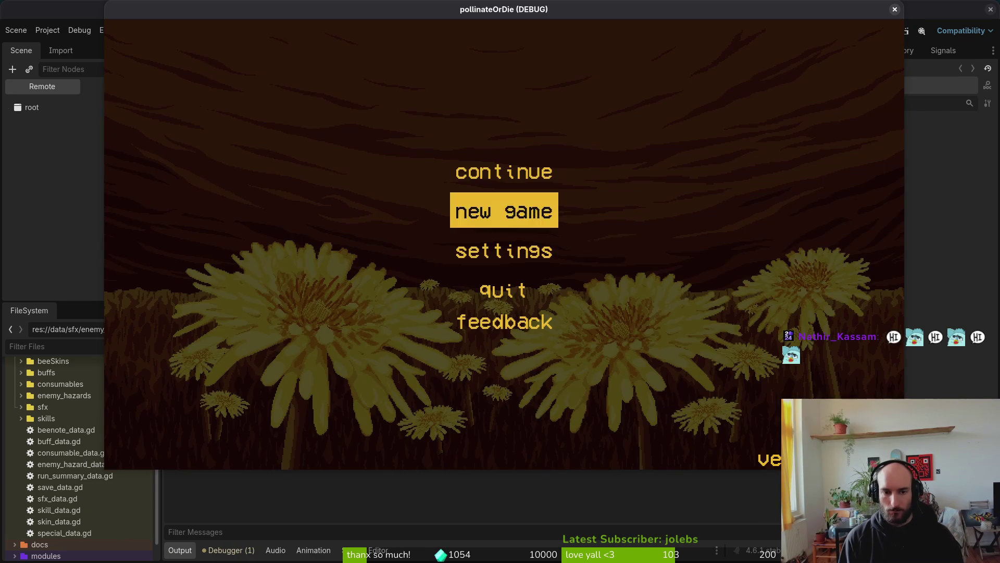
key("Return")
key("Right")
key("Right")
key("Down")
key("Up")
key("Return")
key("Escape")
key("Return")
key("Escape")
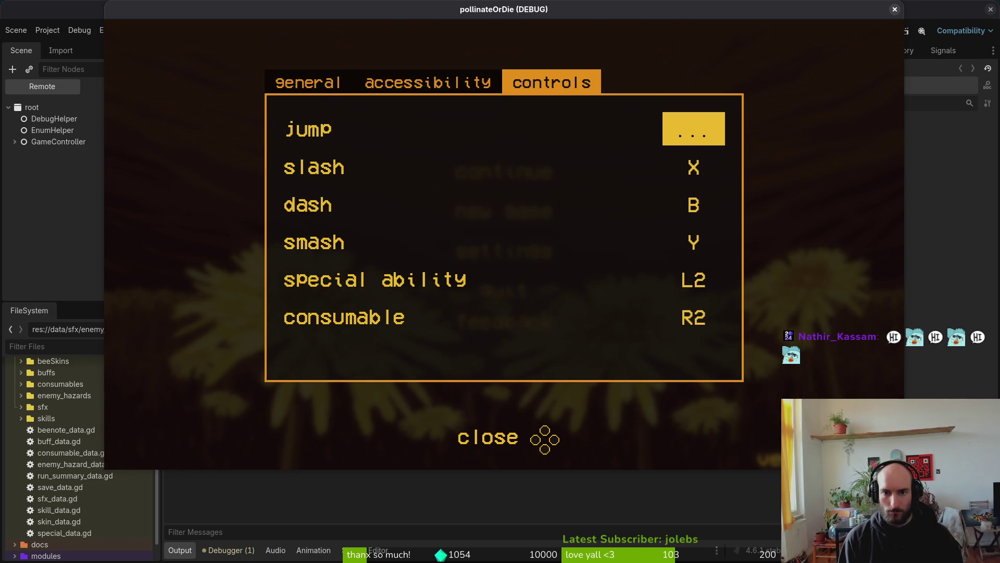
key("Return")
key("Escape")
key("Return")
key("Escape")
key("Return")
key("Escape")
key("Return")
key("Escape")
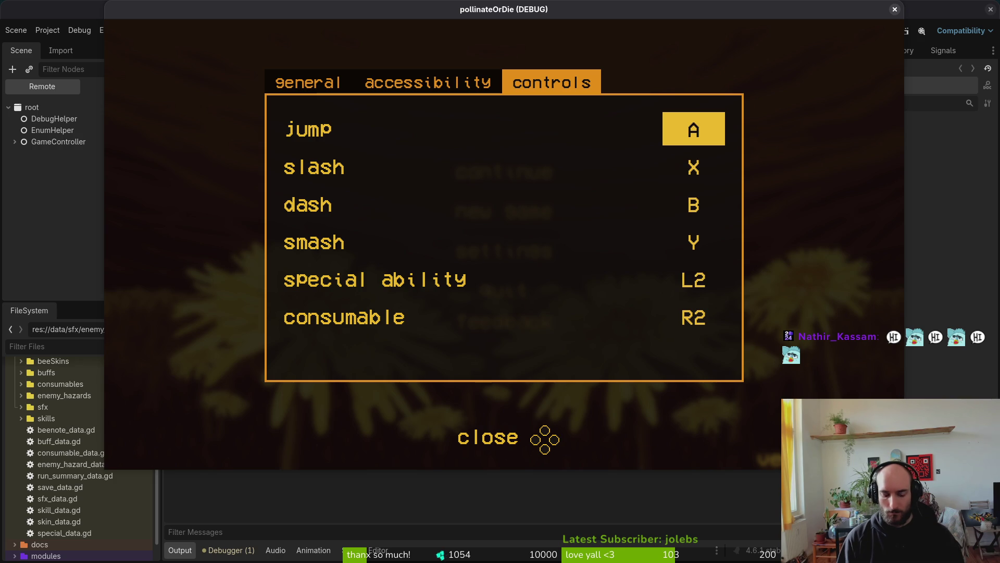
Start vim in the project folder from a terminal and bring up the file finder.
key("super+1")
type("vim")
key("Return")
key("space")
Open rebind_action_button.gd via the finder ('reb') and yank the whole script.
key("f")
key("f")
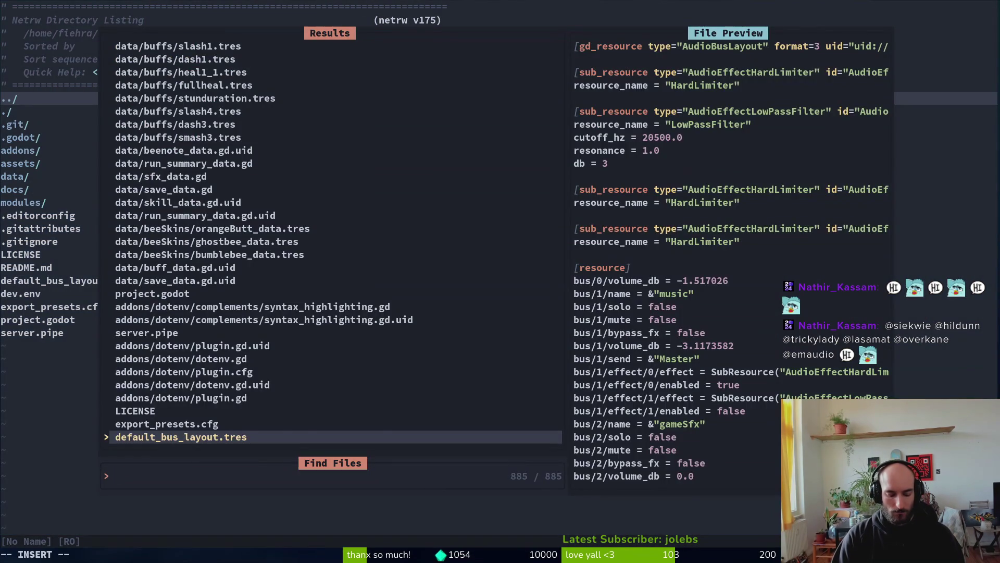
type("reb")
key("Return")
key("V")
key("G")
key("y")
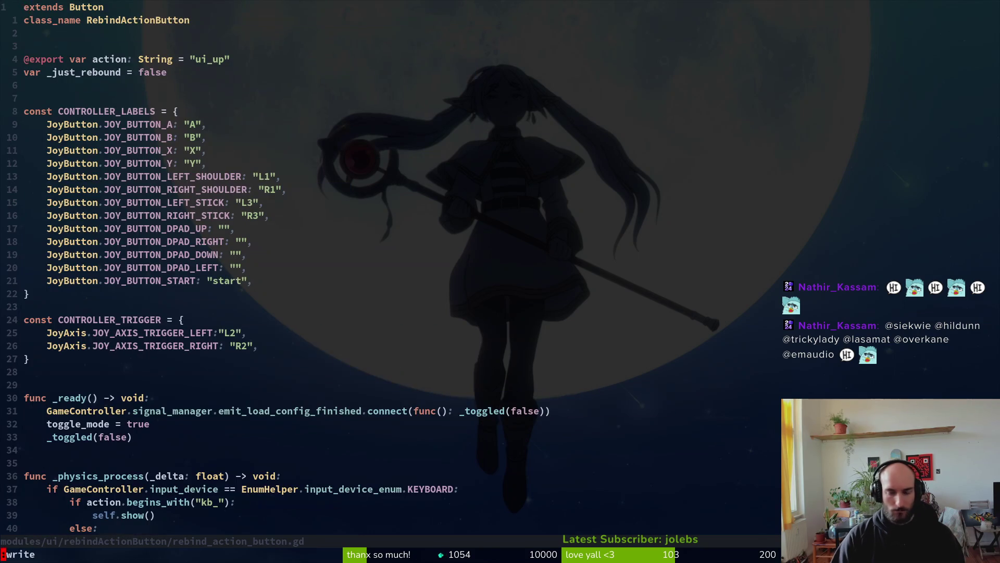
key("ctrl+s")
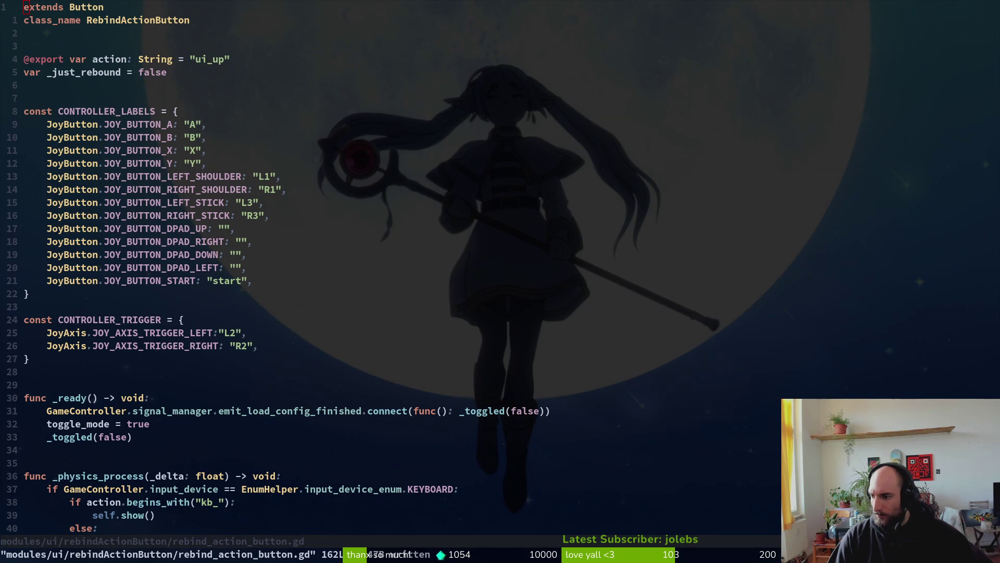
Delete the _just_rebound variable declaration.
scroll(180, 420, "down", 1)
left_click(181, 419)
scroll(181, 420, "up", 1)
left_click(66, 71)
key("d")
key("d")
Remove the _just_rebound condition and leftover 'or', then save with :write.
scroll(207, 173, "down", 7)
scroll(207, 172, "down", 14)
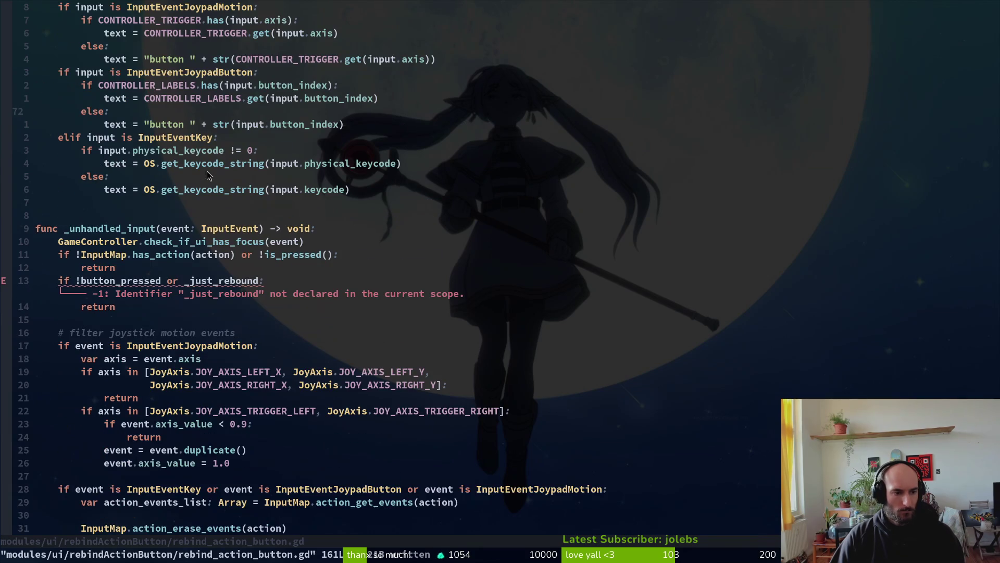
left_click(226, 280)
key("c")
key("t")
key("colon")
key("BackSpace")
key("BackSpace")
key("BackSpace")
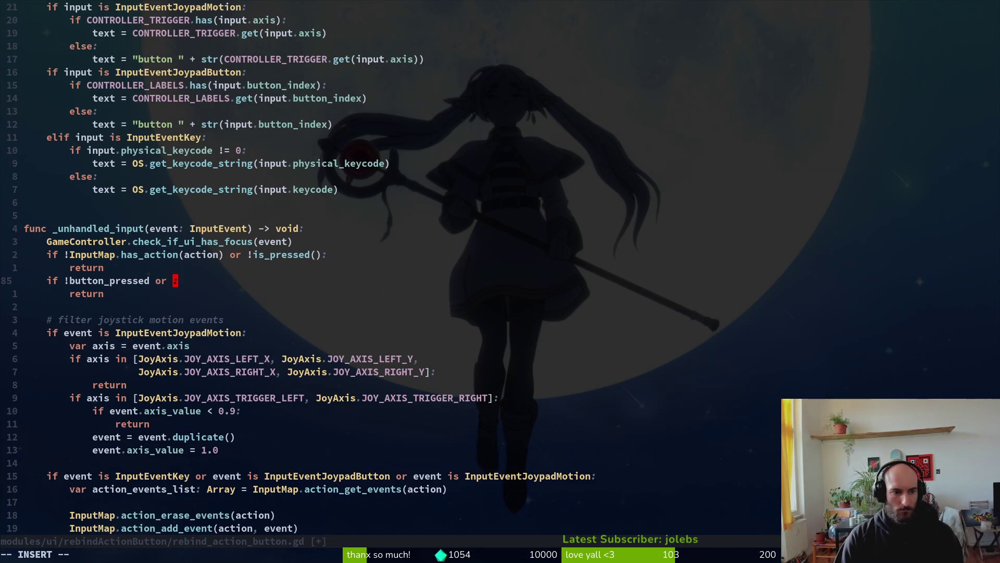
key("BackSpace")
key("BackSpace")
key("Escape")
type(":write")
key("Return")
Paste an indented is_released() early-return block above the button_pressed check, save, and run the game.
key("shift+o")
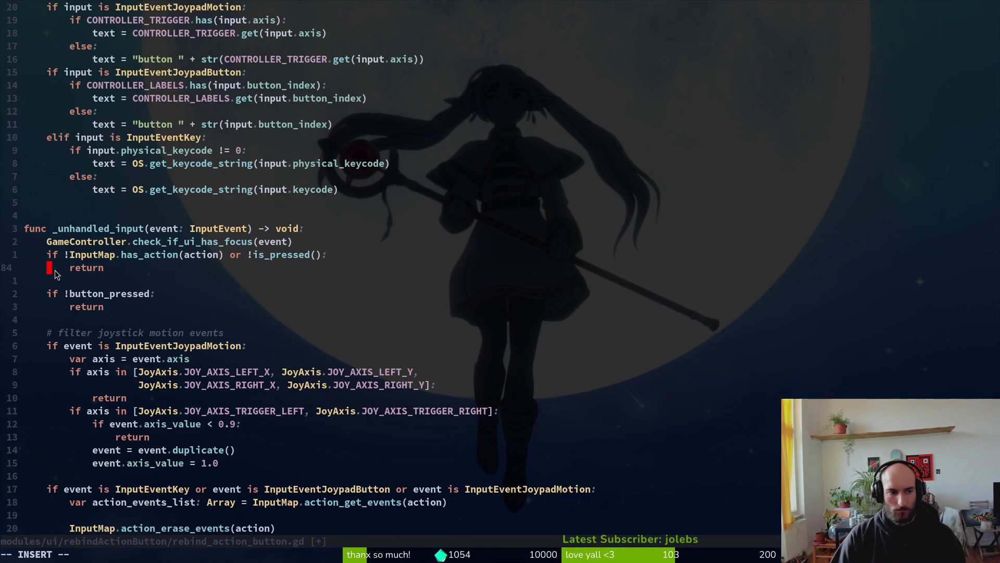
key("Escape")
key("p")
key("shift+v")
key("j")
key("j")
key("greater")
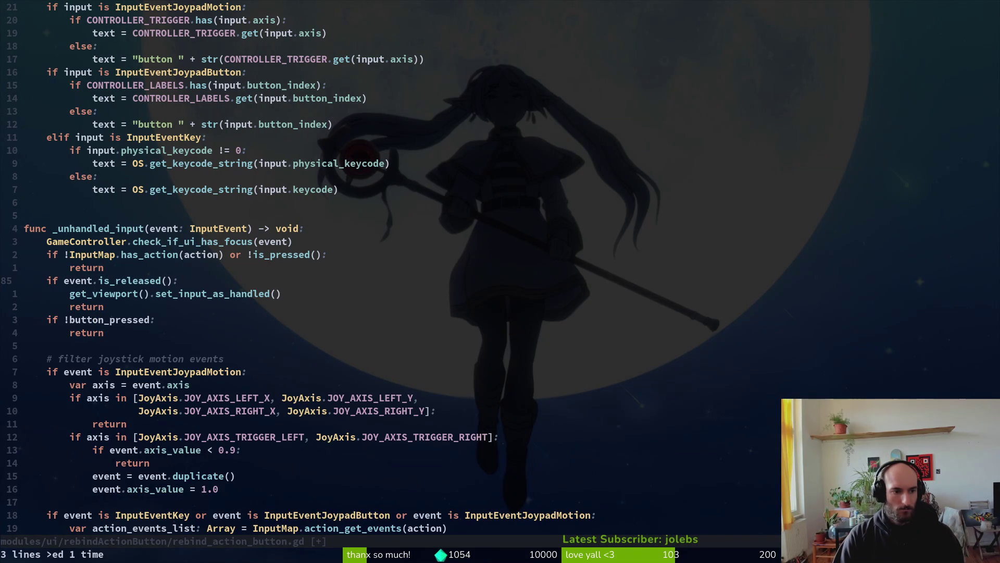
type(":w")
key("Return")
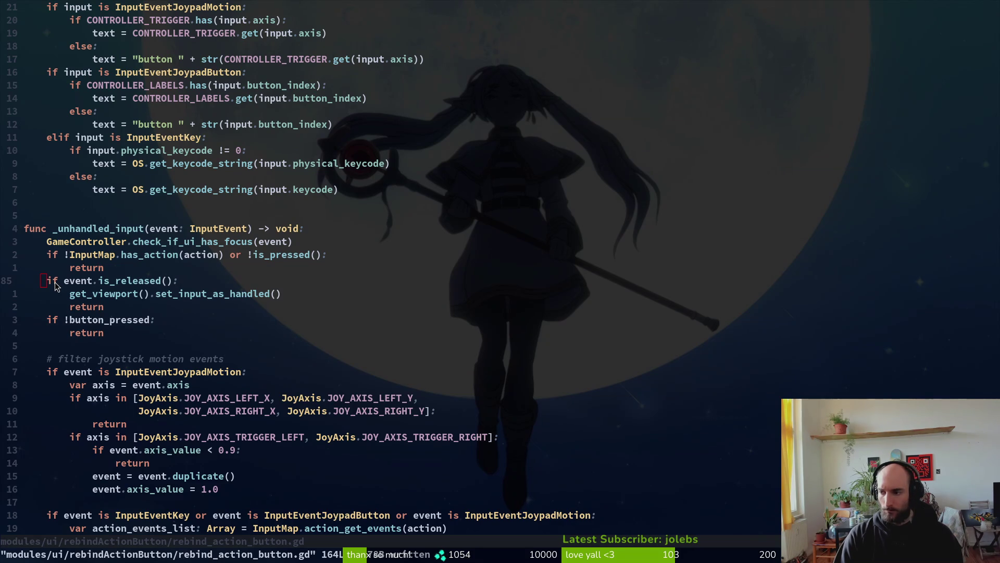
key("alt+Tab")
key("F5")
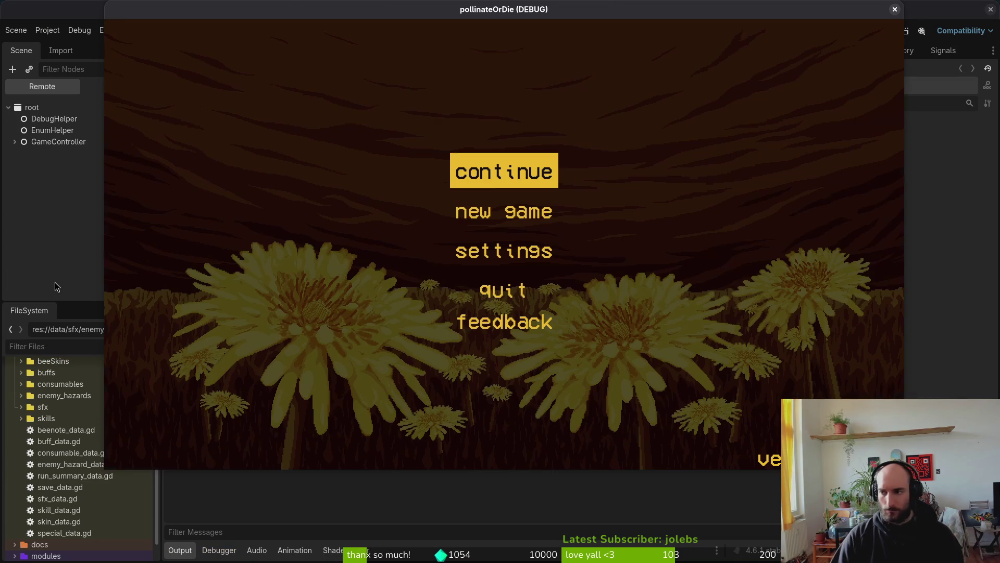
Rebind jump from A to L1 in the controls settings, then close the game with F8.
key("Down")
key("Down")
key("Return")
key("Down")
key("Up")
key("Return")
key("Return")
key("Down")
key("Up")
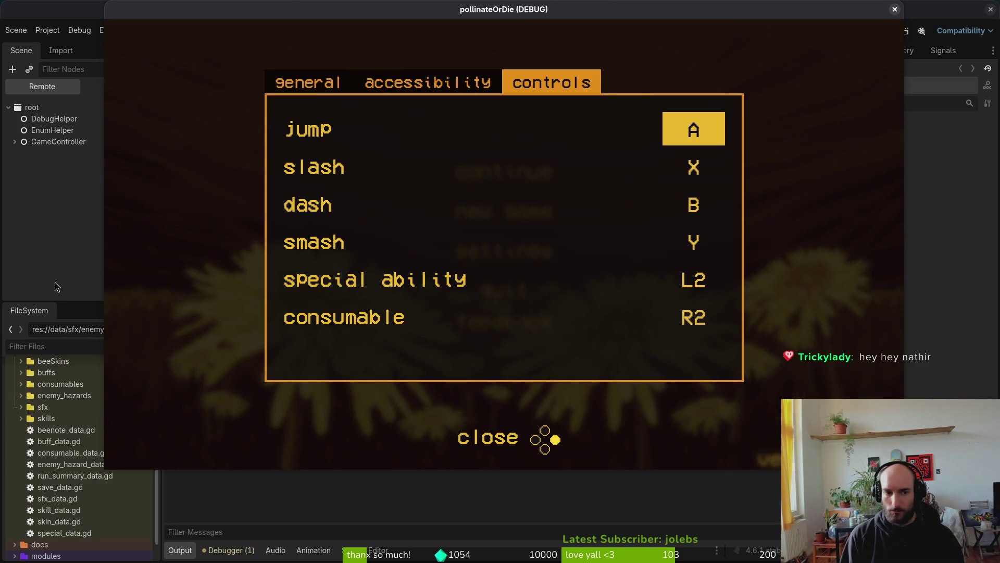
key("Return")
key("Down")
key("Up")
key("Return")
key("Return")
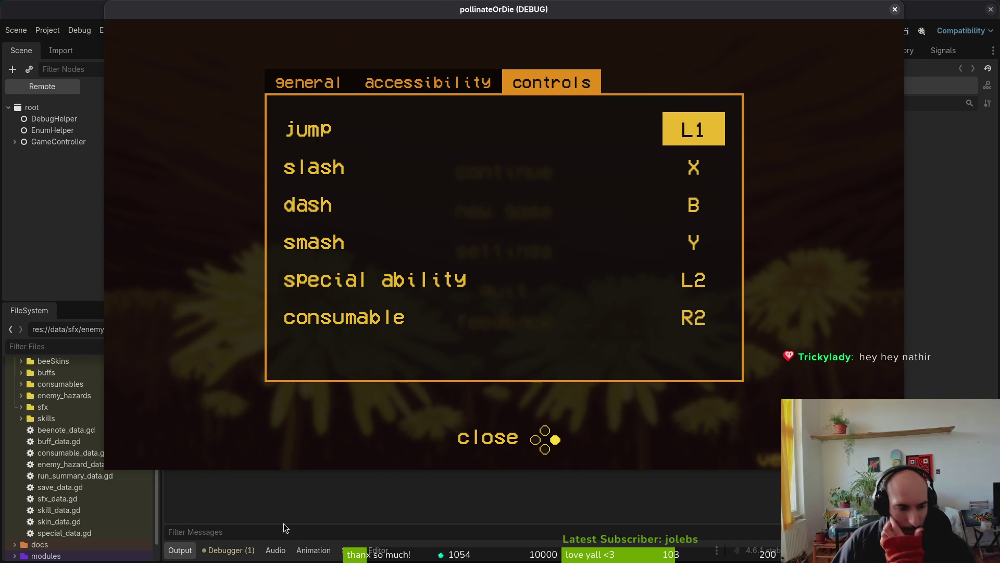
key("F8")
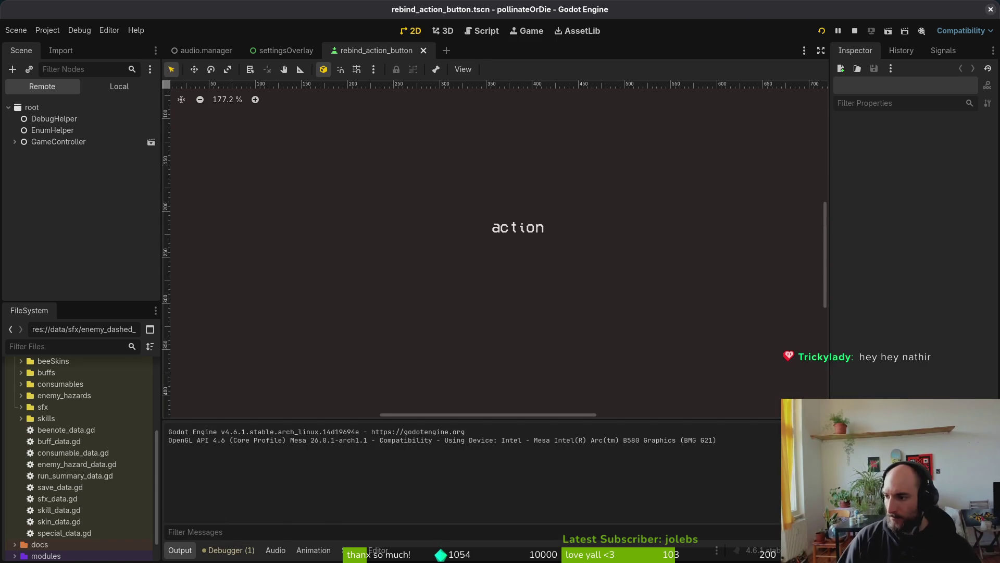
key("alt+Tab")
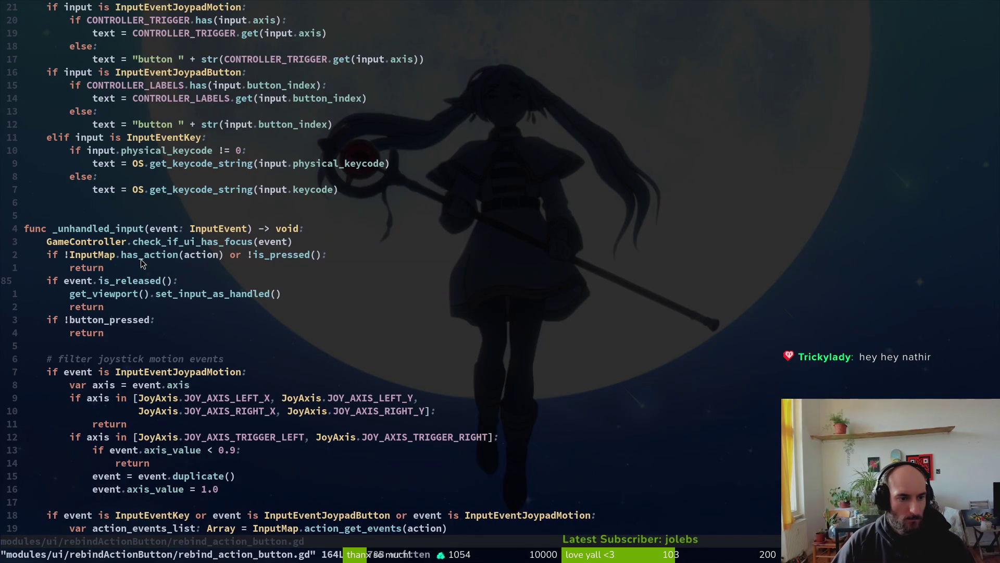
Review the has_action and focus checks, then yank the entire rebind_action_button.gd script.
left_click(127, 255)
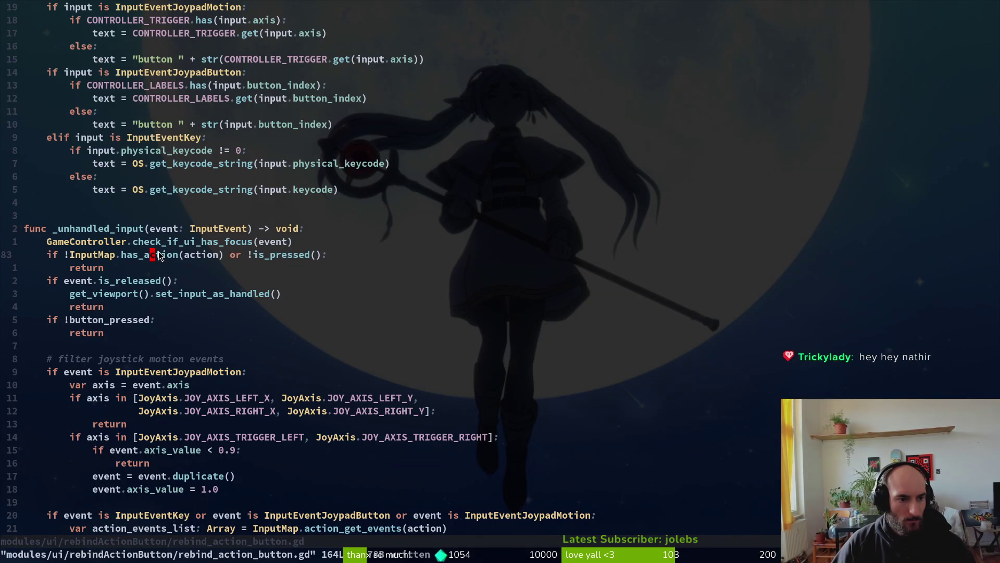
left_click(139, 245)
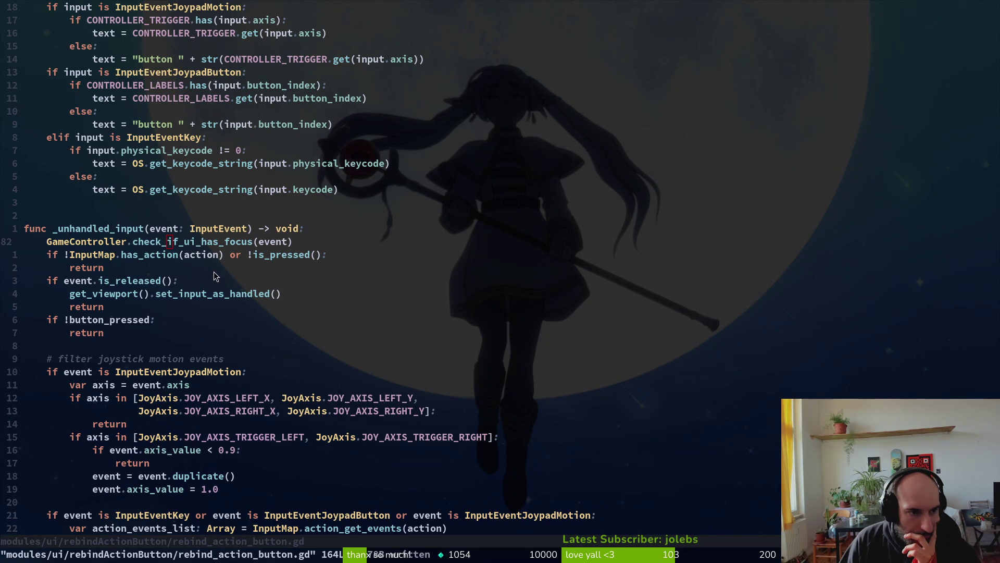
scroll(214, 273, "up", 4)
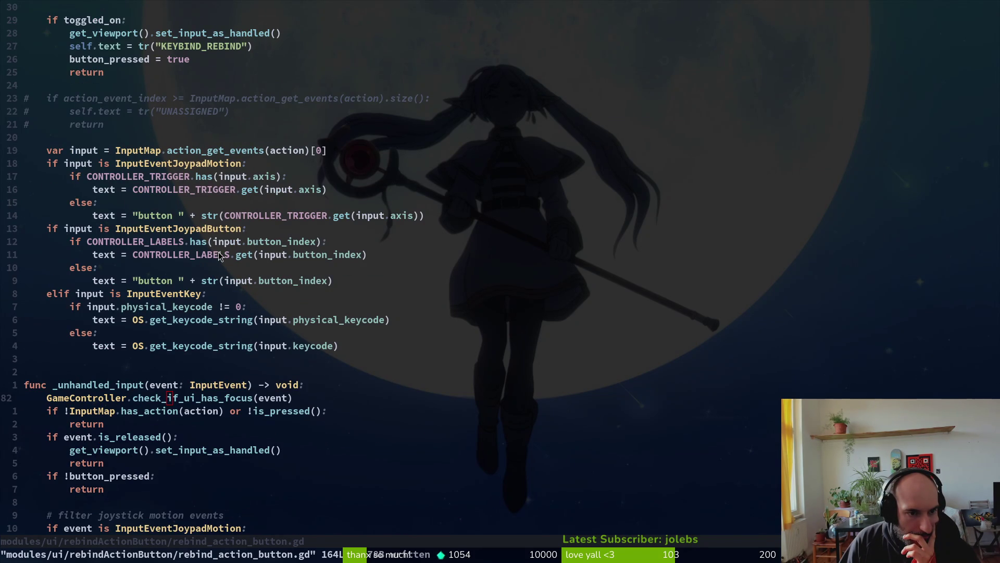
scroll(254, 291, "up", 17)
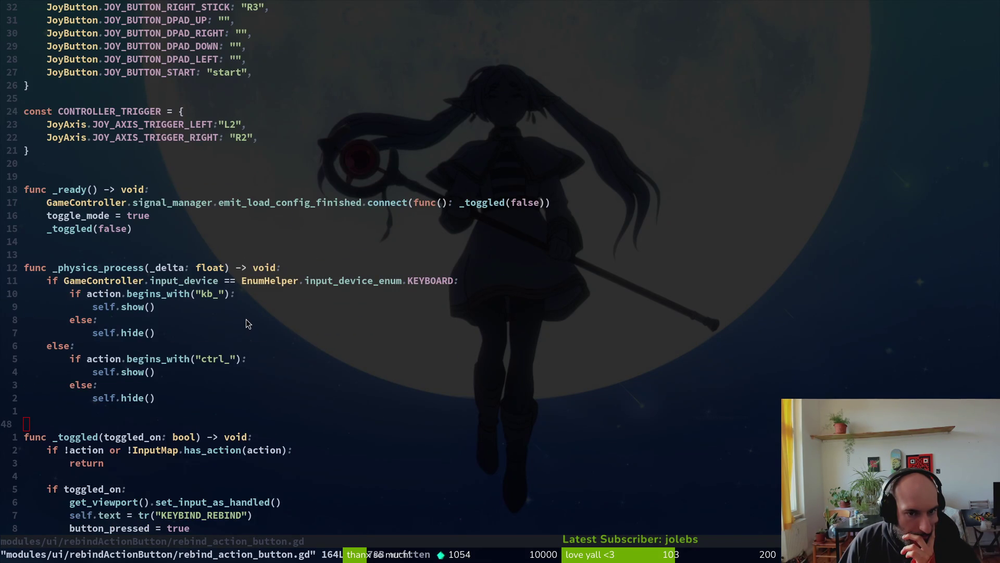
key("g")
key("g")
key("g")
key("g")
key("y")
key("G")
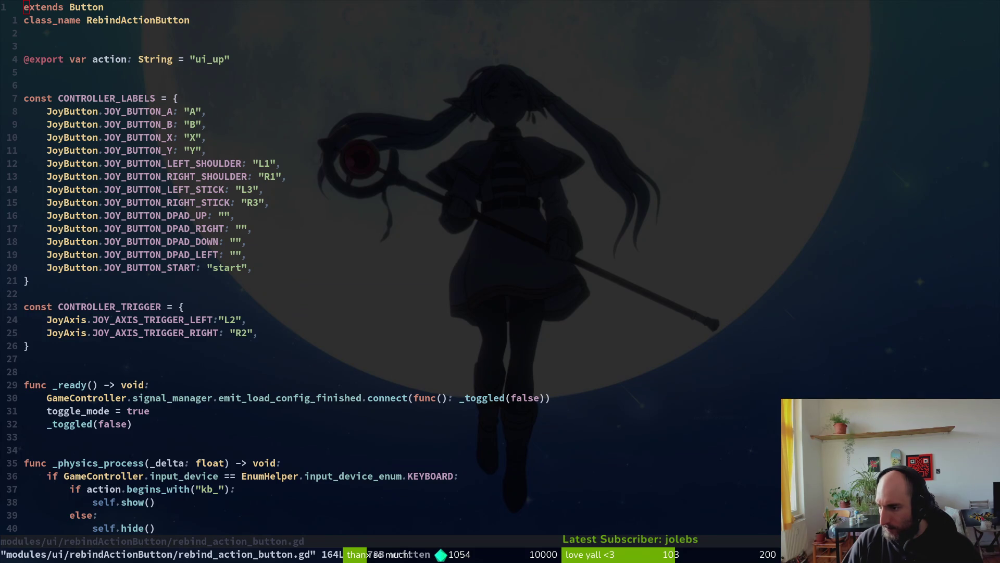
Place the cursor on the DPAD_LEFT entry and restart the game with F5.
left_click(402, 254)
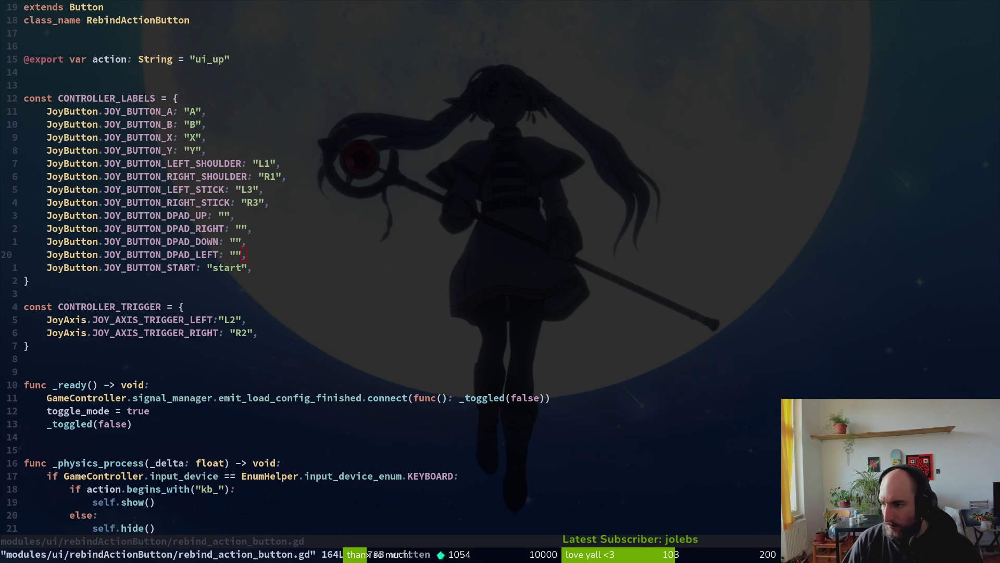
key("alt+Tab")
key("F5")
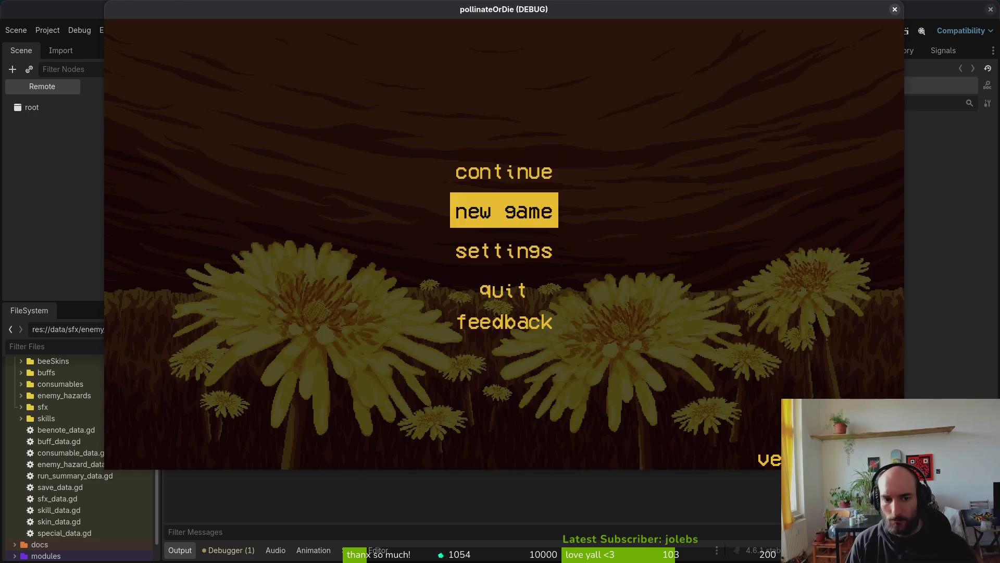
Rebind jump from L1 to R1 in the controls settings and bring the Godot editor forward.
key("Down")
key("Return")
key("Right")
key("Down")
key("Up")
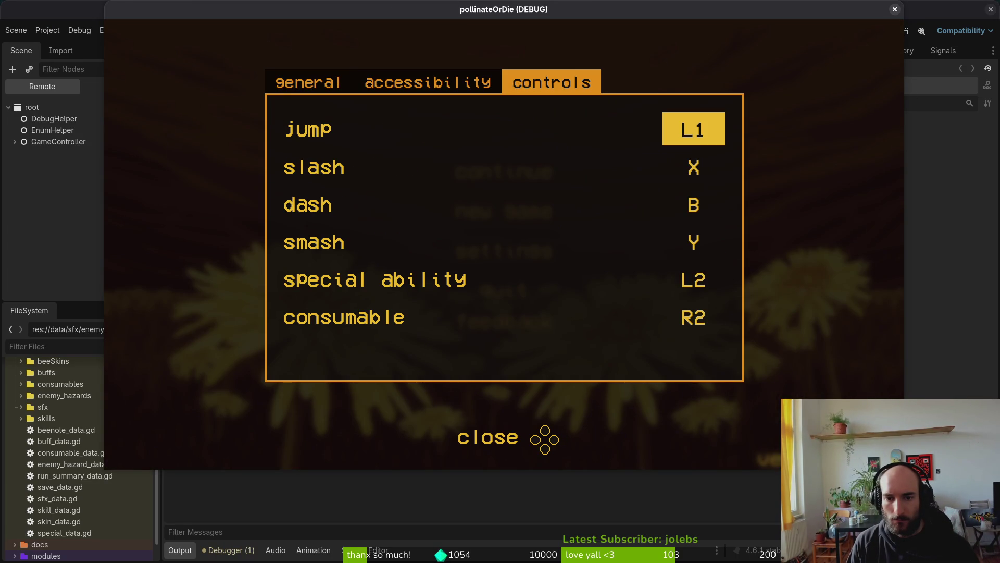
key("Return")
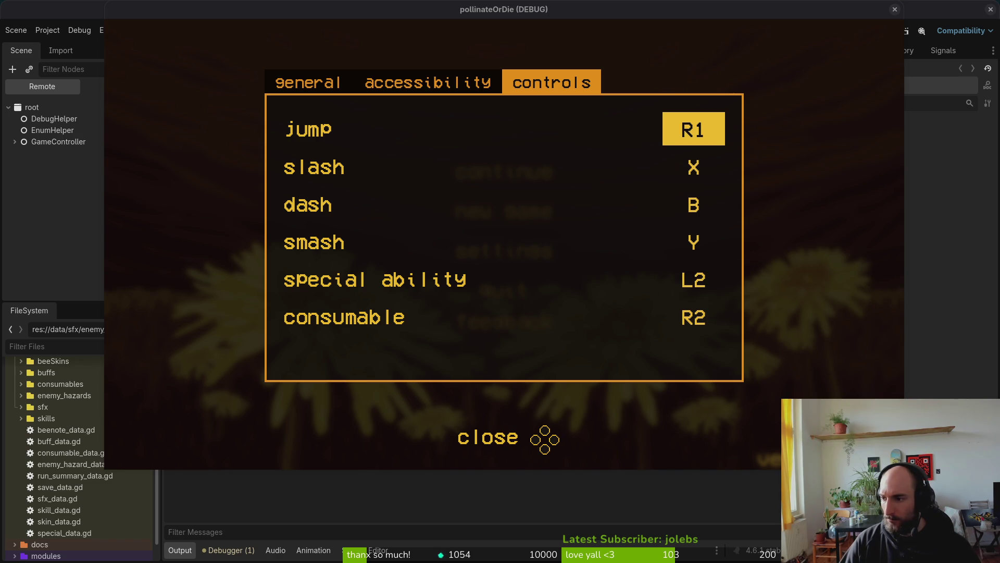
left_click(94, 271)
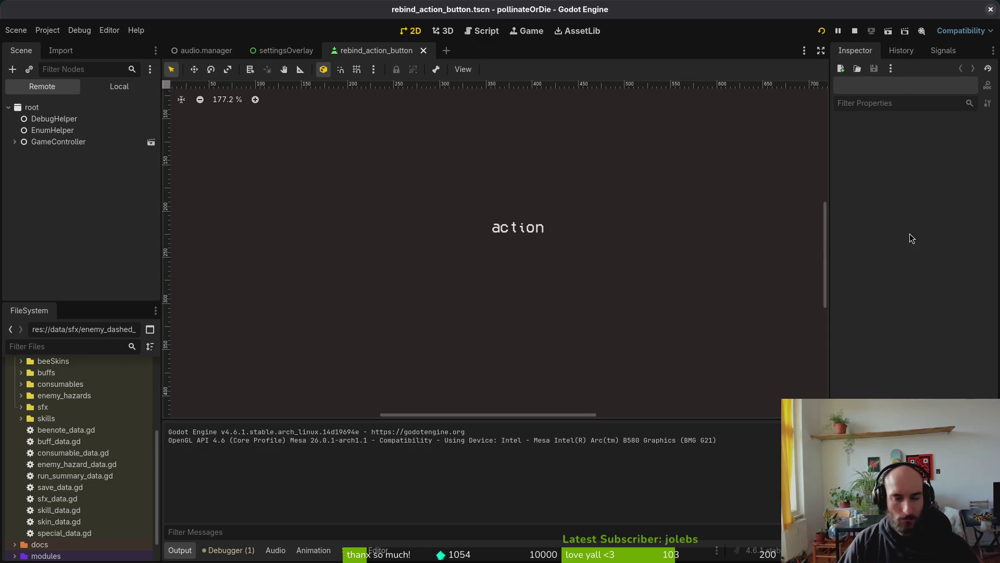
Return to rebind_action_button.gd and scroll to _unhandled_input's is_released and joystick-motion checks.
key("alt+Tab")
scroll(268, 332, "down", 7)
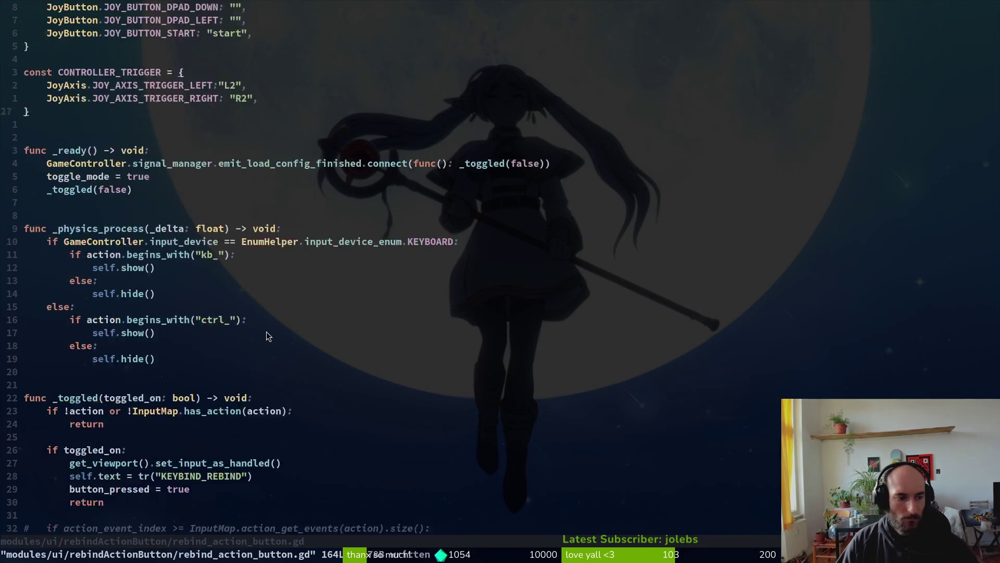
scroll(163, 258, "down", 13)
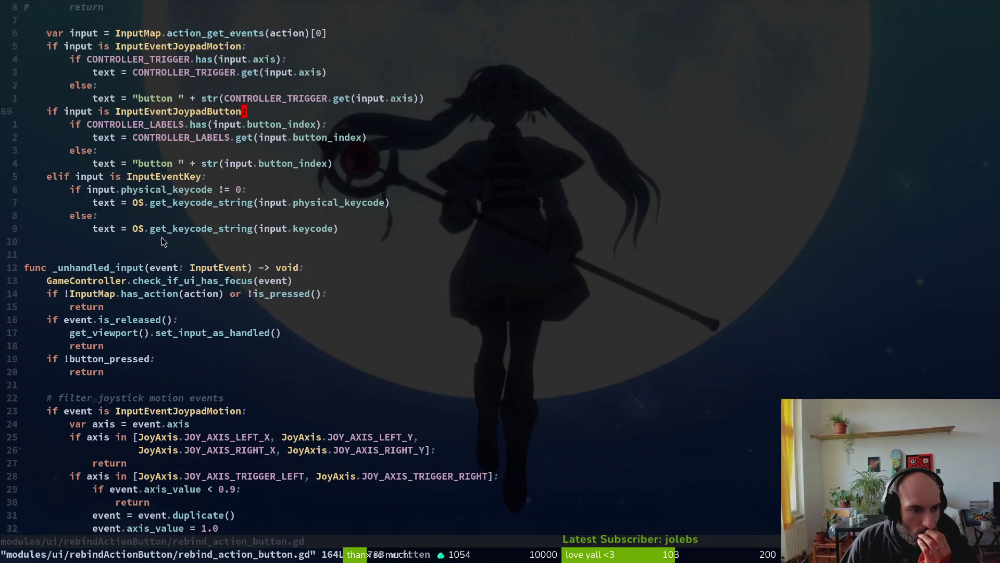
left_click(131, 326)
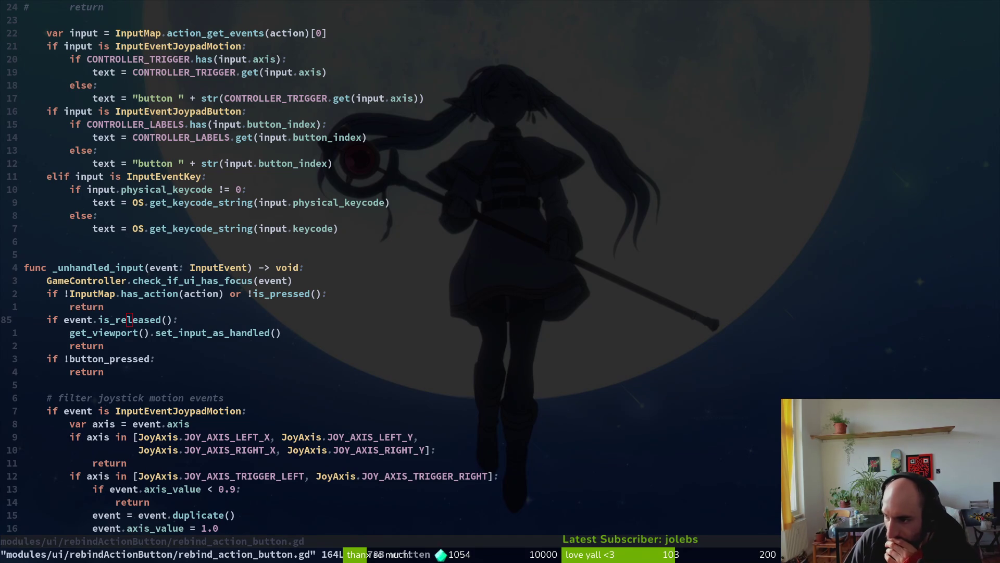
scroll(205, 343, "down", 5)
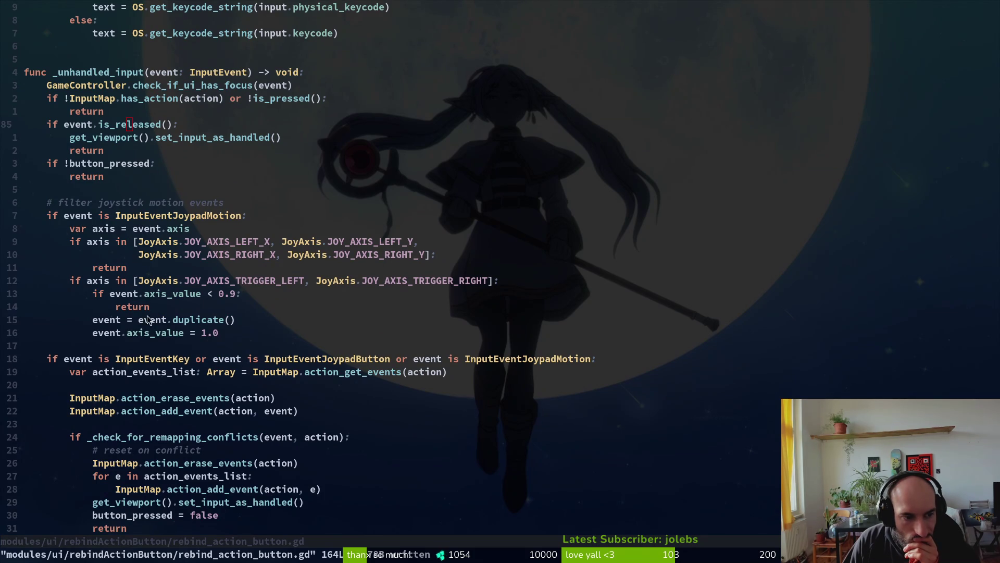
scroll(181, 399, "down", 2)
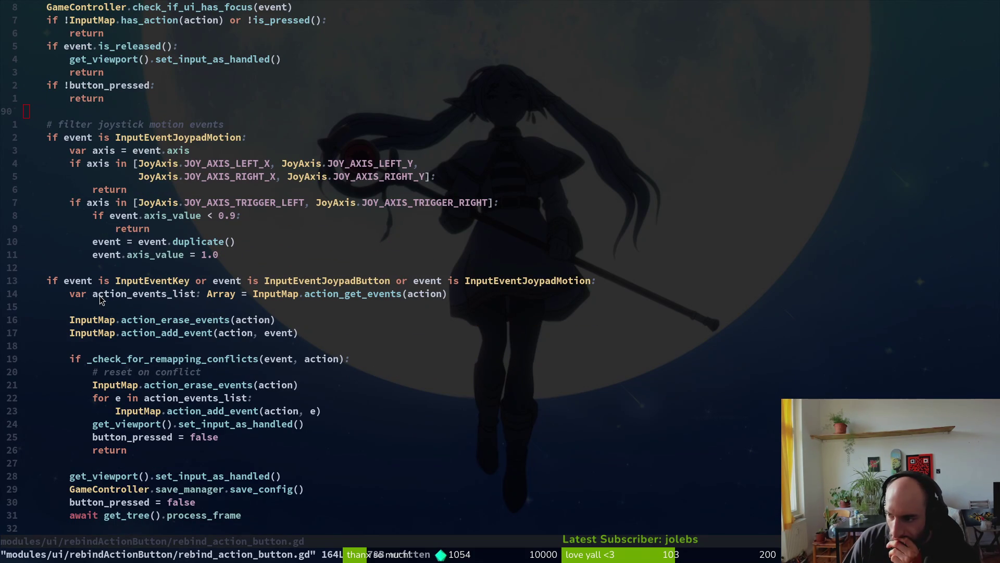
Copy the 19-line remapping block from action_events_list down to the await line.
mouse_move(74, 295)
left_mouse_down()
mouse_move(78, 320)
mouse_move(164, 464)
mouse_move(174, 451)
left_mouse_up()
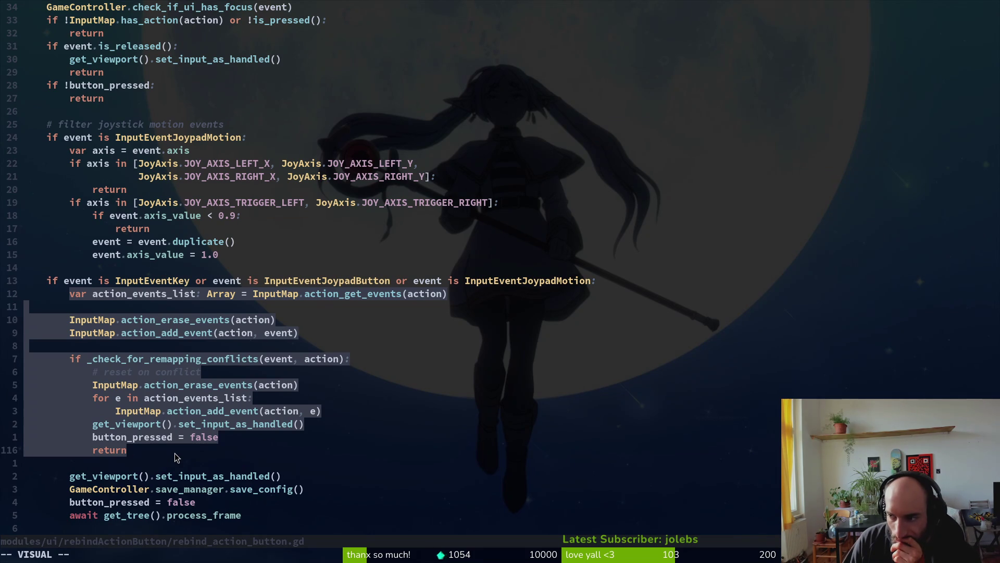
scroll(181, 451, "down", 1)
left_click_drag(181, 452, 320, 474)
key("y")
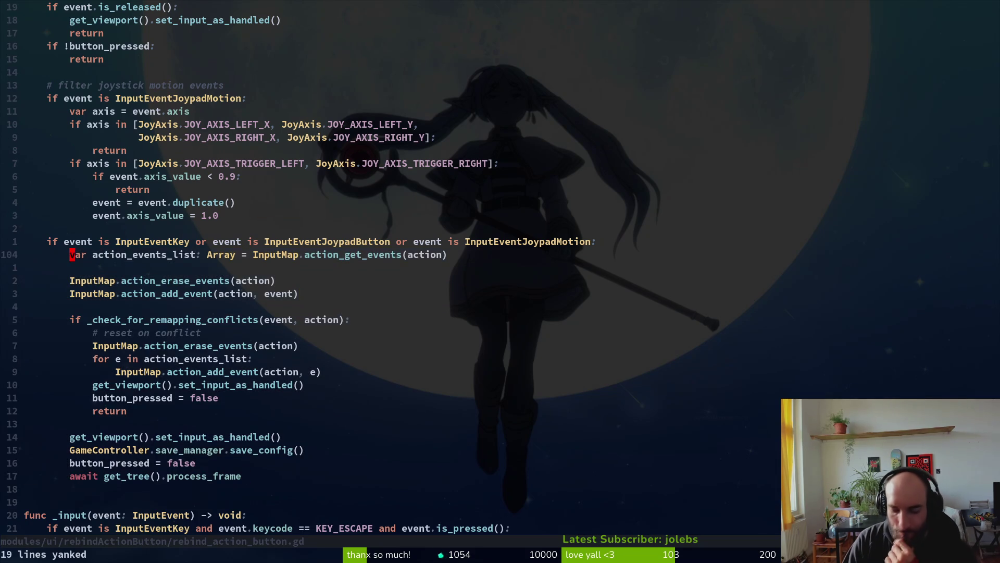
Below _input, declare a new function func _rebind_control() -> void.
scroll(308, 414, "down", 8)
left_click(99, 167)
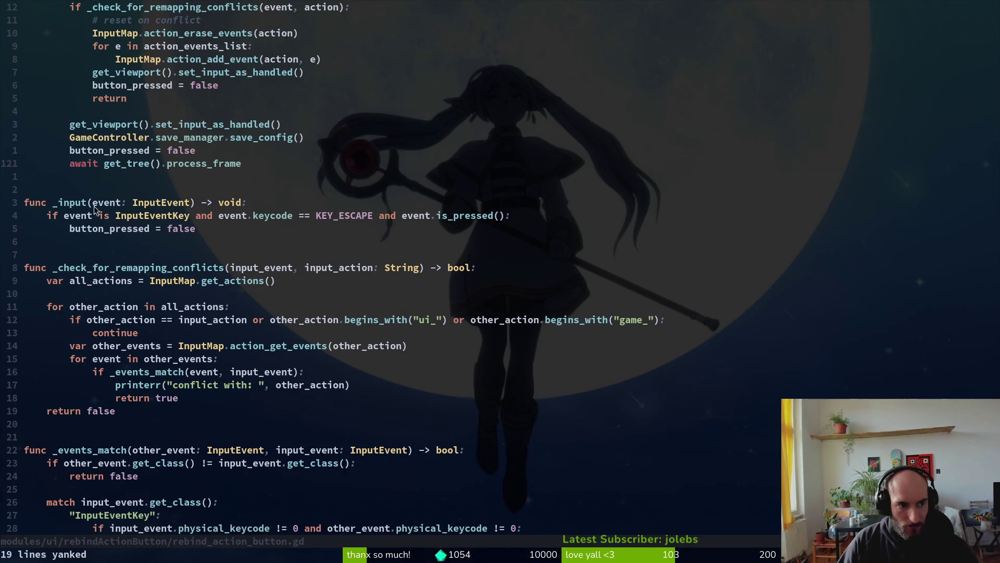
left_click(74, 240)
key("o")
key("Return")
key("Return")
type("func _rebind_control():")
key("BackSpace")
type("-> void:")
key("Escape")
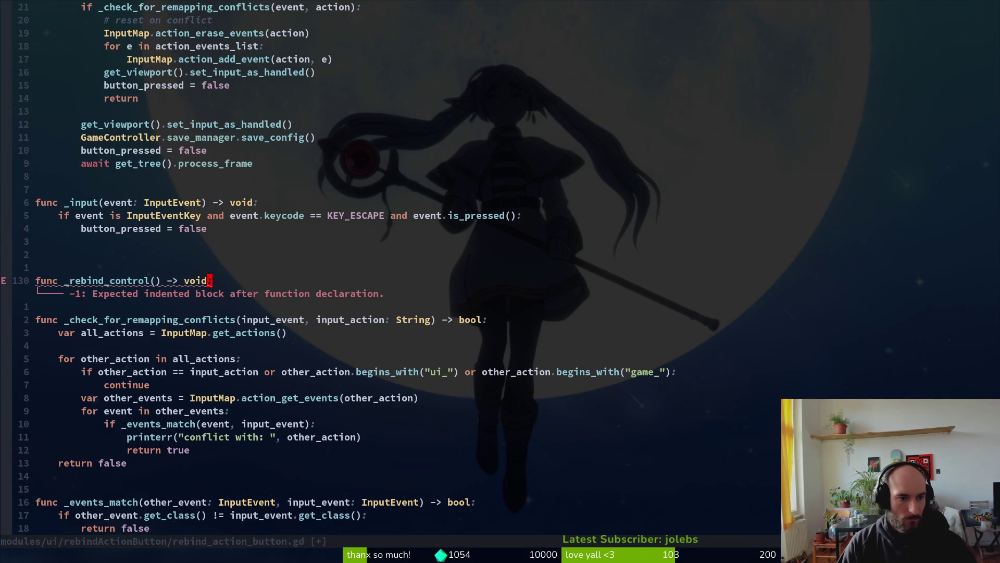
Paste the copied remapping block under the _rebind_control declaration.
type("op")
key("Escape")
key("u")
key("p")
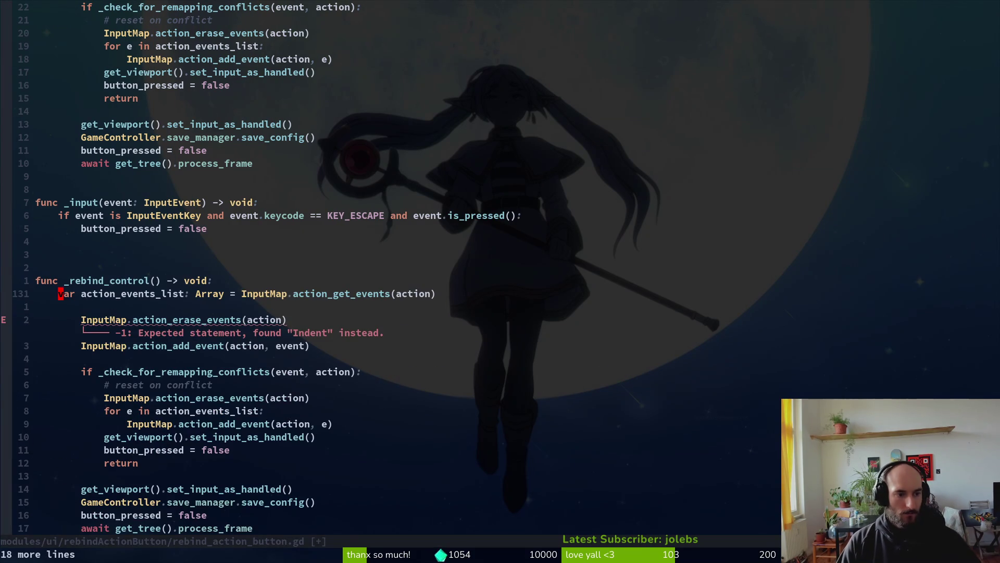
key("k")
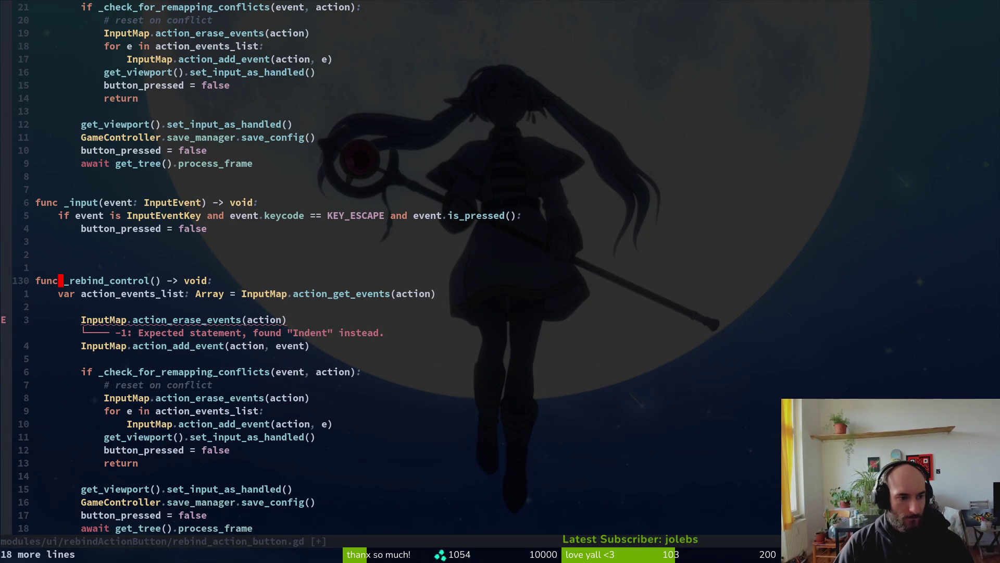
key("j")
key("j")
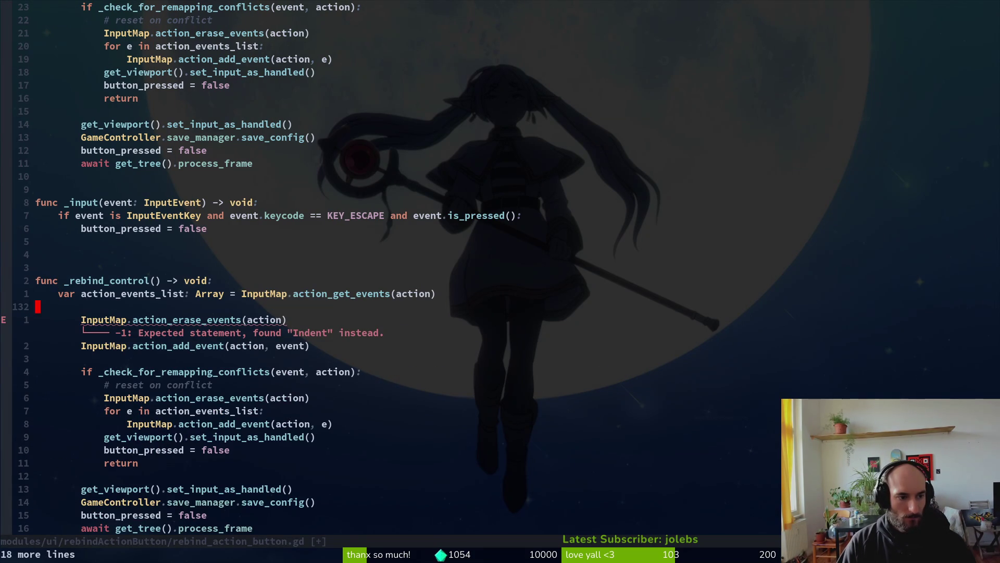
key("ctrl+o")
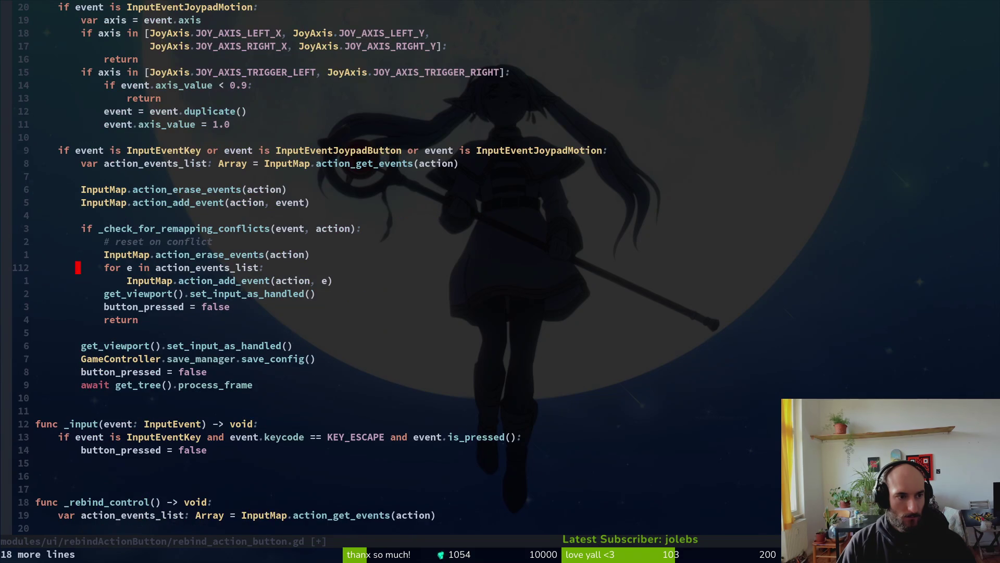
key("ctrl+i")
Dedent the pasted remapping block by one level.
key("V")
key("j")
key("j")
key("j")
key("j")
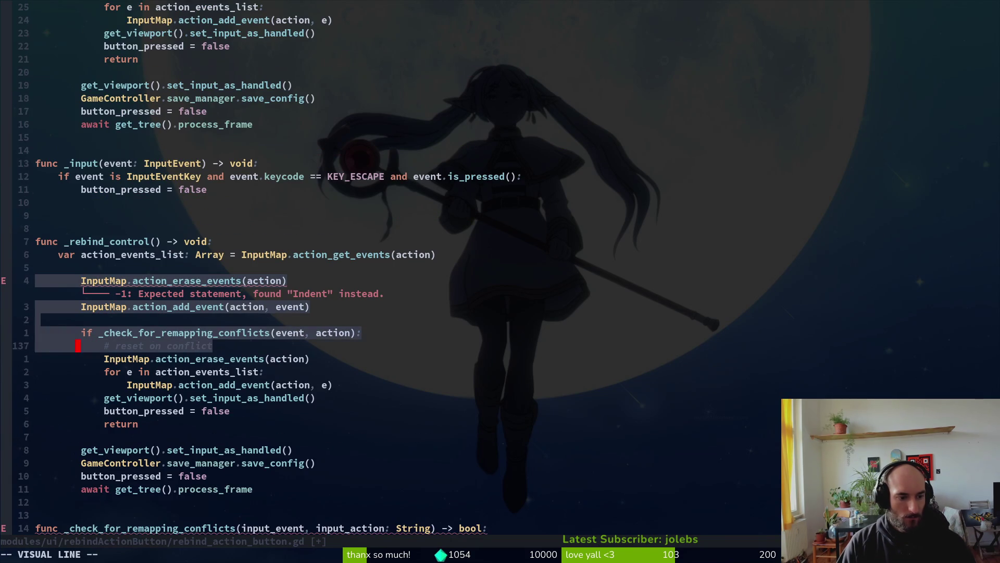
key("j")
key("j")
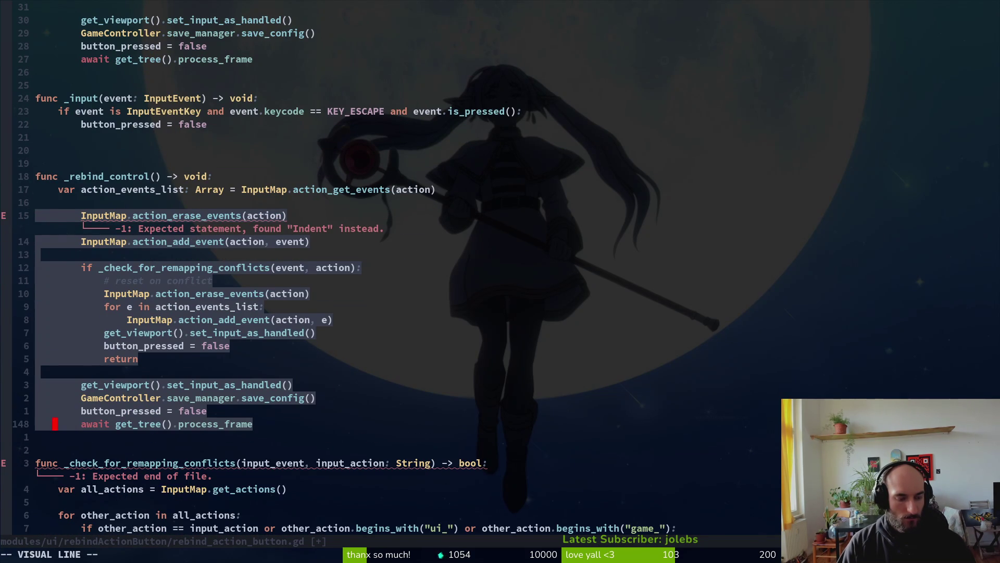
key("less")
Give _rebind_control an event: InputEvent parameter and save the script with :w.
key("k")
key("k")
key("k")
key("w")
key("w")
type("a")
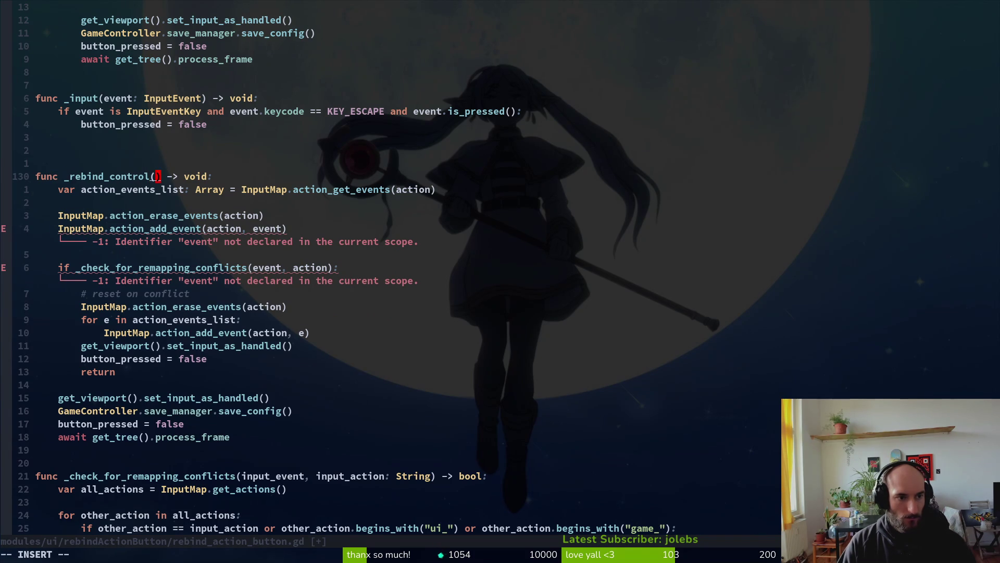
type("event: Inp")
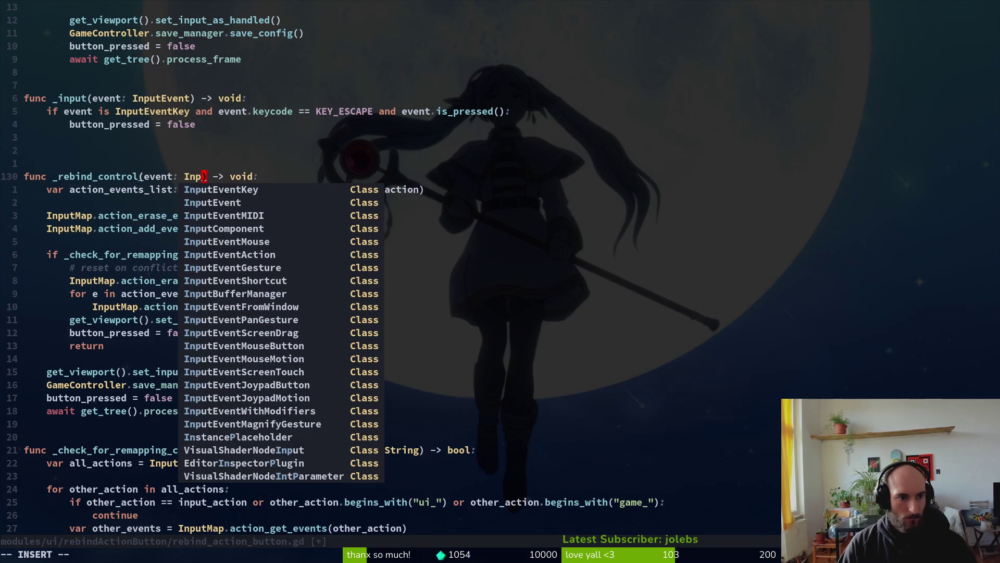
type("utEvent")
key("Escape")
type(":w")
key("Return")
key("j")
key("j")
key("j")
key("j")
key("j")
key("j")
Delete the stray blank lines inside _rebind_control.
key("k")
key("k")
key("k")
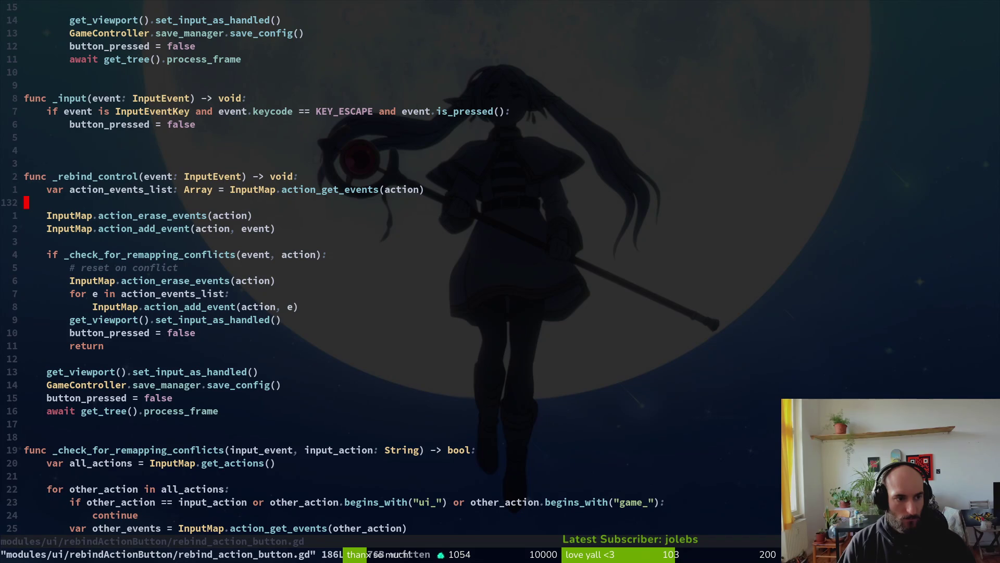
key("d")
key("d")
key("j")
key("j")
key("d")
key("d")
key("j")
key("j")
key("j")
key("j")
key("j")
key("j")
key("d")
key("d")
key("j")
key("j")
key("j")
key("j")
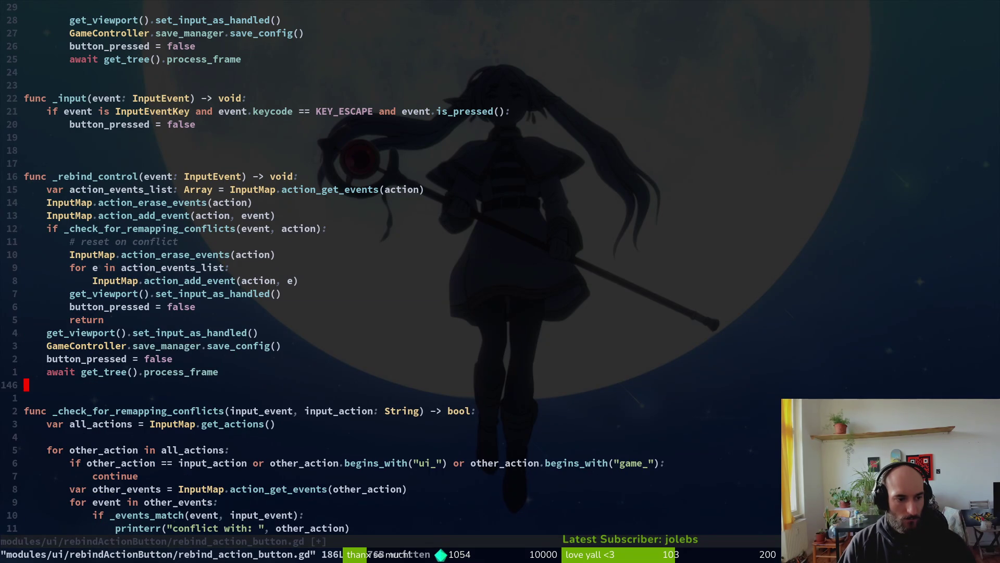
key("ctrl+o")
key("ctrl+o")
Delete the 18 original remapping lines from _unhandled_input.
key("k")
key("k")
key("k")
key("V")
key("Escape")
key("j")
key("V")
key("j")
key("j")
key("j")
key("j")
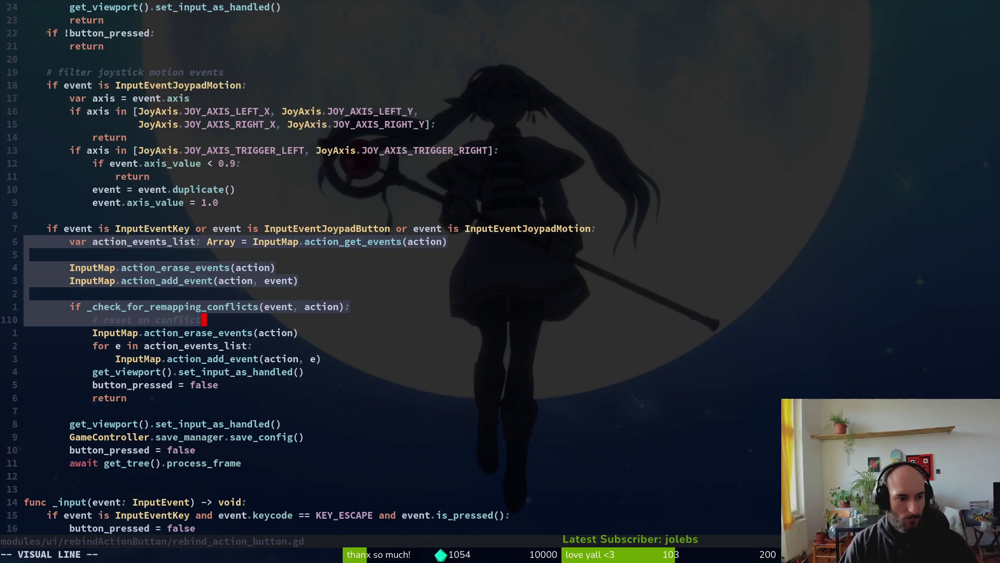
key("j")
key("j")
key("j")
key("j")
key("j")
key("d")
key("k")
Insert a _rebind_control(event) call in their place and save with :w.
type("kjo")
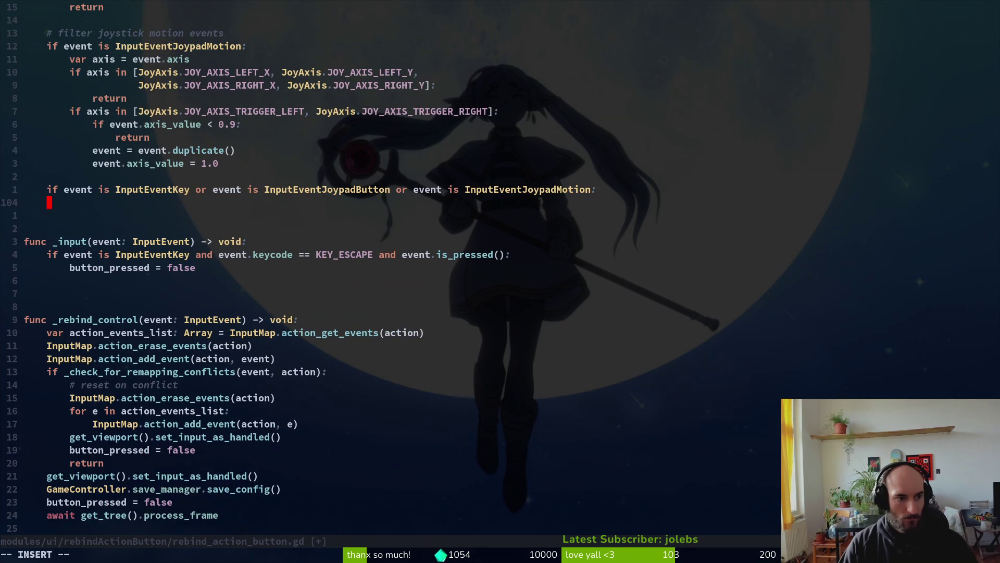
type("_rebind_control(")
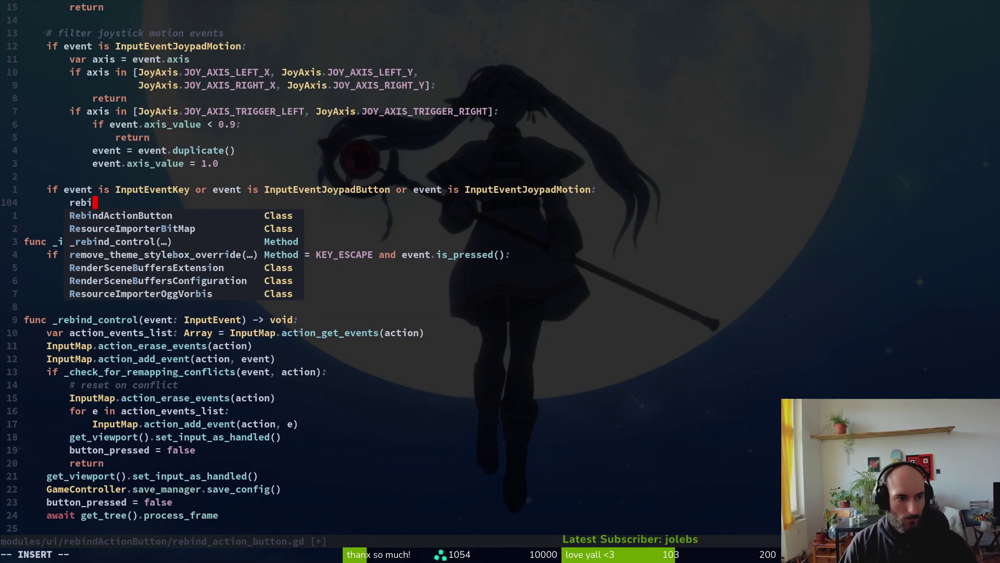
type("event)")
key("Escape")
type(":w")
key("Return")
Move through the script to _input and begin an if button_pressed condition.
key("ctrl+u")
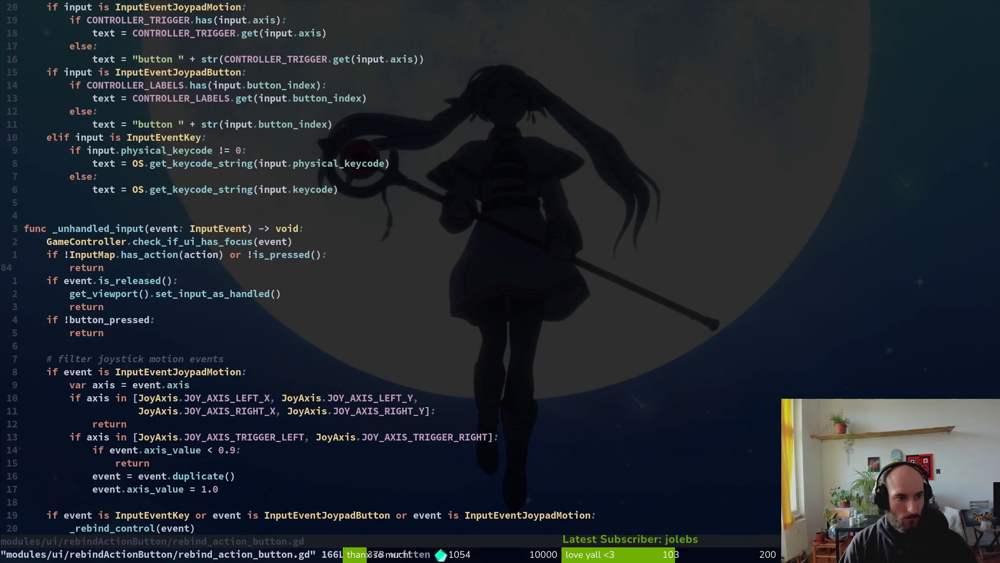
key("ctrl+u")
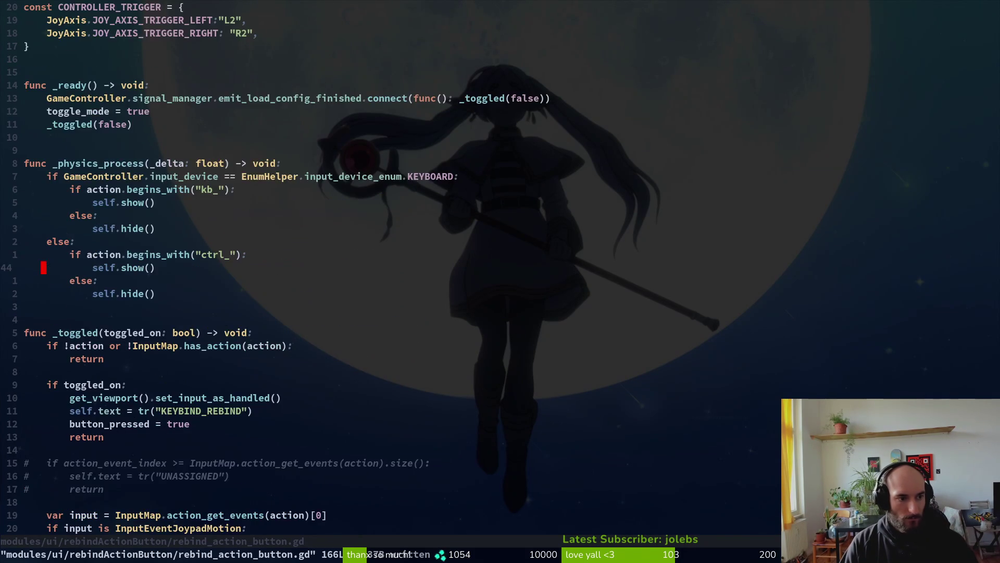
key("ctrl+d")
key("ctrl+d")
key("j")
key("j")
key("j")
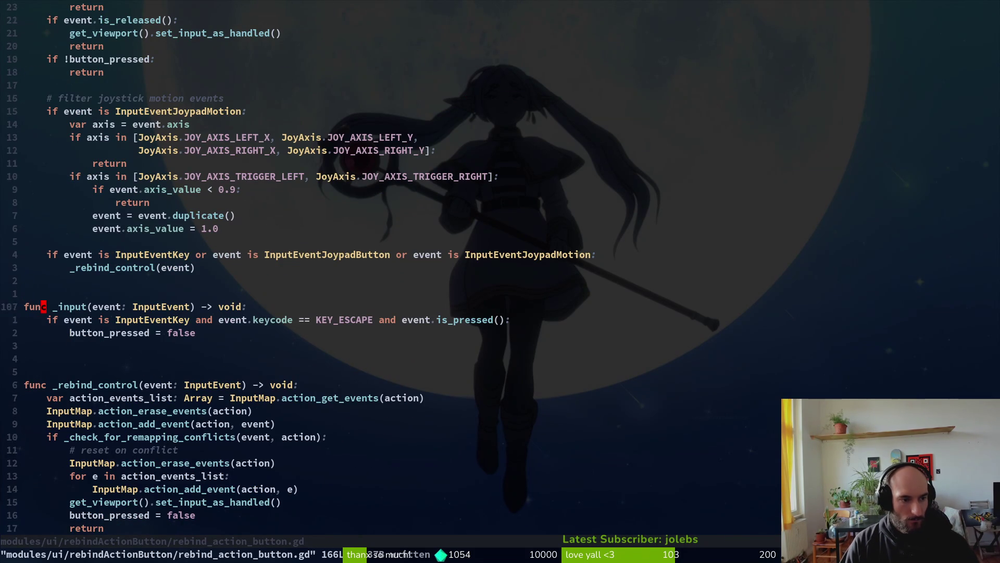
type("oif ")
type("button_pressed")
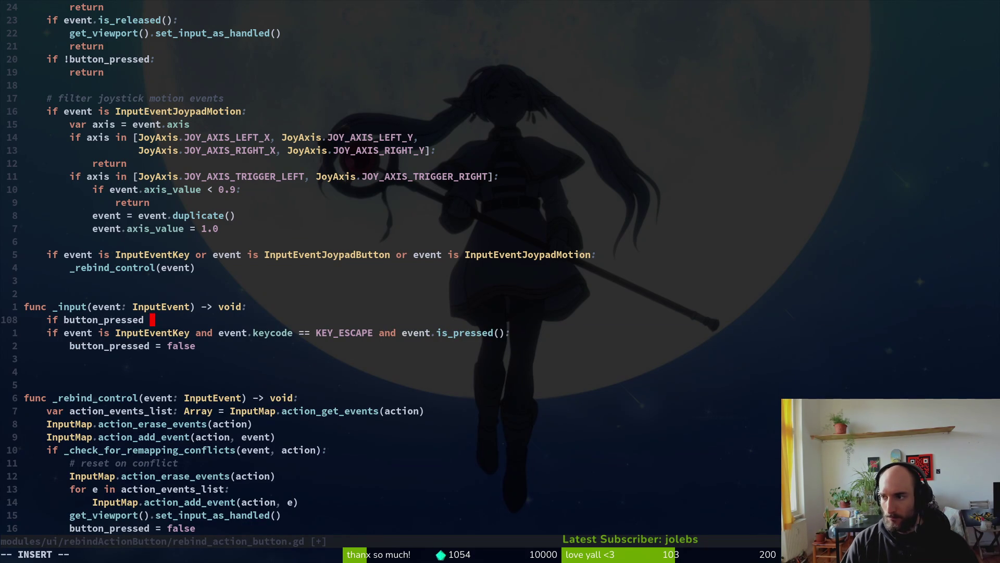
Finish if button_pressed: with a nested is_action_pressed("ui_accept") check and save.
key("BackSpace")
type(":")
key("Return")
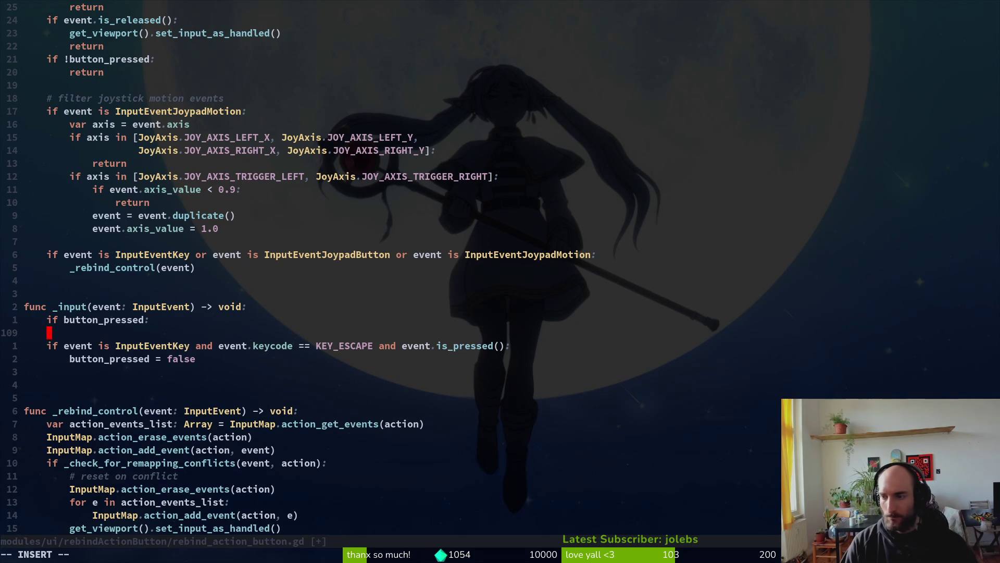
type("if even")
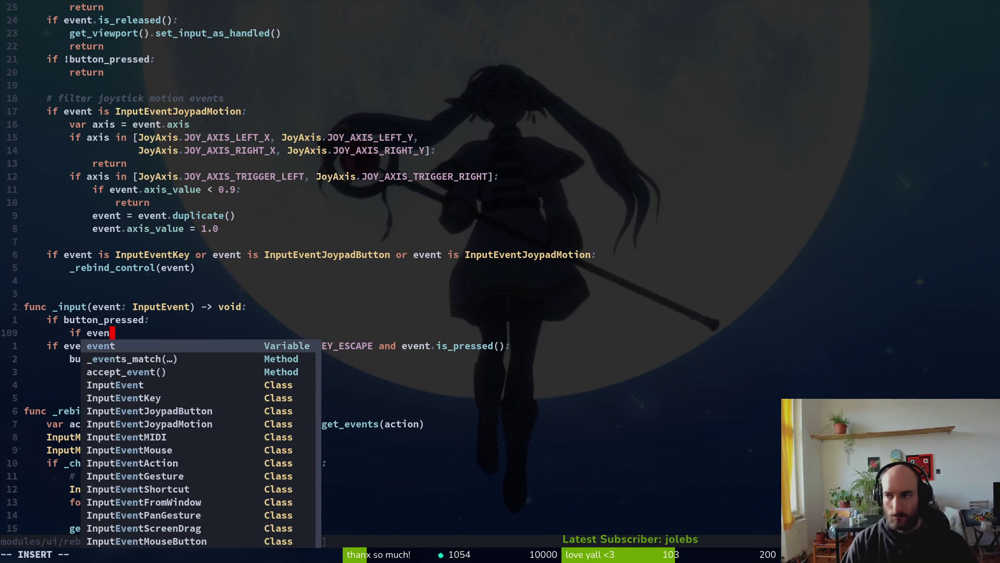
type("t.isac")
key("Tab")
key("Tab")
key("Tab")
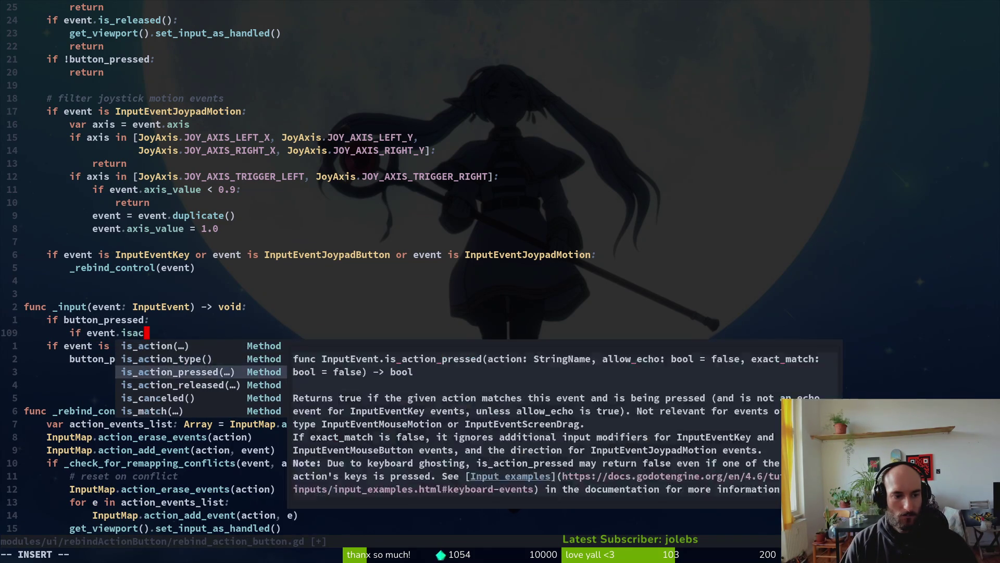
key("Return")
type("\"ui")
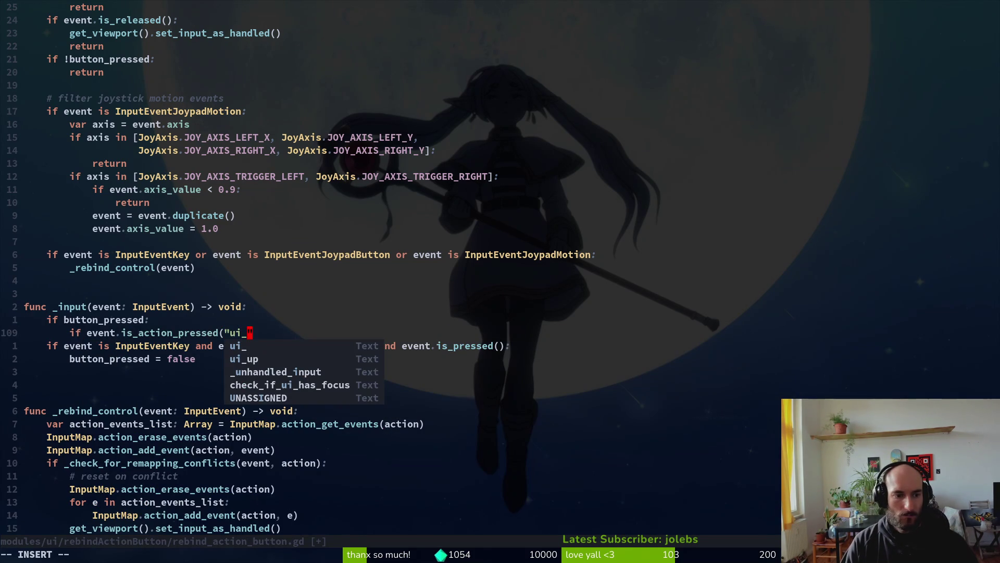
type("_accept\")")
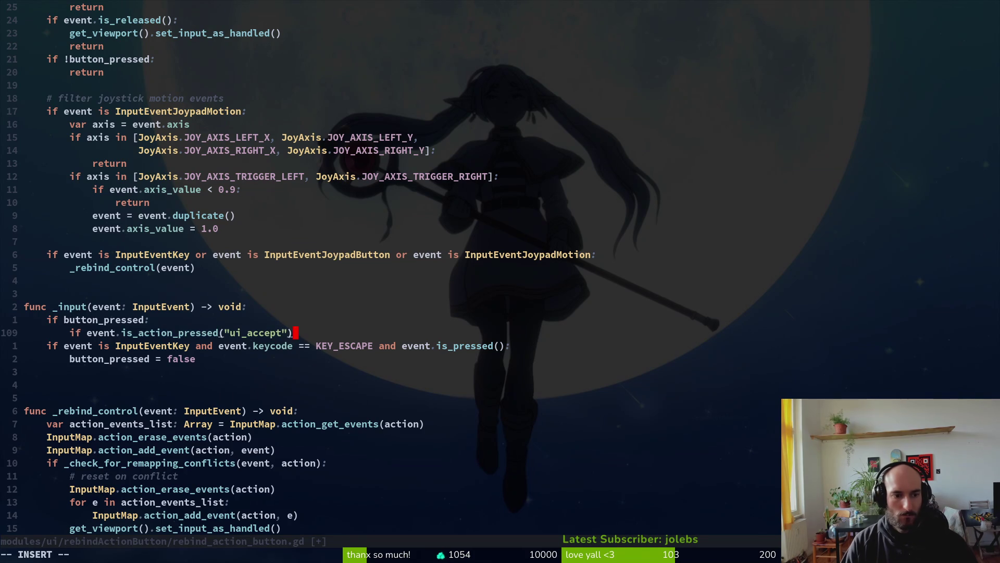
key("Return")
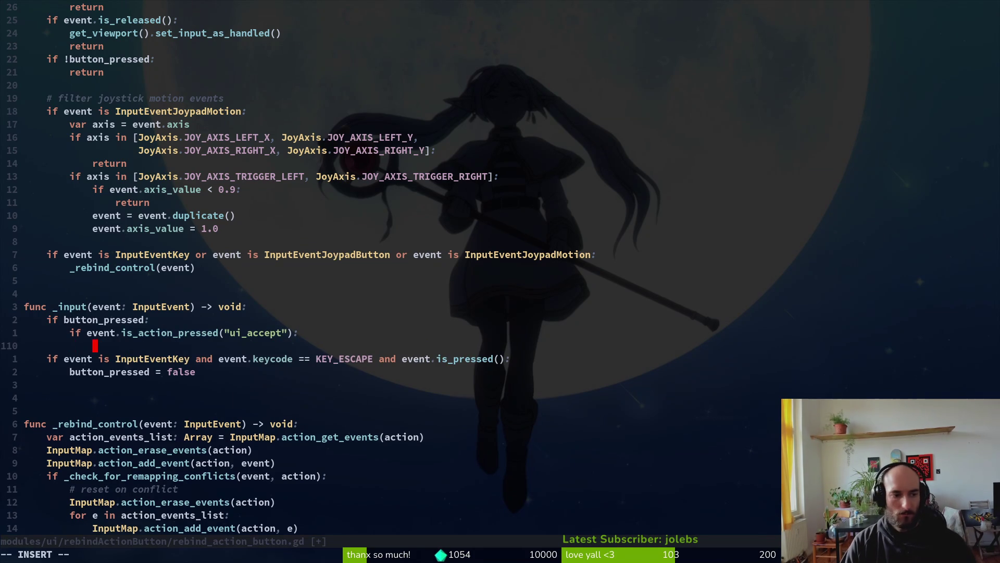
key("Escape")
type(":w")
key("Return")
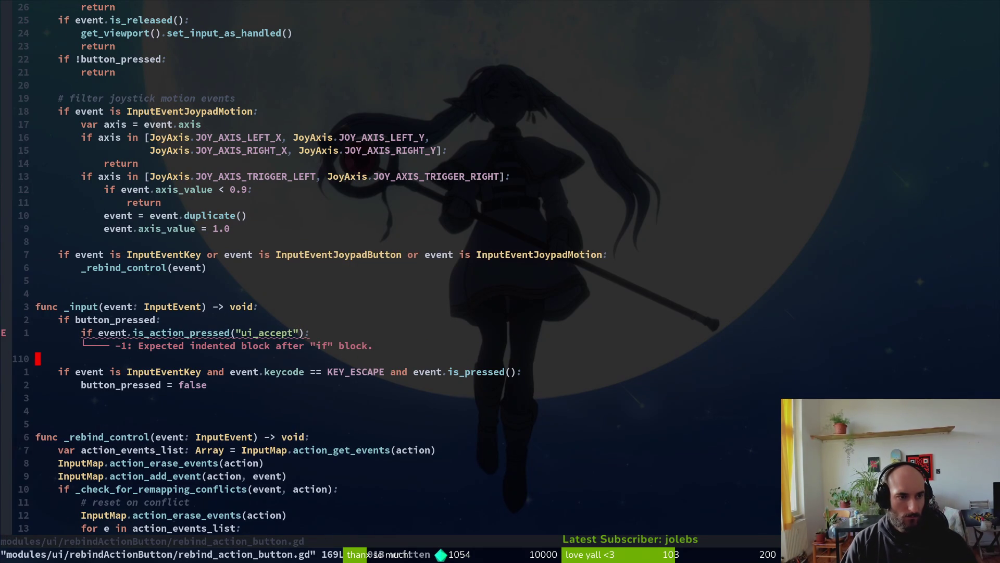
Copy the get_viewport().set_input_as_handled() line under the ui_accept check, indent it, and save.
key("2")
key("4")
key("k")
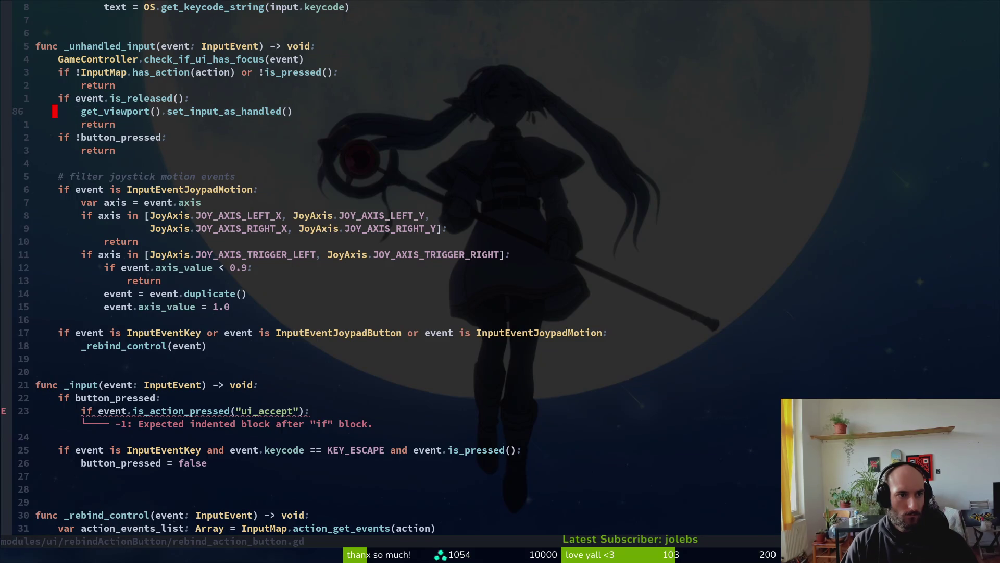
key("y")
key("y")
key("2")
key("4")
key("j")
key("p")
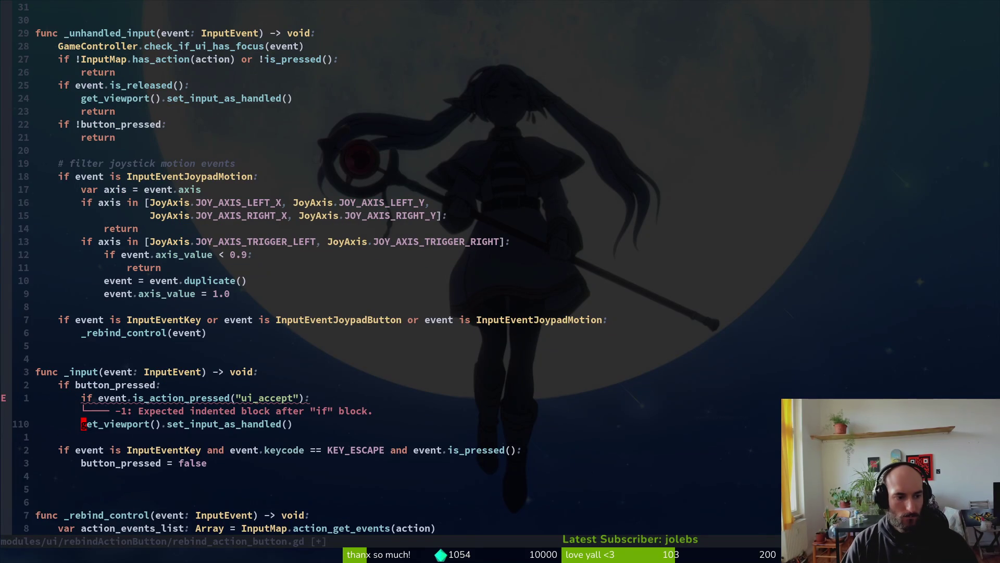
key("greater")
key("greater")
type(":w")
key("Return")
Add a _rebind_control(event) call below it and save the script.
key("o")
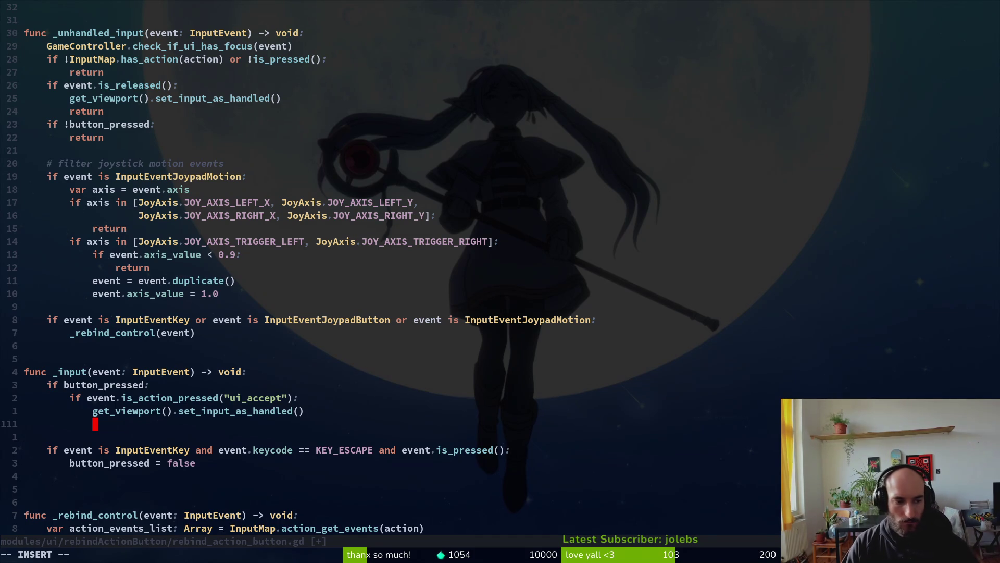
type("_re")
key("Tab")
key("Return")
type("event)")
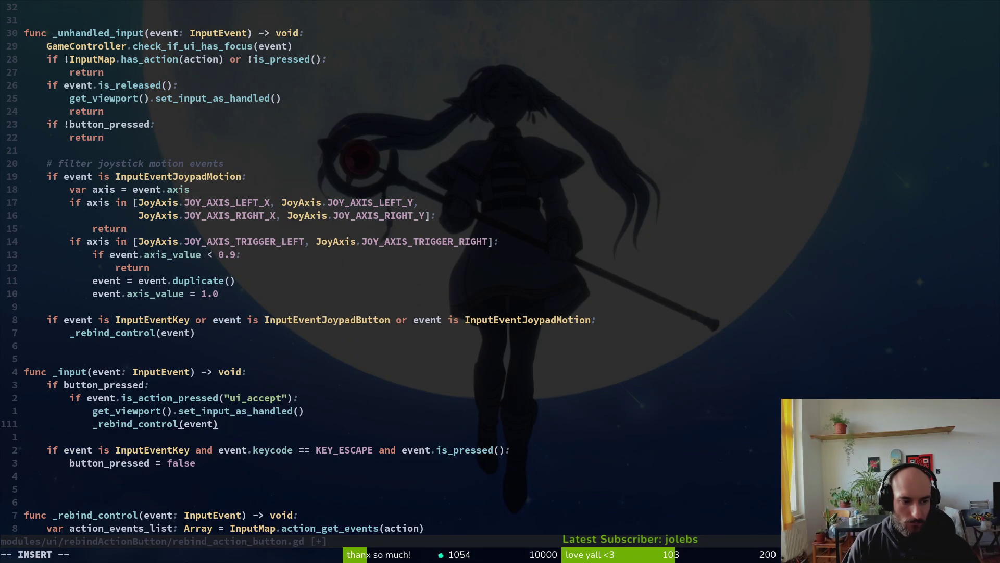
key("Escape")
type(":w")
key("Return")
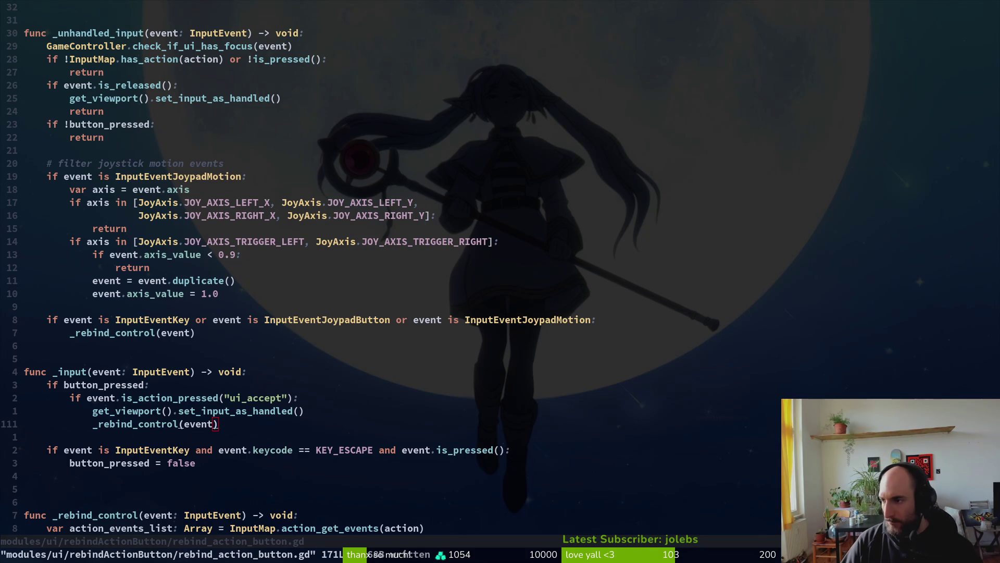
key("alt+Tab")
Run the game with F5 and rebind slash to R1 and jump to A in controls.
key("F5")
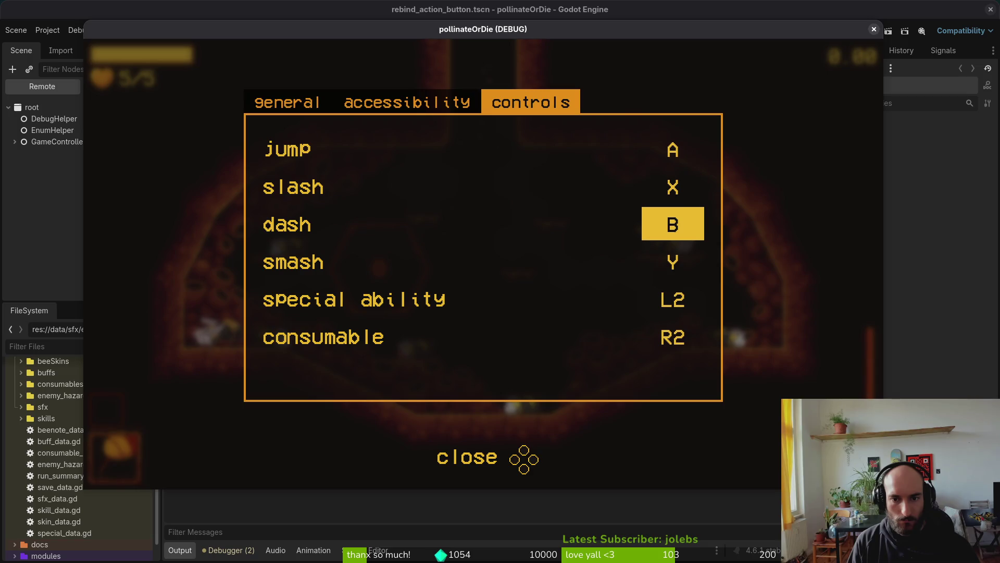
key("Up")
key("Return")
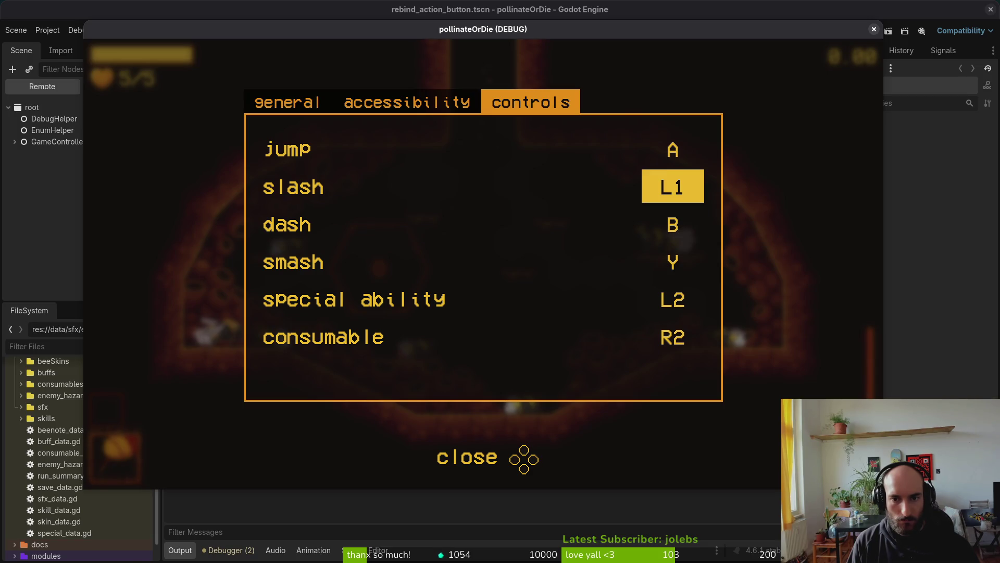
key("Return")
key("Down")
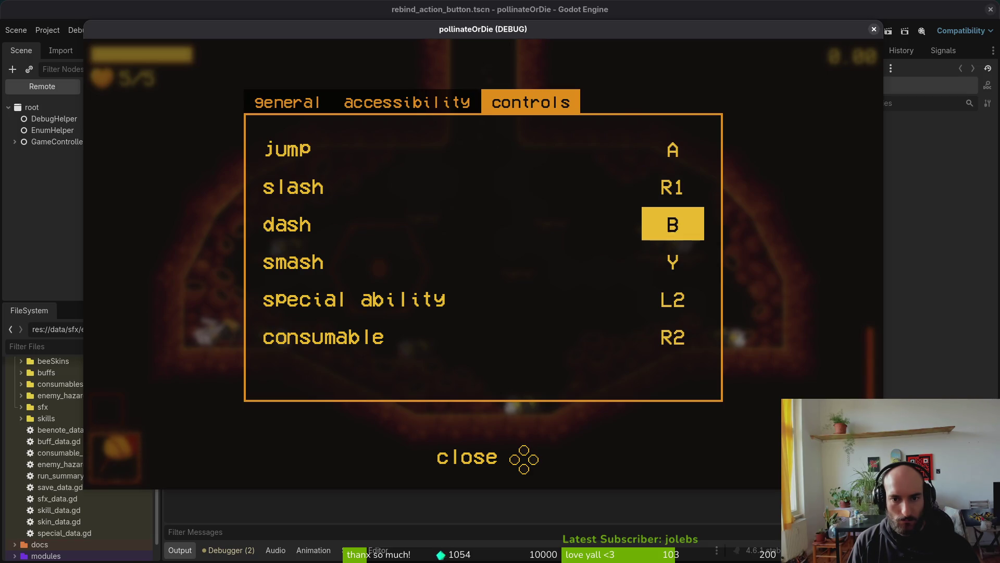
key("Up")
key("Up")
key("Return")
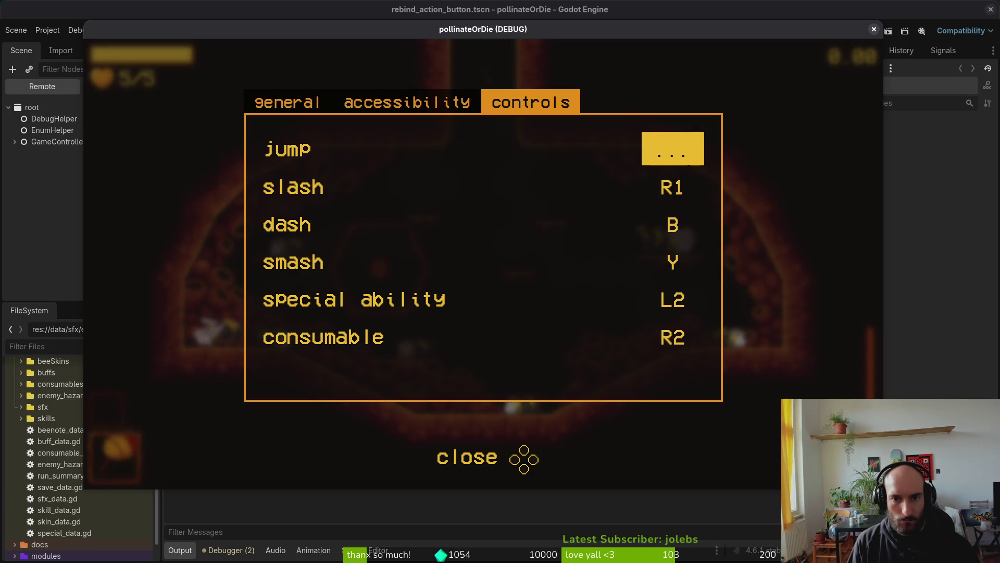
key("a")
key("Return")
key("Down")
key("Down")
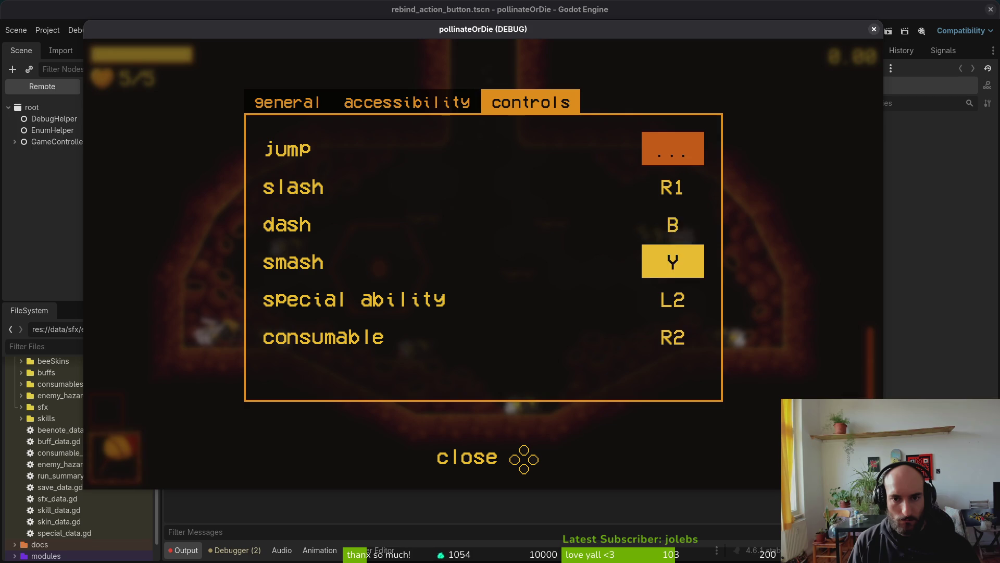
key("Up")
key("Up")
key("a")
key("Down")
key("Return")
Continue retesting by binding smash to Y and special ability to L2.
key("Down")
key("Up")
key("Up")
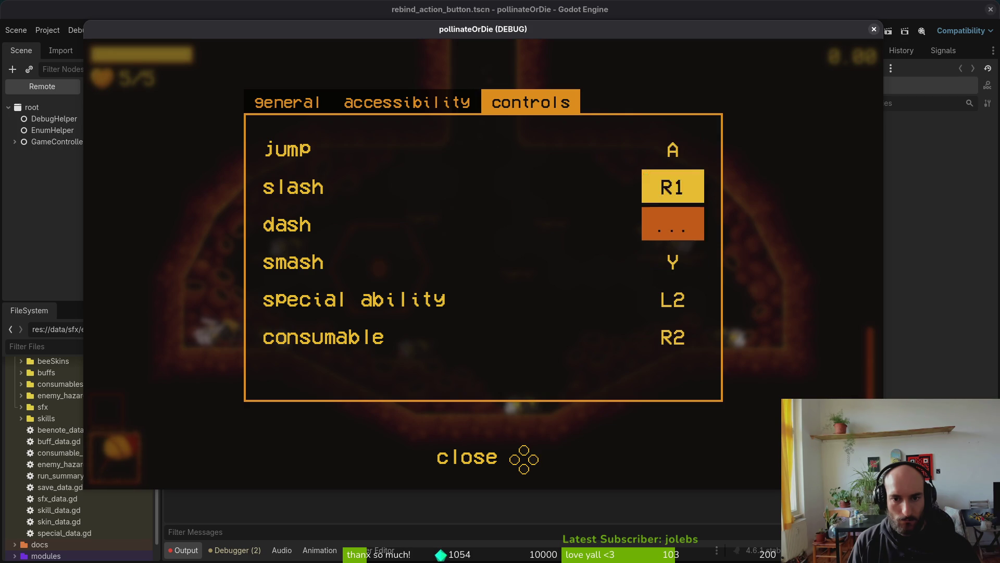
key("b")
key("Up")
key("Down")
key("Down")
key("Down")
key("Return")
key("Up")
key("Down")
key("Down")
key("Down")
key("Up")
key("Up")
key("y")
key("Down")
key("Down")
key("Down")
key("Up")
key("Up")
key("Return")
key("Down")
key("Down")
key("Up")
key("Up")
key("Up")
key("Up")
key("l")
key("Down")
key("Down")
key("Up")
key("Up")
key("Up")
key("Up")
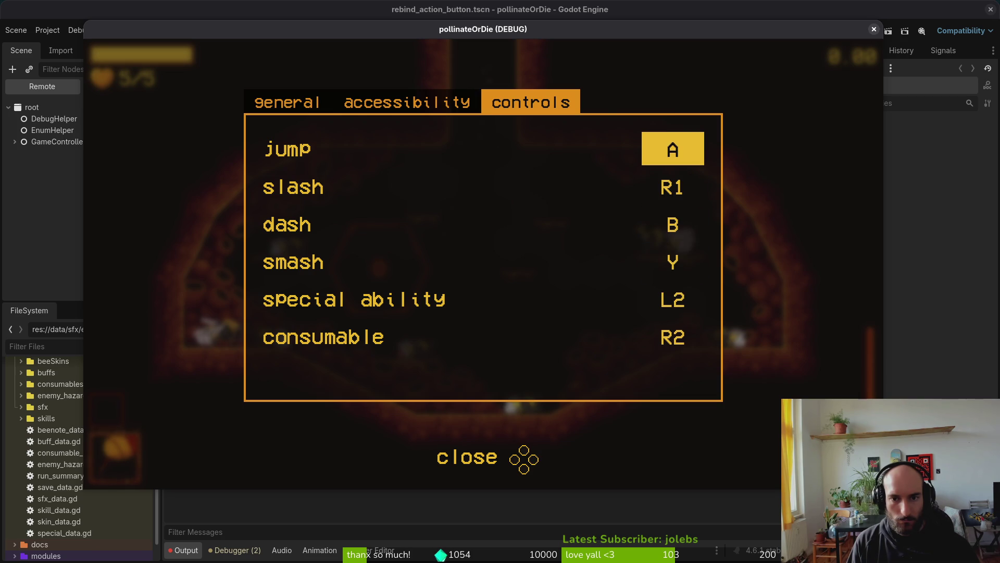
Bind consumable to L1, jump to X and slash to A, then close the game with F8.
key("Down")
key("Down")
key("Down")
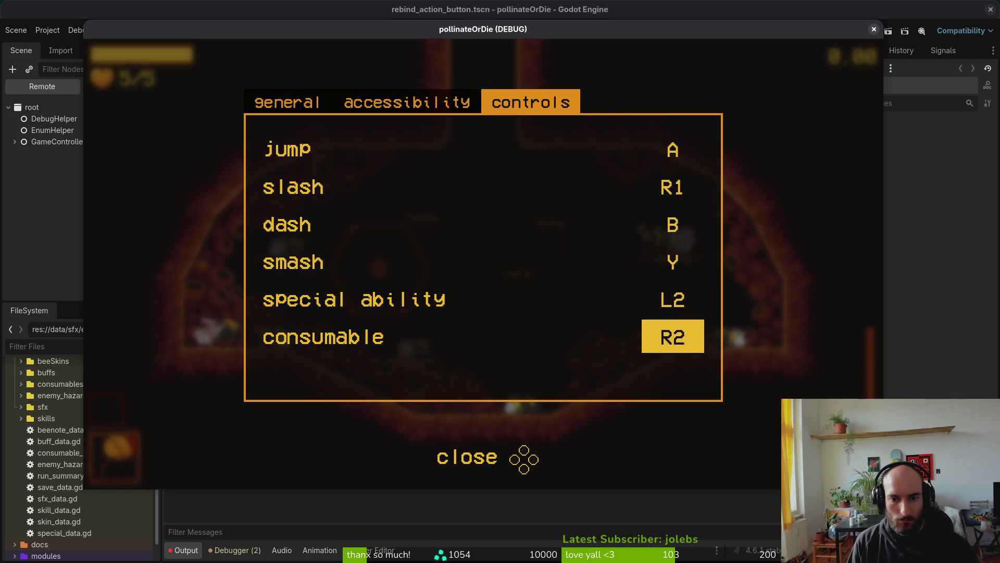
key("Return")
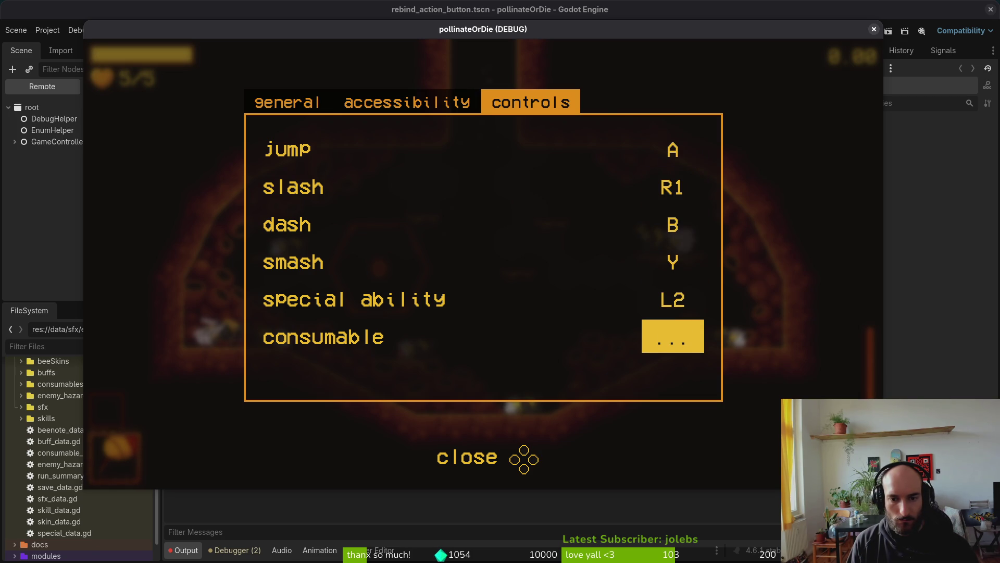
key("q")
key("Up")
key("Up")
key("Up")
key("Return")
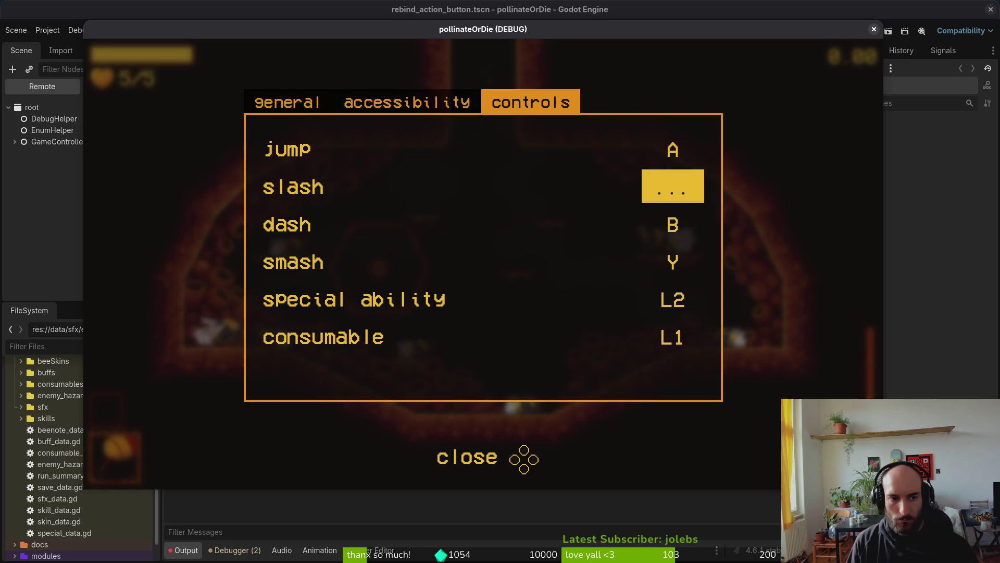
key("Up")
key("e")
key("Return")
key("x")
key("Return")
key("a")
key("Down")
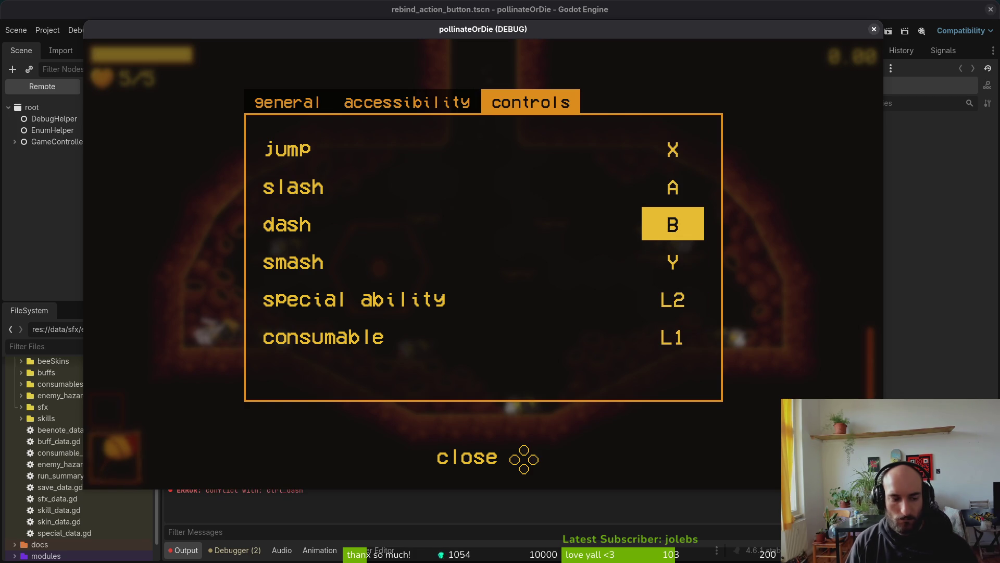
key("F8")
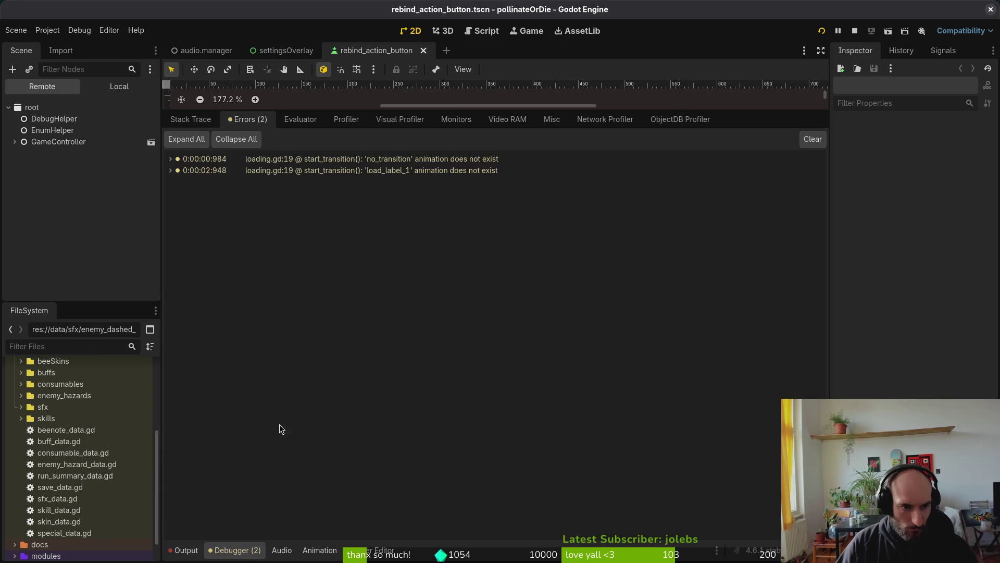
Check the Output log for the five ctrl_dash conflict errors, stop the running game, and return to Neovim.
left_click(183, 550)
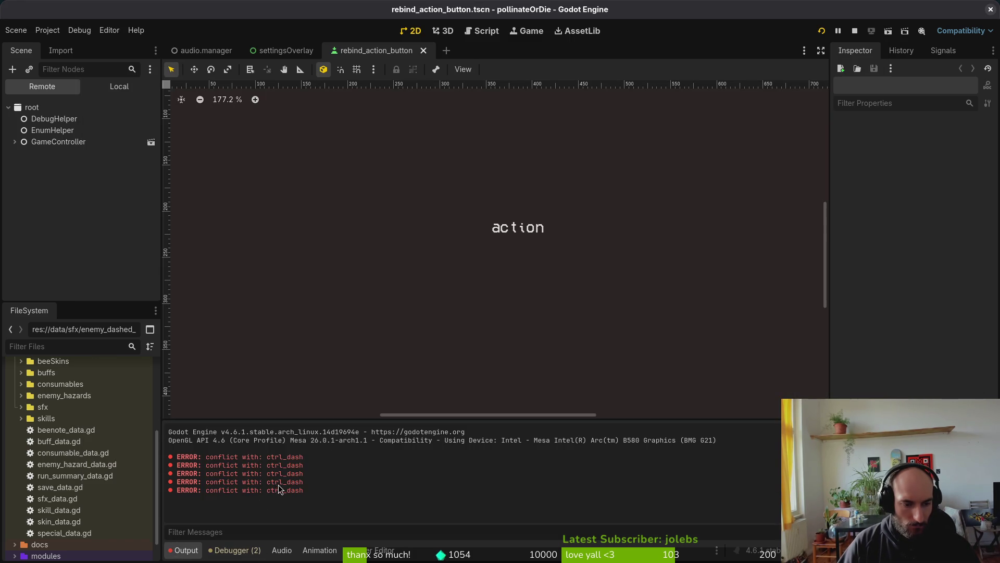
left_click(855, 32)
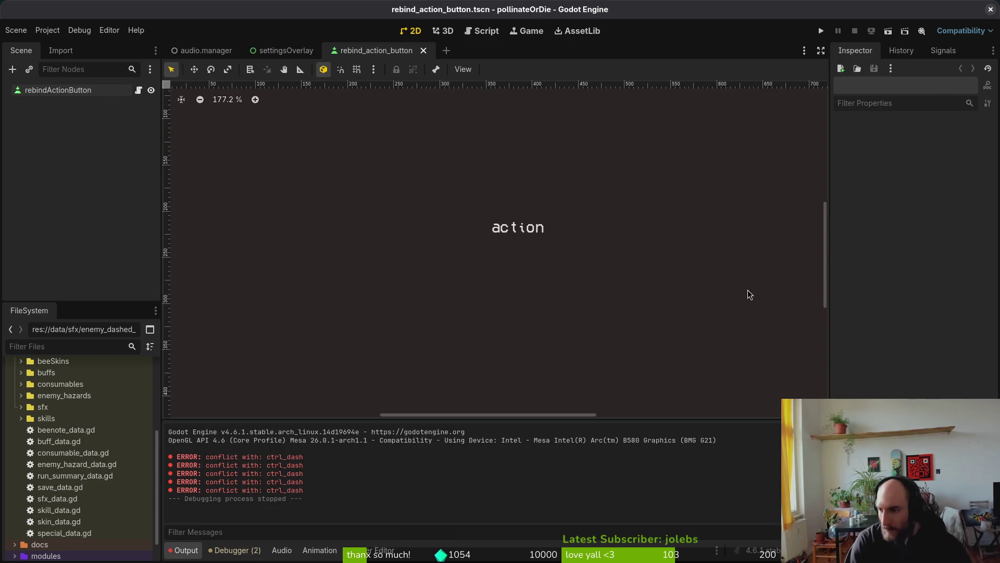
key("alt+Tab")
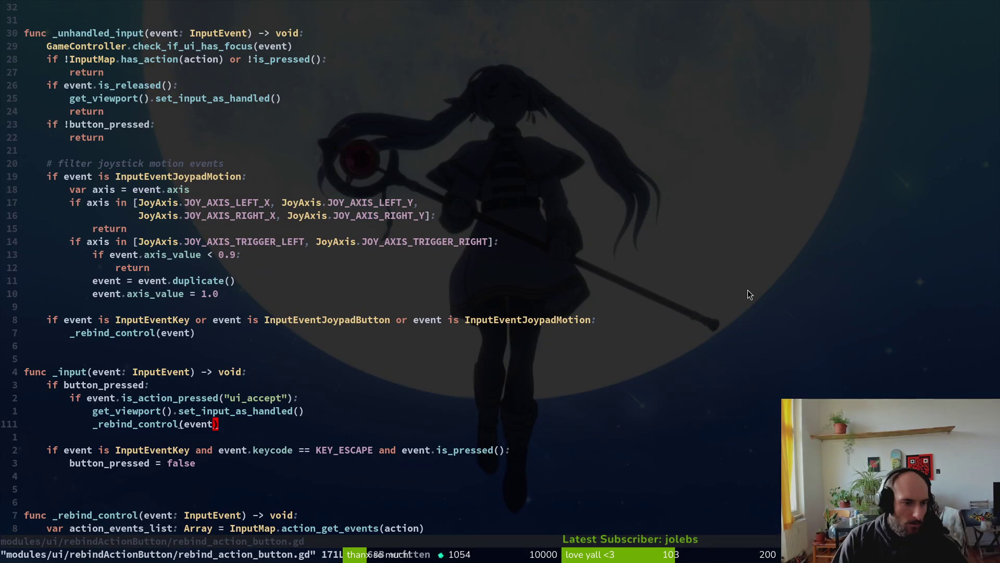
Add the comment '# this is to handle pressing A/X ui_accept while in rebinding mode' above _input and save.
key("k")
key("k")
key("k")
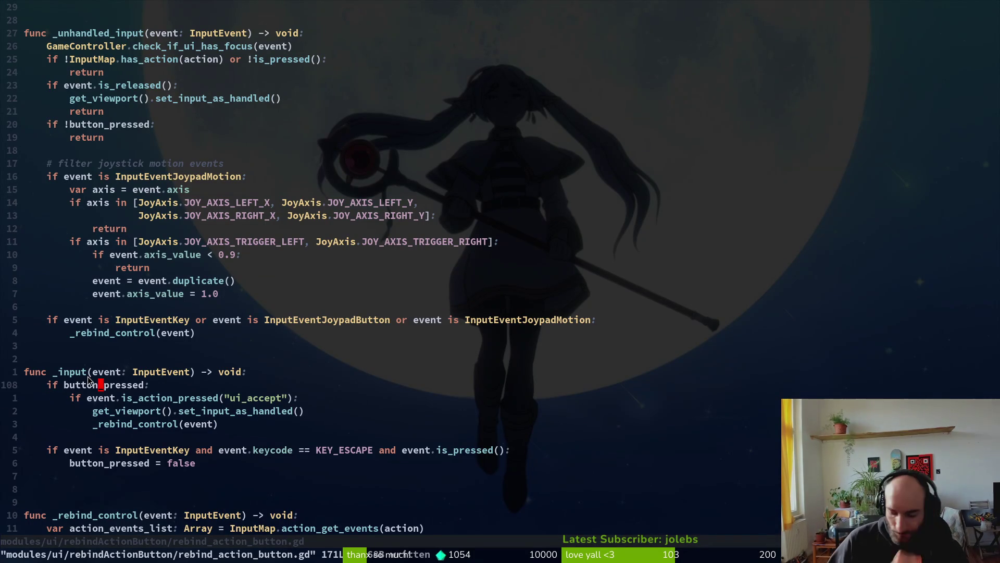
type("o# this i")
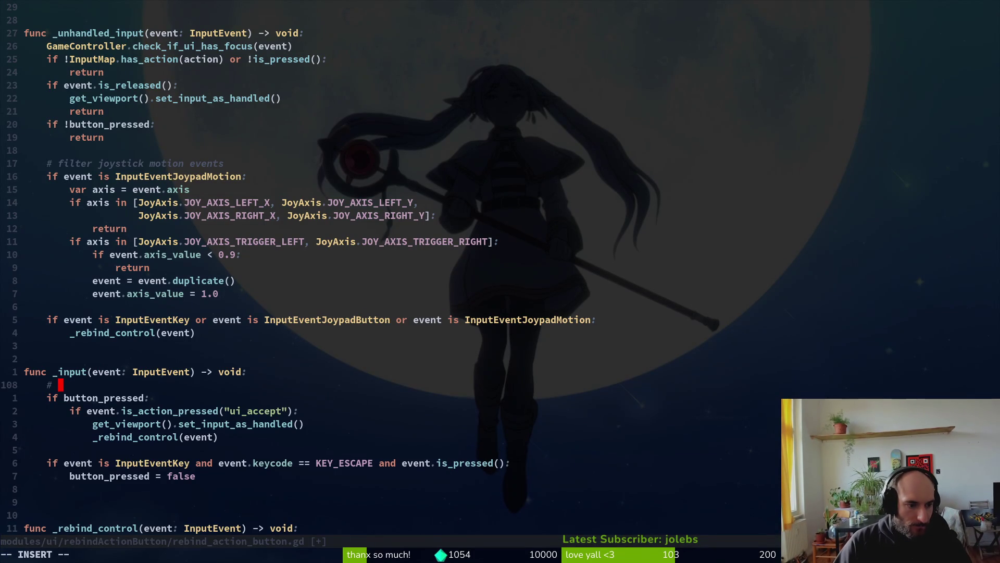
type("s ")
type("to ")
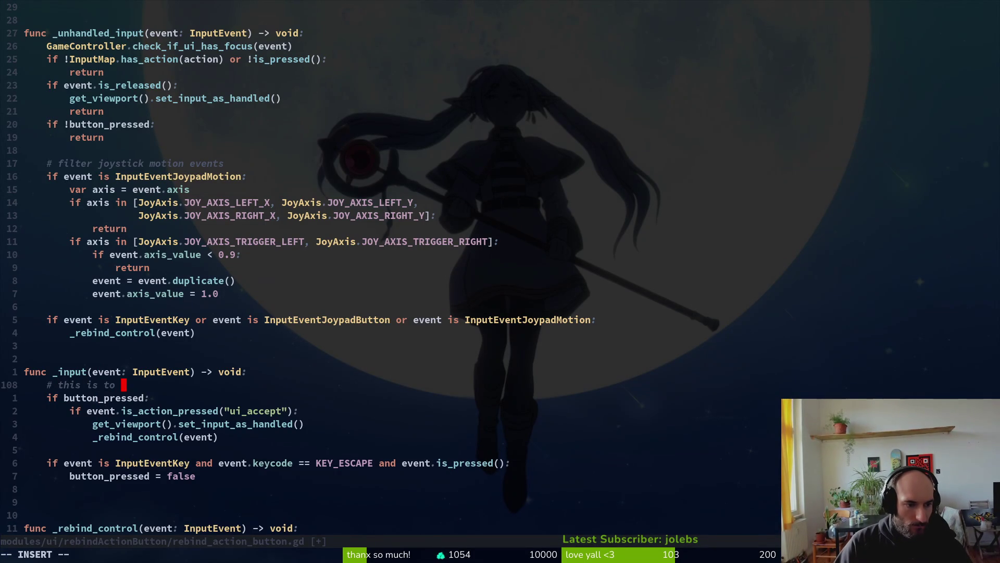
type("handle pressi")
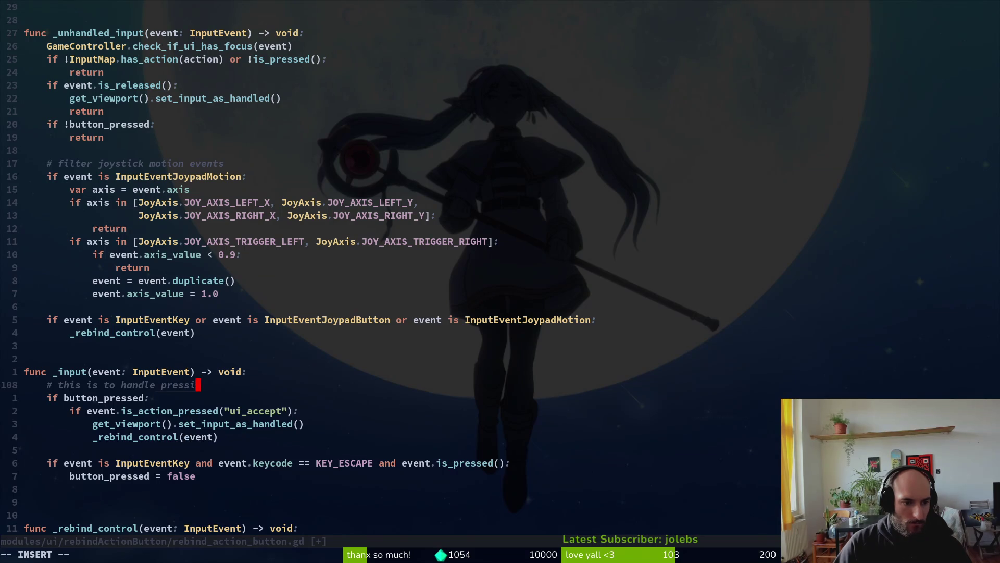
type("ng A/X")
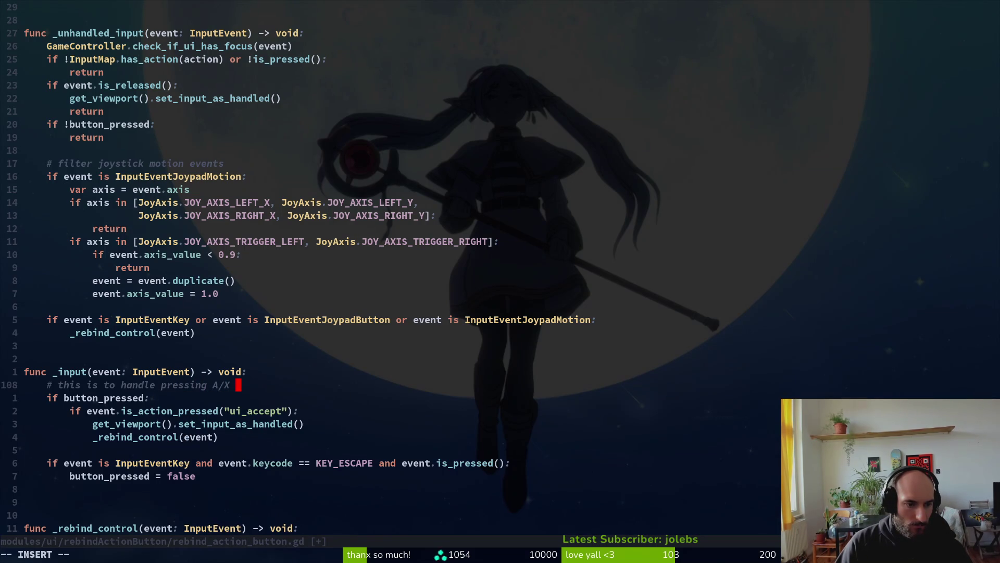
key("BackSpace")
type("/")
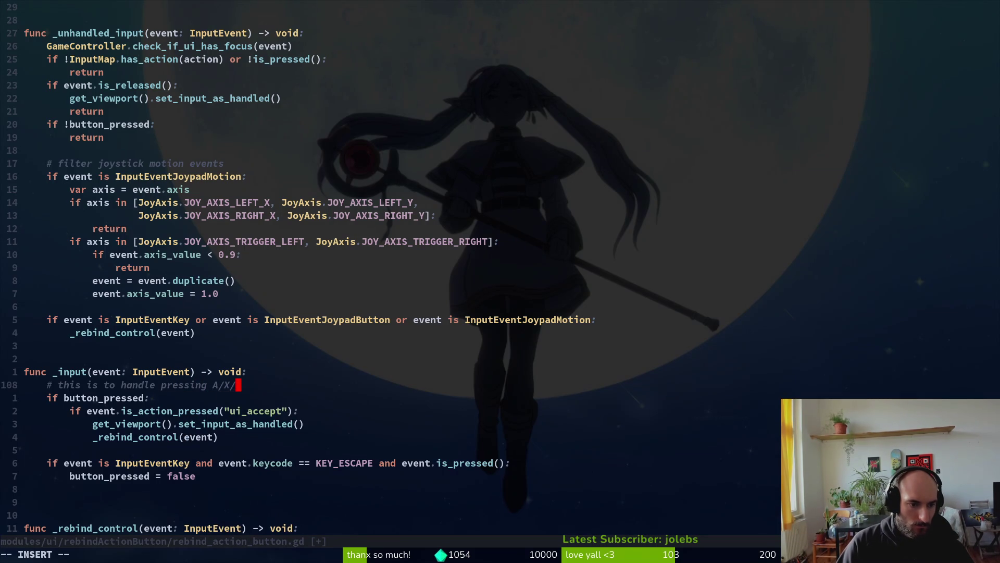
type("uiaccep")
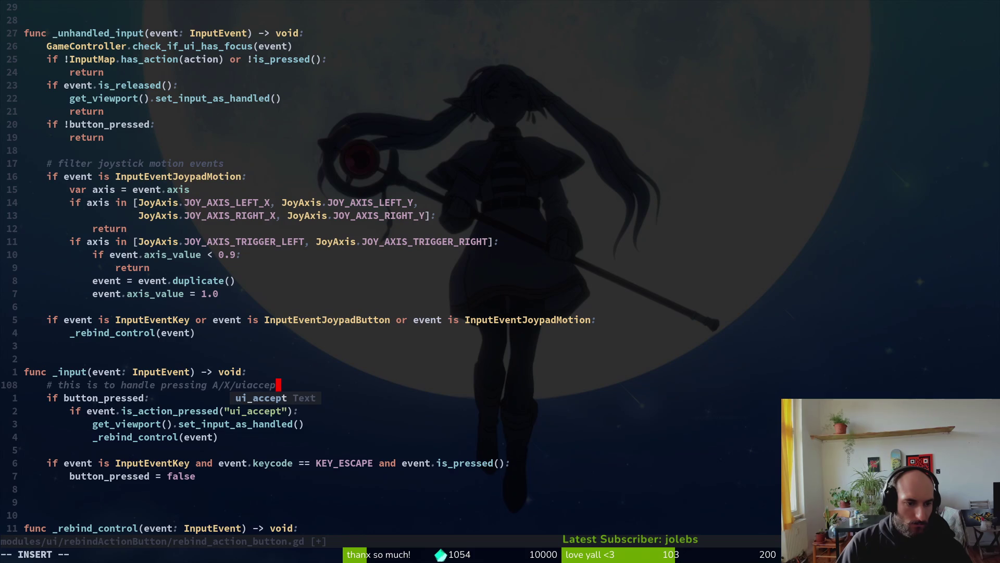
key("BackSpace")
key("BackSpace")
key("BackSpace")
key("BackSpace")
key("BackSpace")
type("_accept ")
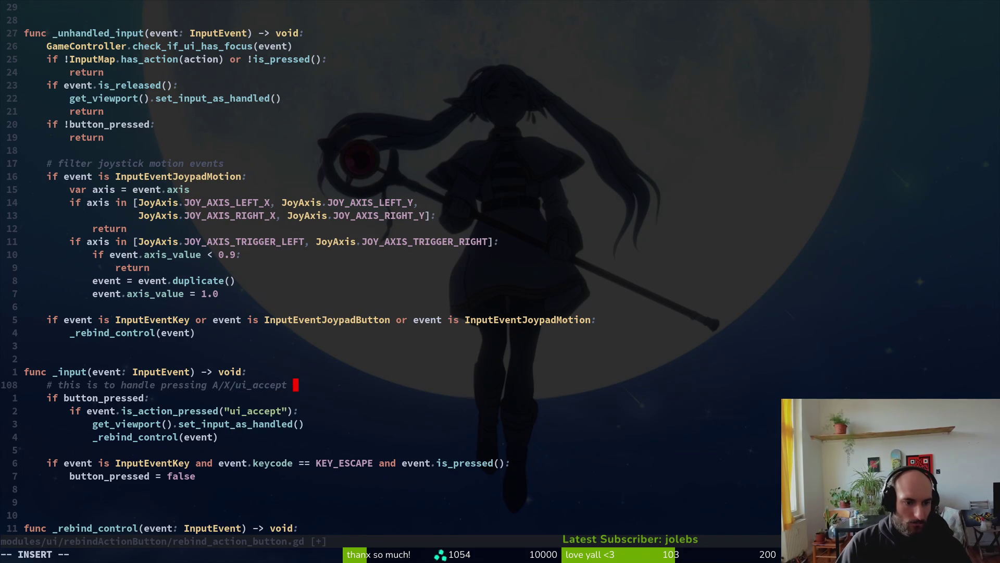
type("while in rebinding mode")
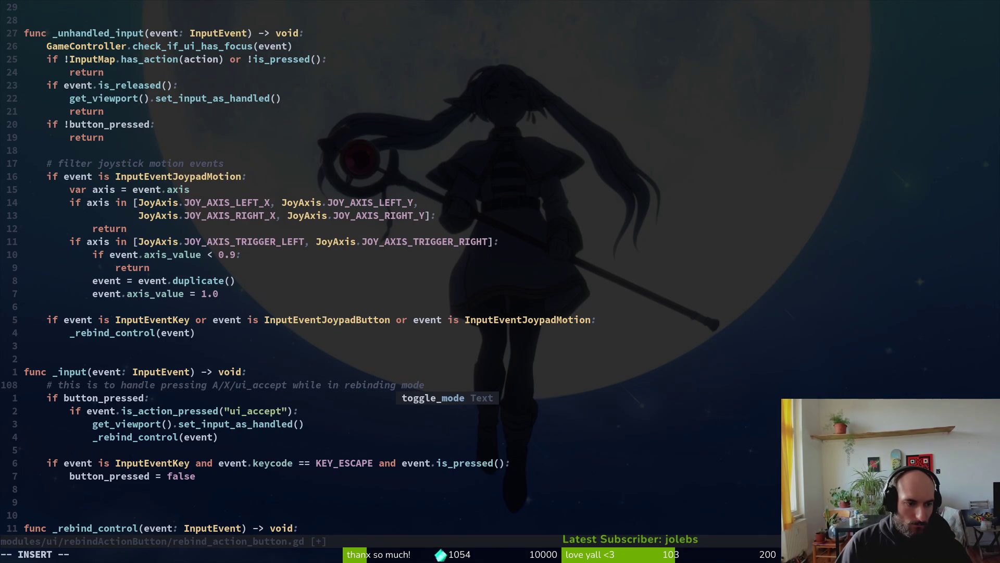
key("Escape")
type(":w")
key("Return")
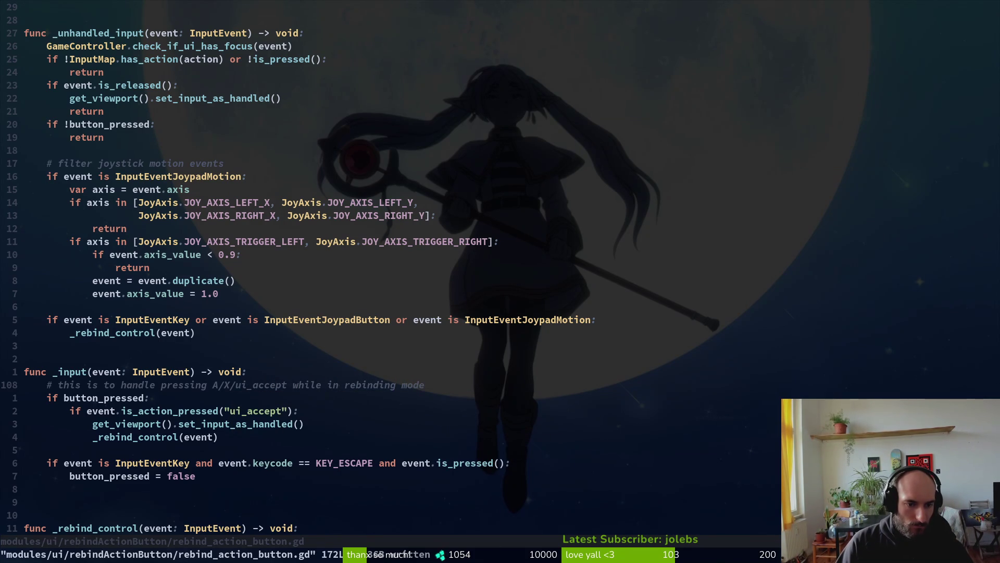
Extend the comment with 'to not close the rebind early' and save the script.
type("accept while in rebinding mode to not cl")
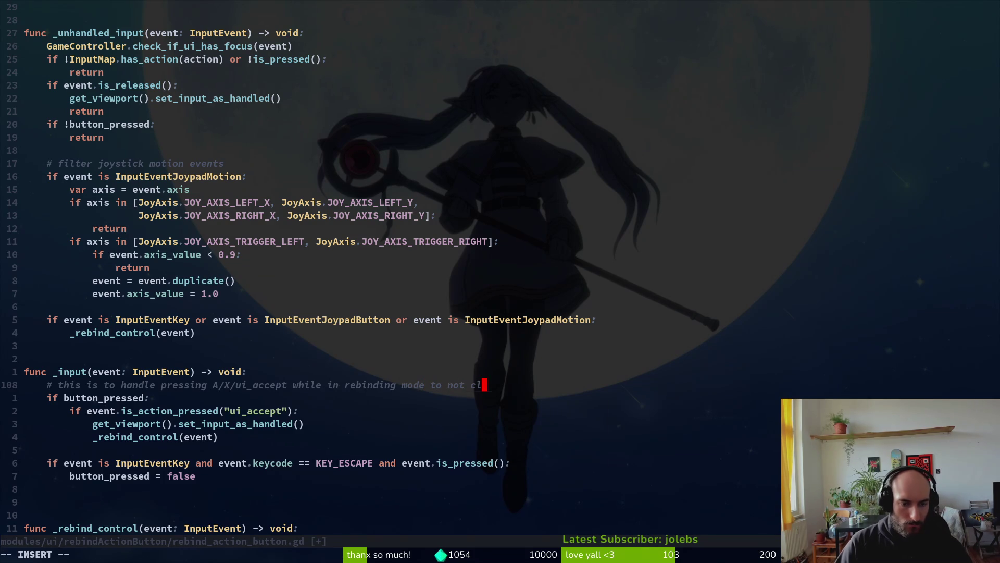
type("ose the ")
type("rebind earl")
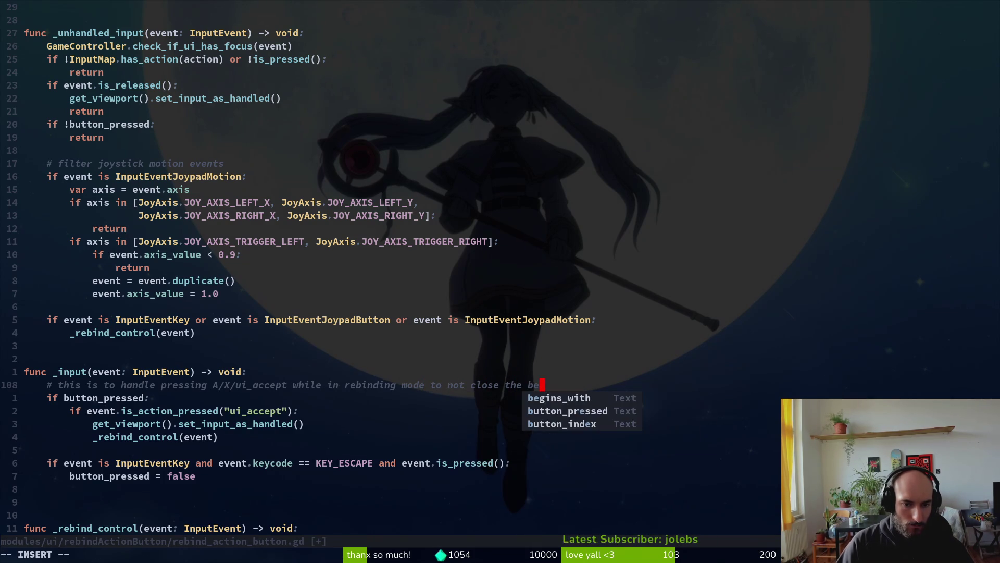
type("y")
key("Escape")
type(":w")
key("Return")
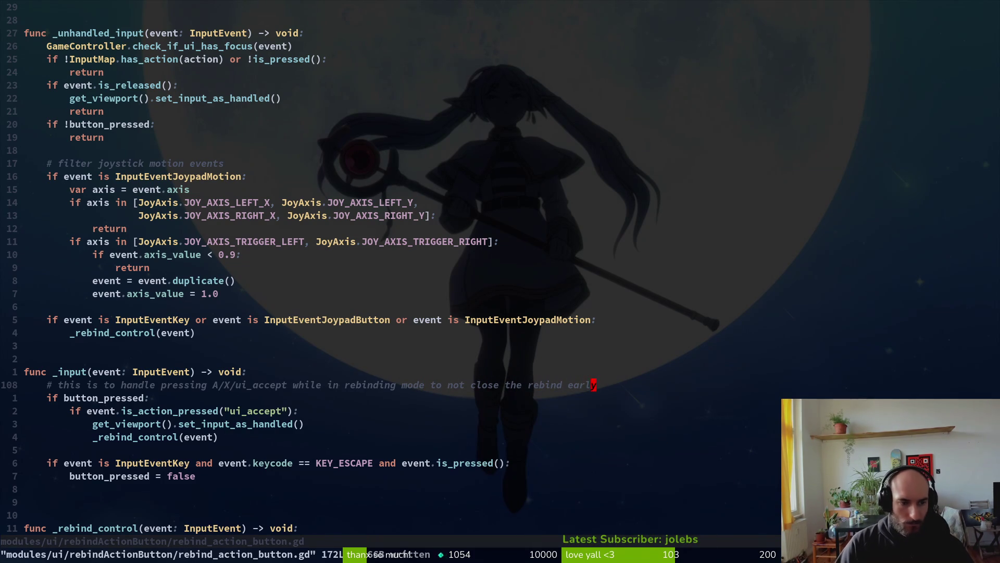
Try deleting the three-line is_released block, then restore it with undo and save.
key("j")
key("j")
key("j")
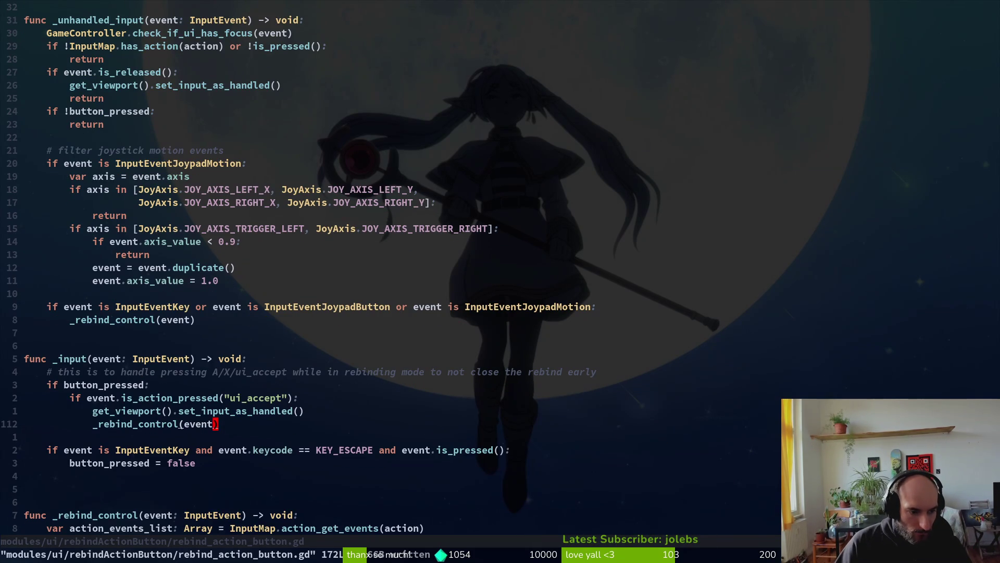
key("k")
key("k")
key("k")
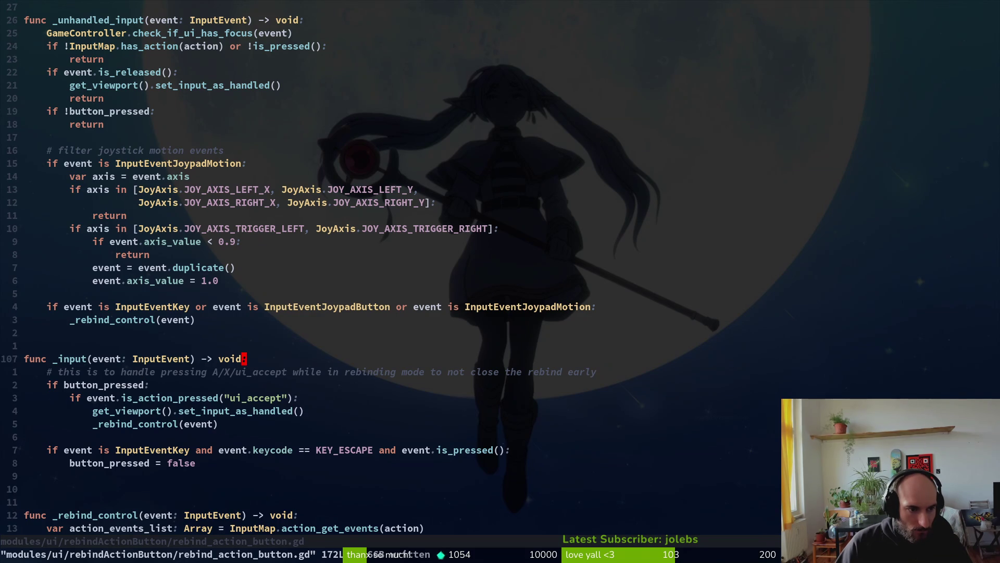
key("k")
key("k")
key("k")
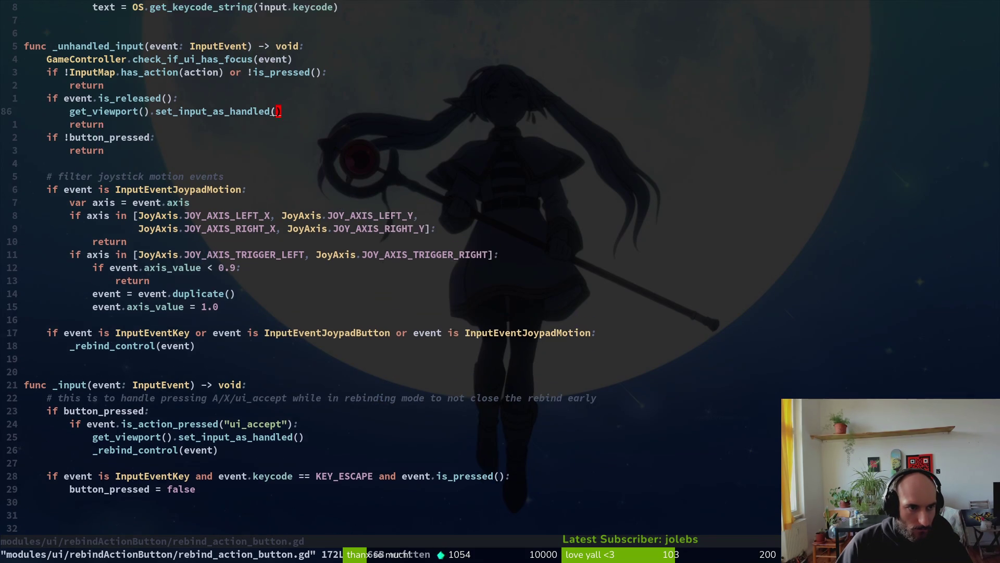
key("shift+v")
key("j")
key("j")
key("d")
key("ctrl+s")
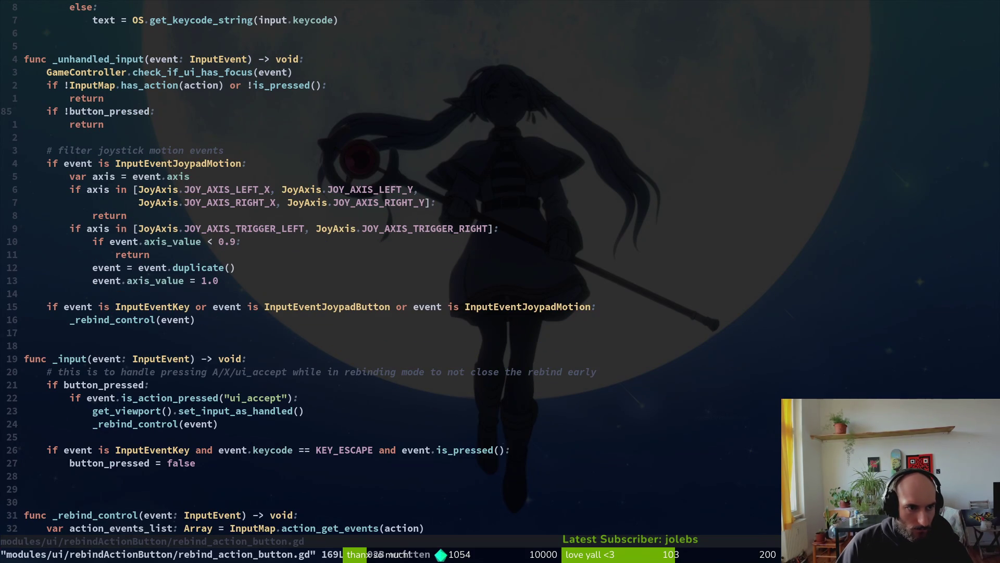
key("u")
key("ctrl+s")
Add '# filter release events' above the is_released check and save.
key("shift+o")
type("# filter release events")
key("Escape")
key("ctrl+s")
key("alt+Tab")
Run the game, open Settings > controls, rebind jump to X, then stop the game with F8.
left_click(482, 216)
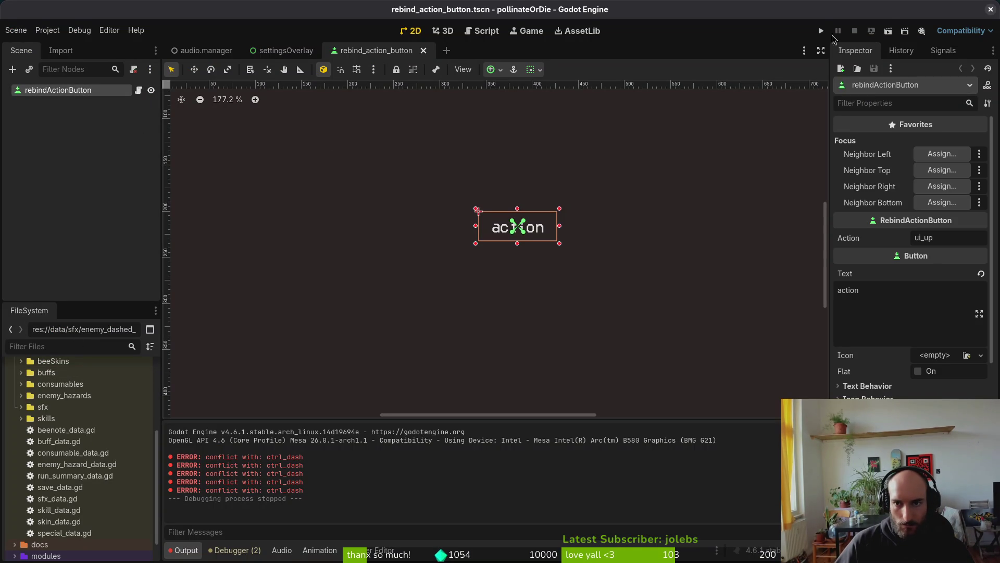
left_click(821, 31)
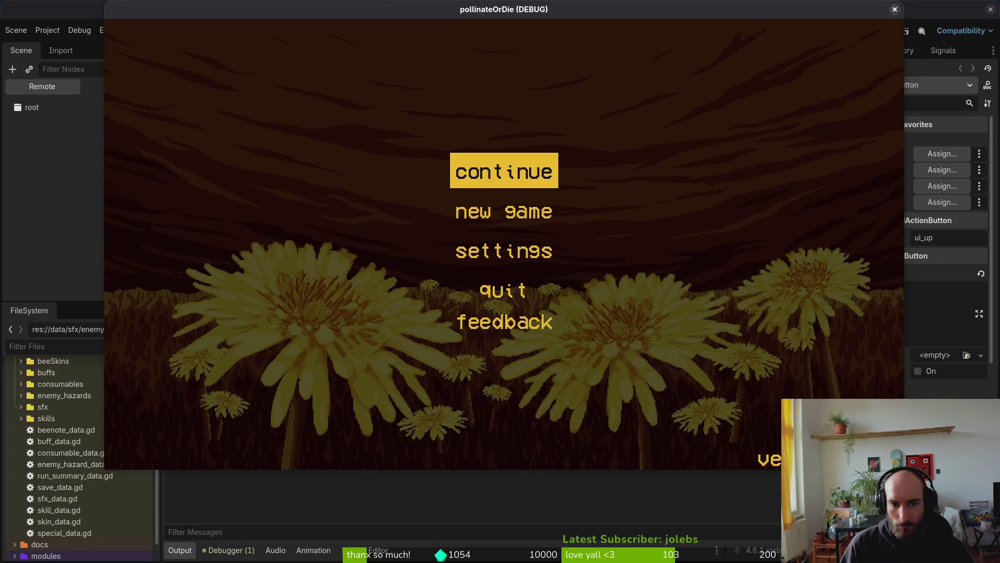
key("Down")
key("Down")
key("Return")
key("Left")
key("Down")
key("Up")
key("Return")
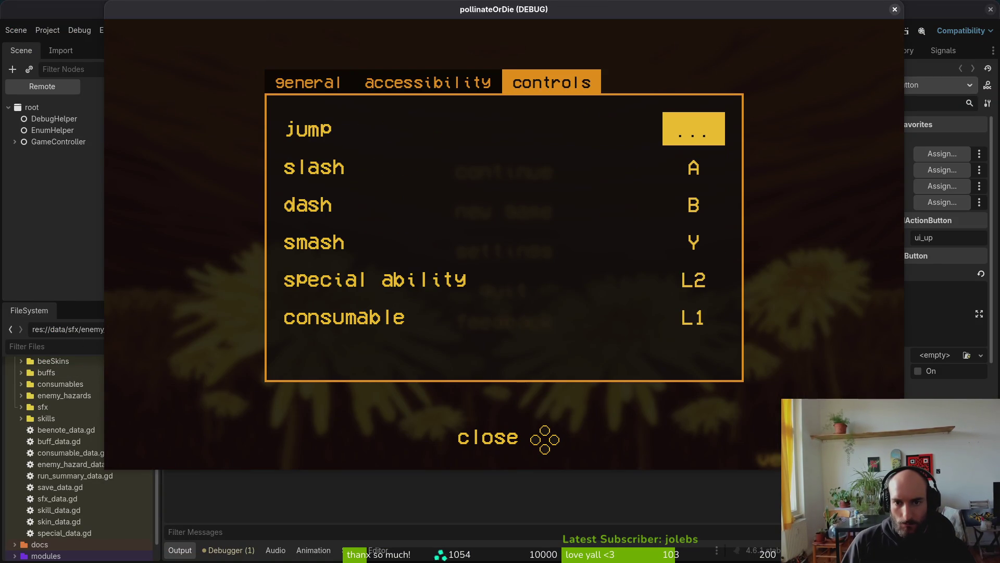
key("x")
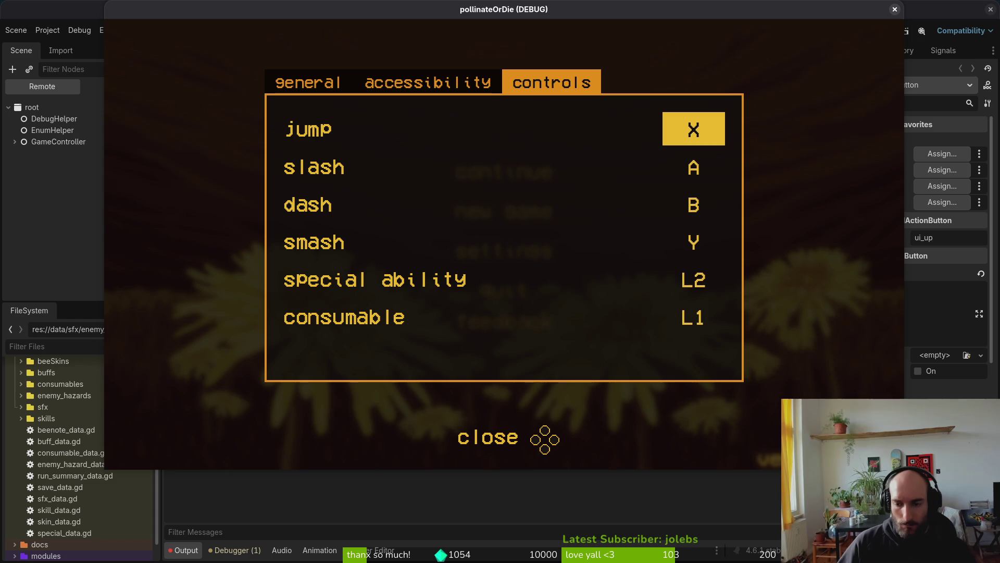
key("F8")
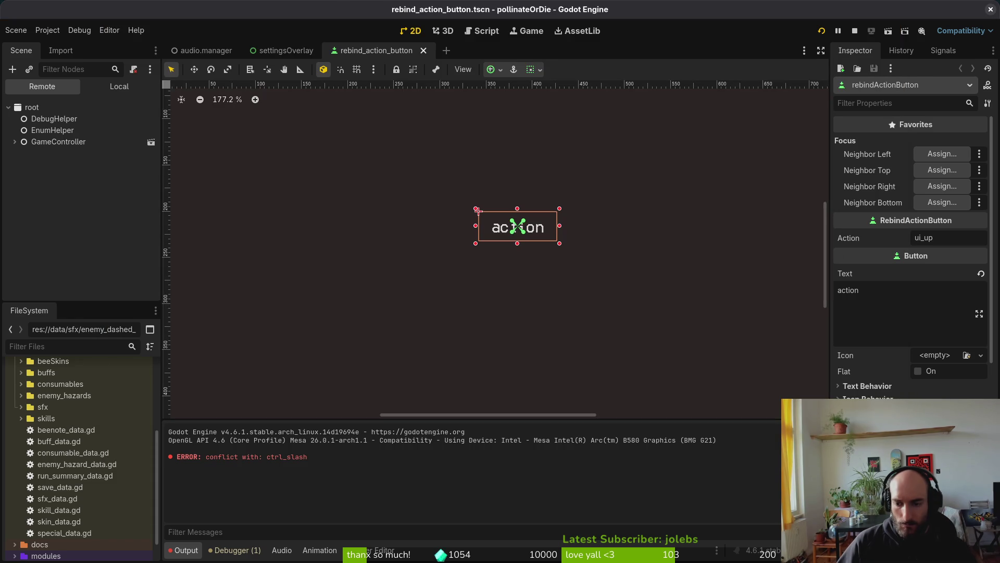
Restart the game and rebind jump and slash, ending with slash on X and jump on A, then close it.
left_click(629, 212)
left_click(823, 32)
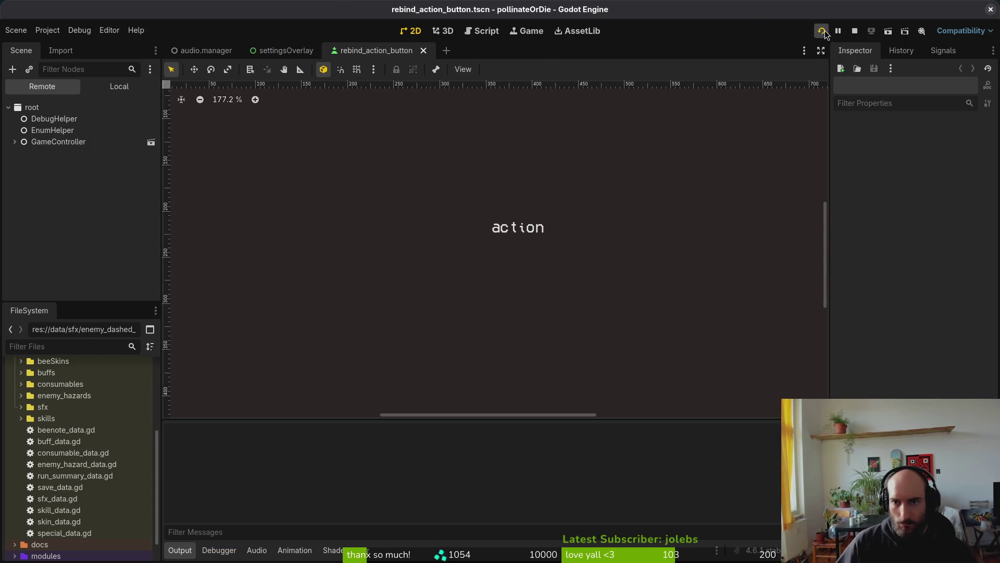
key("Down")
key("Down")
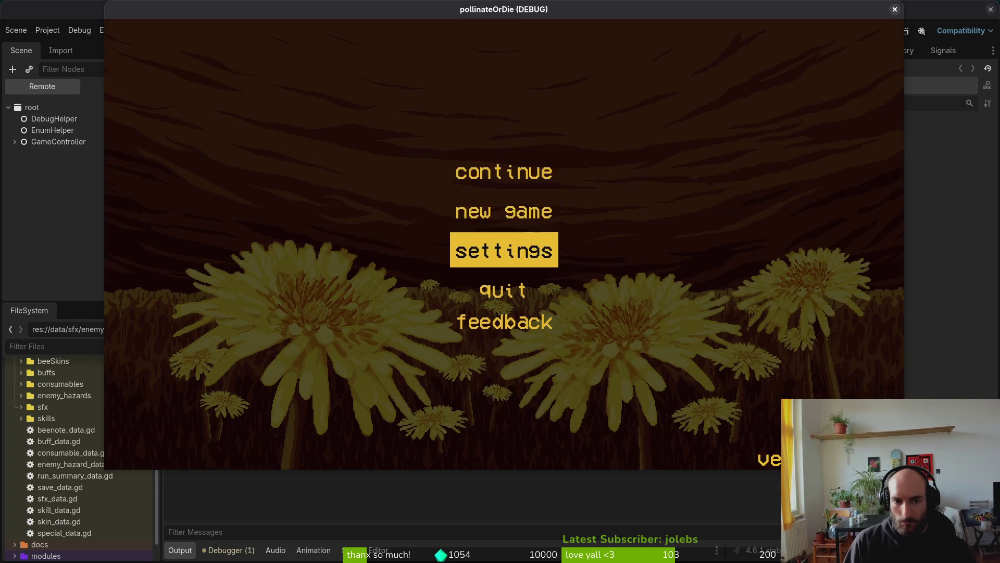
key("Return")
key("Return")
key("x")
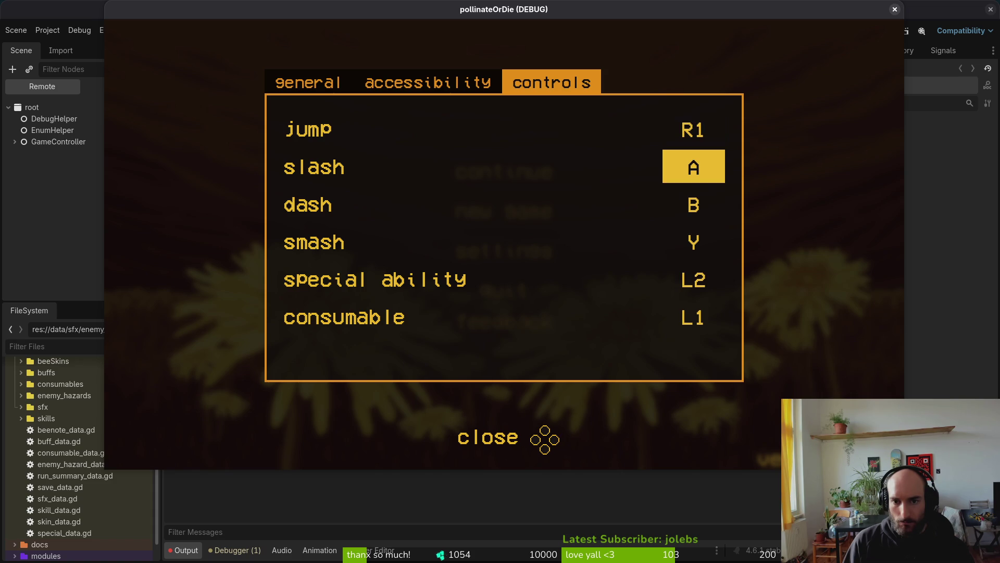
key("Up")
key("Down")
key("x")
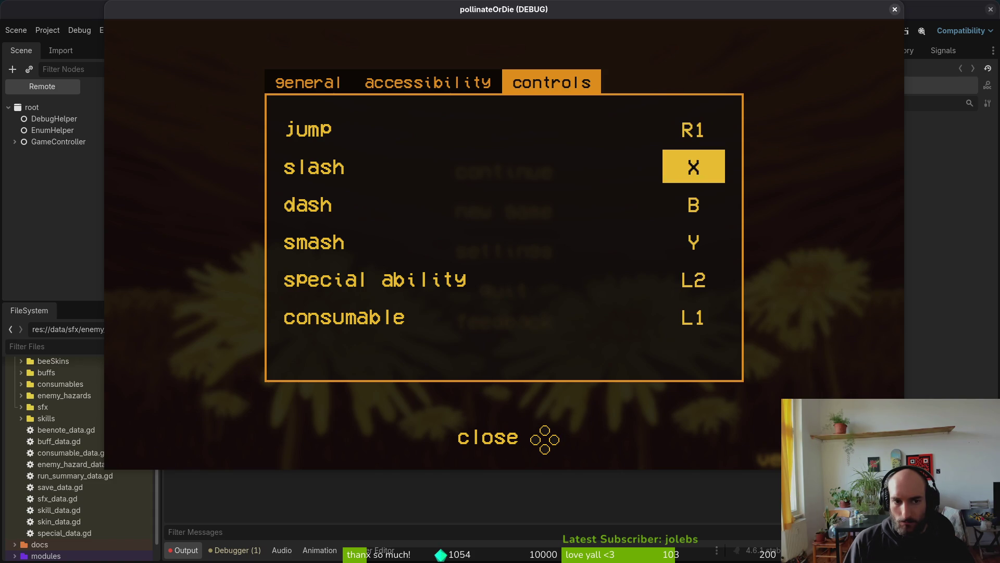
key("Up")
key("Return")
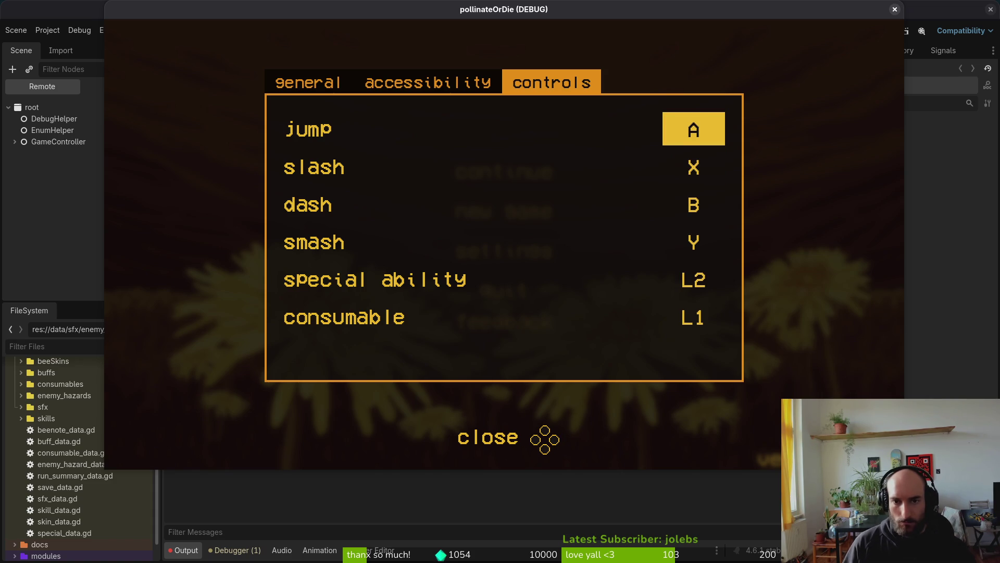
left_click(895, 8)
key("alt+Tab")
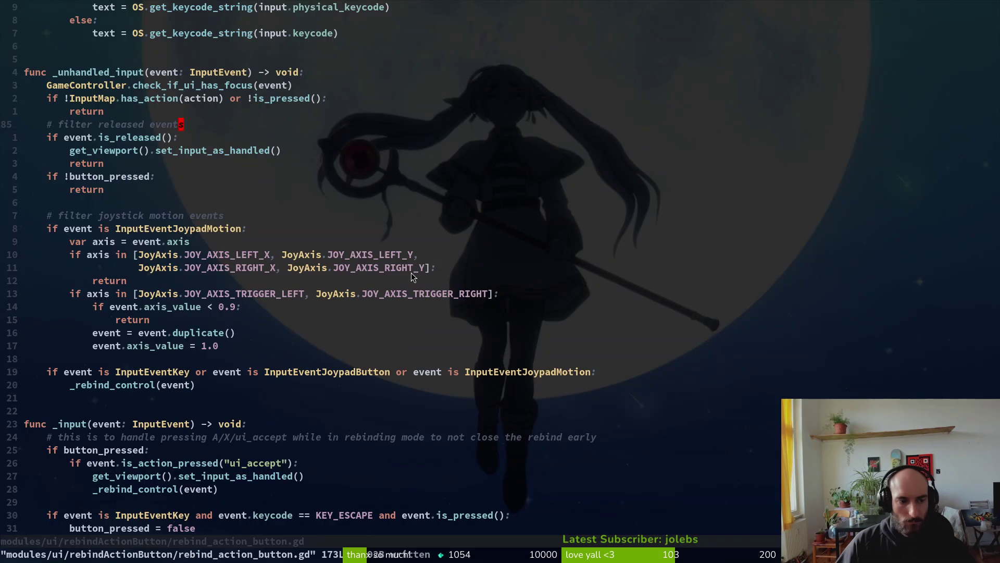
Quit Neovim with :wq and open tig to review the rebind_action_button.gd diff.
type("k")
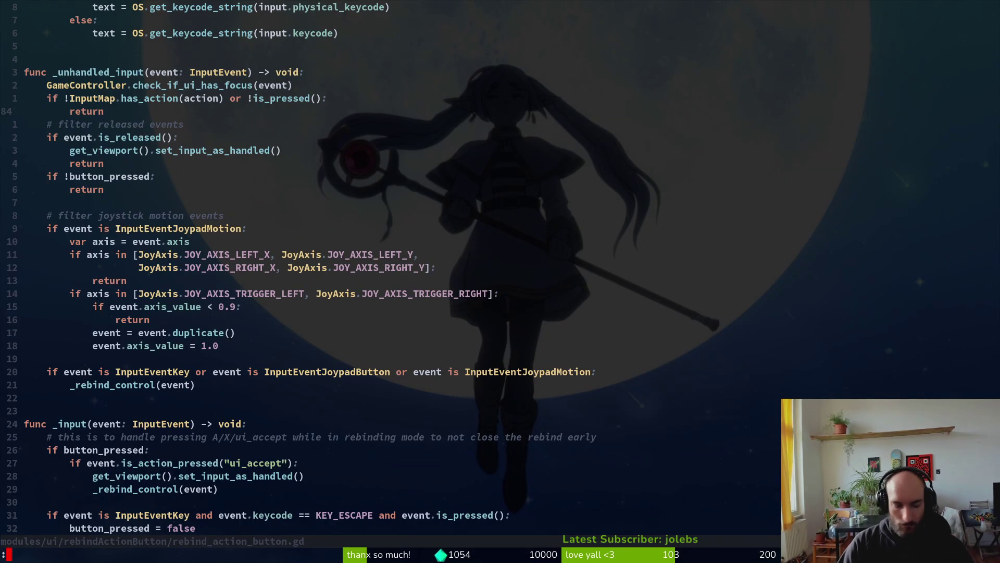
type(":wq")
key("Return")
type("tigs")
key("Return")
type("tig")
key("Return")
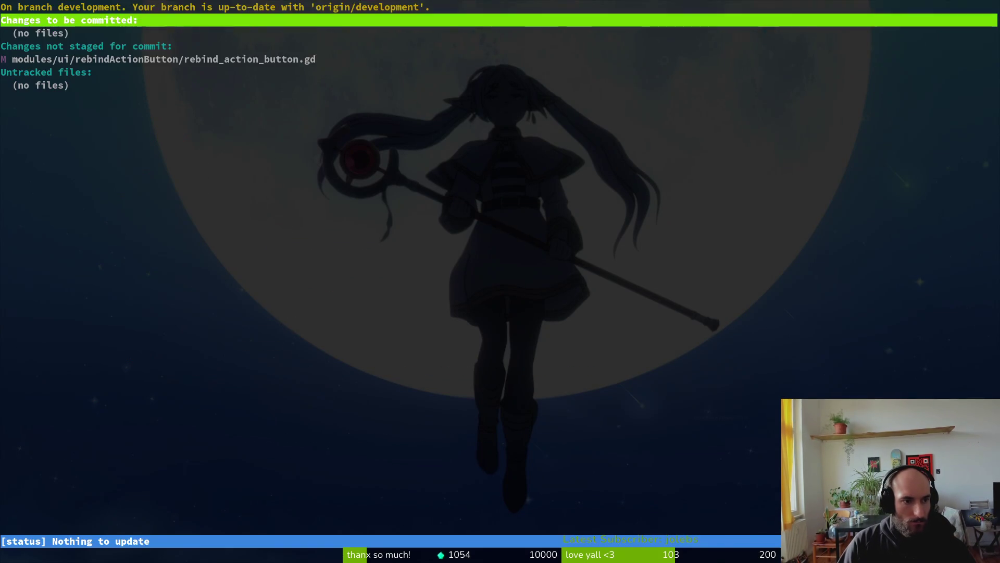
key("j")
key("j")
key("Return")
key("q")
key("q")
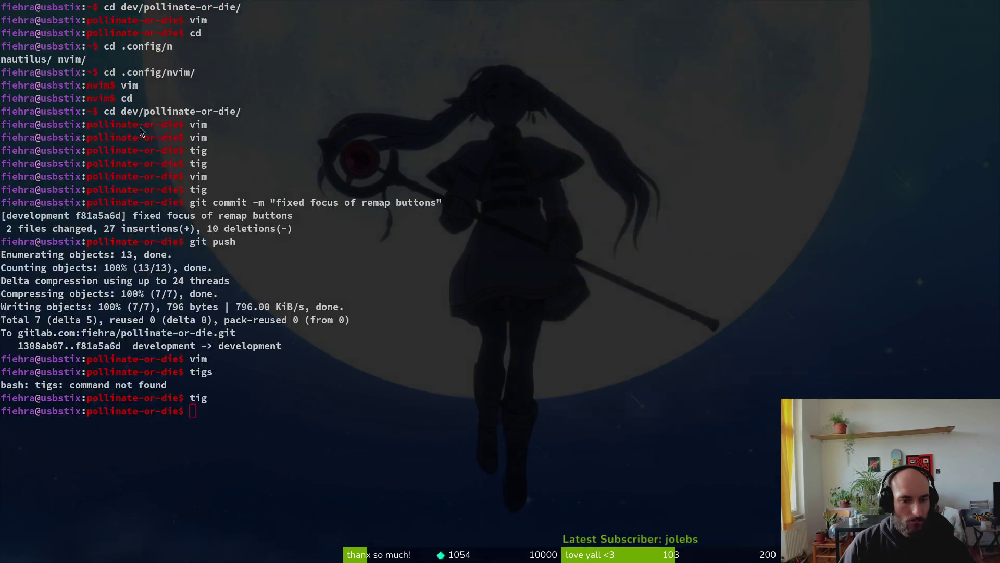
Deselect the button node in Godot, then reopen tig to check the repository status.
key("super+2")
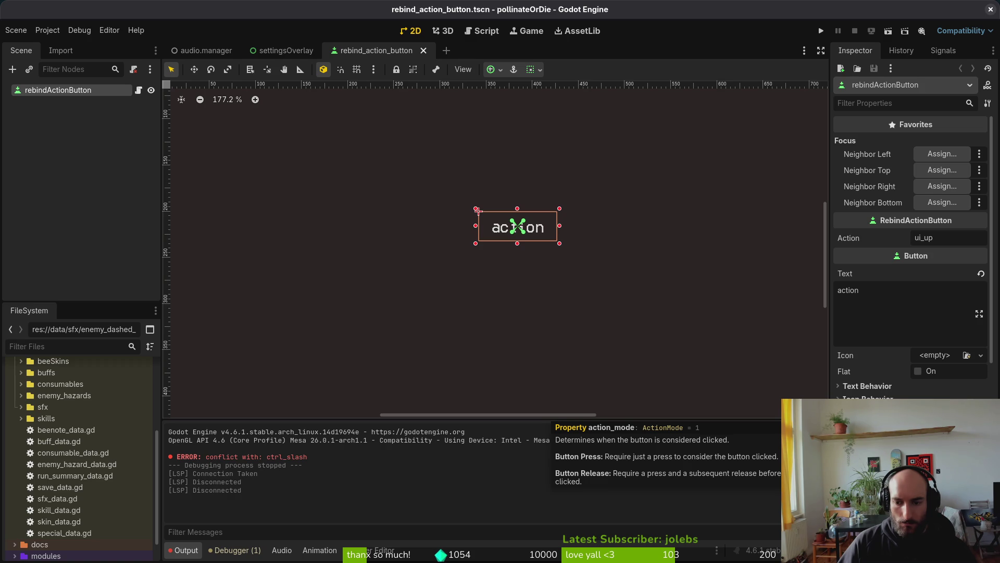
left_click(674, 190)
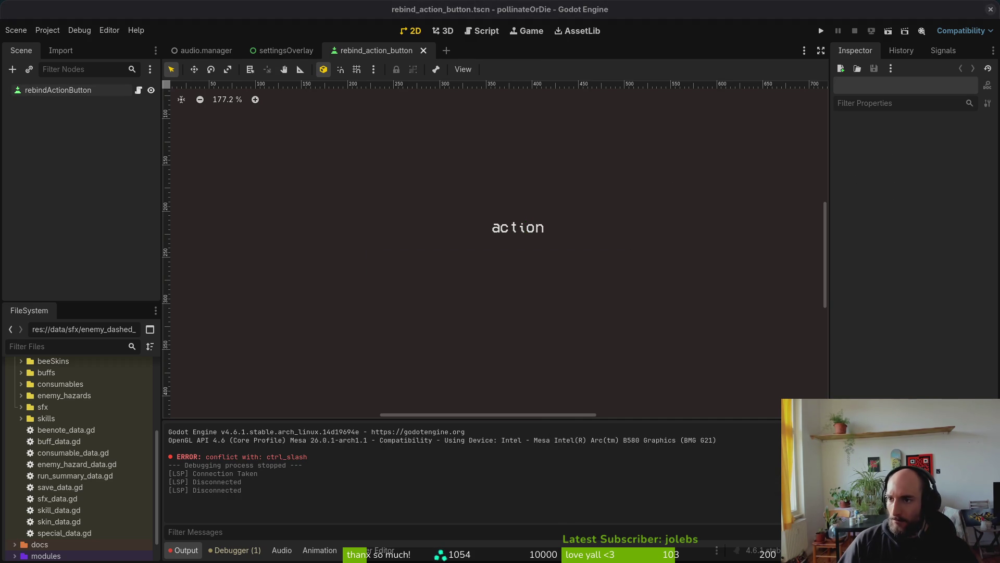
key("alt+Tab")
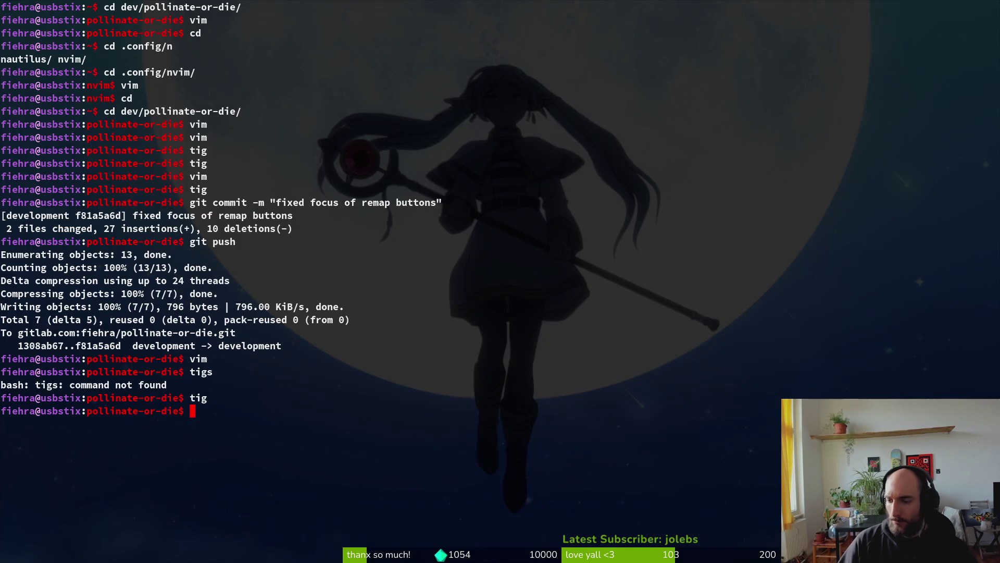
type("tig")
key("Return")
key("q")
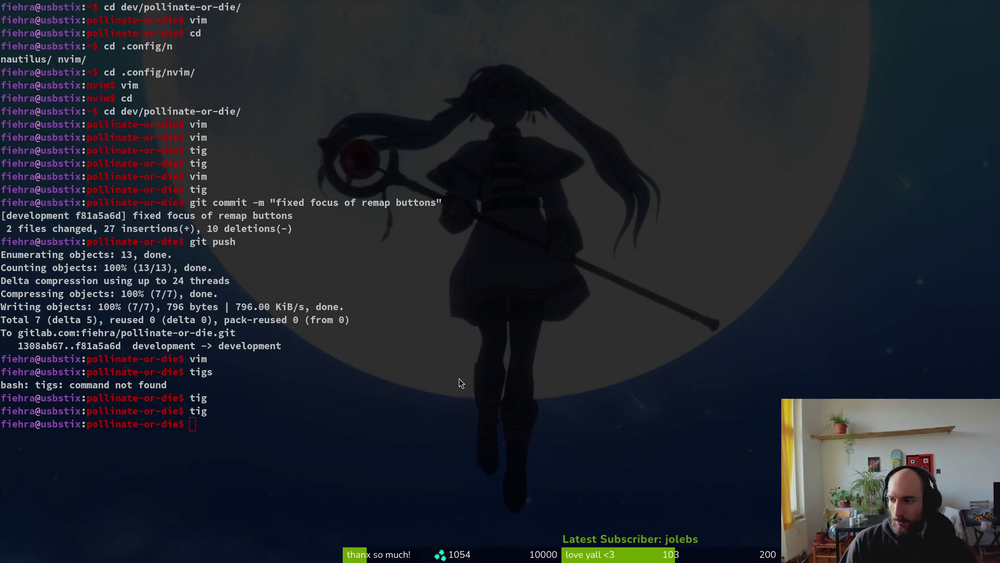
key("alt+Tab")
key("alt+Tab")
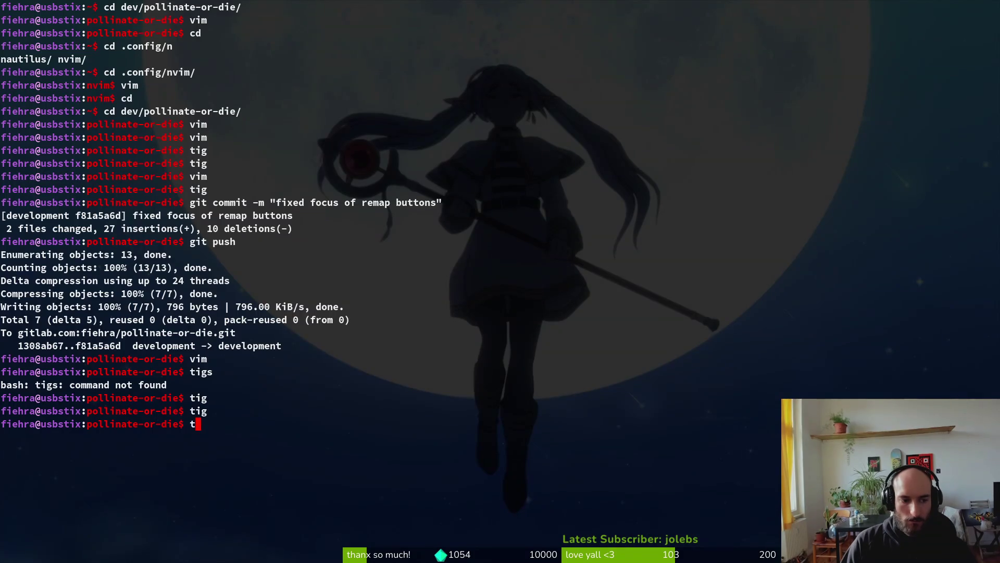
Use tig's status view on the unstaged rebind_action_button.gd, then reopen the script in Neovim.
type("tig")
key("Return")
key("Down")
key("Down")
key("Down")
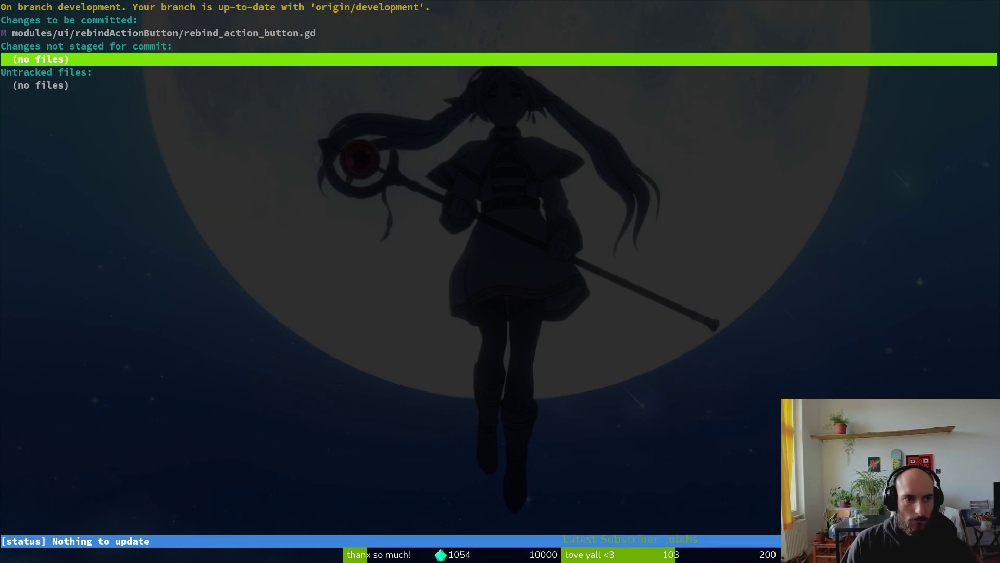
type("qtim")
key("Return")
key("Return")
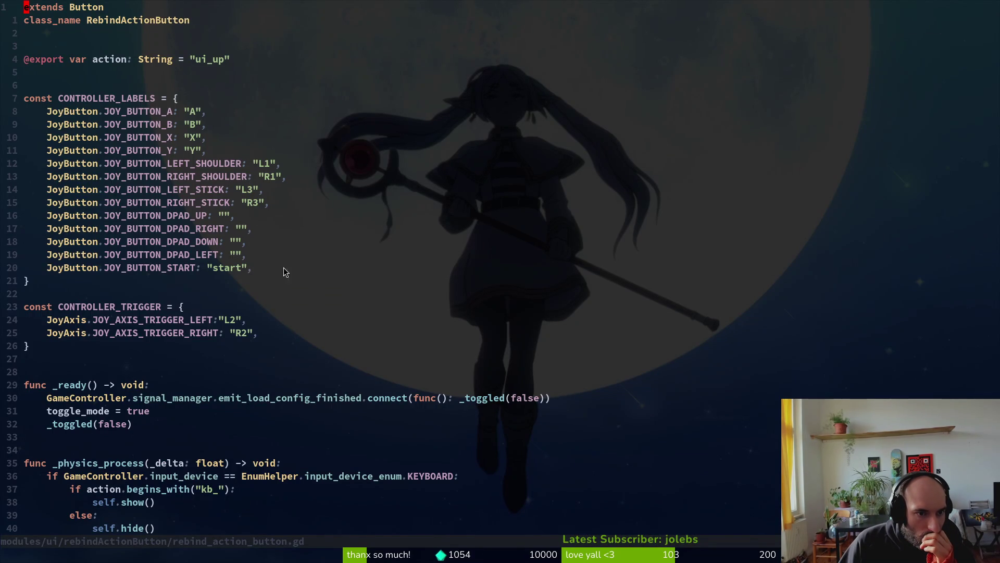
Scroll through _toggled and locate the three commented-out UNASSIGNED lines.
scroll(385, 245, "down", 4)
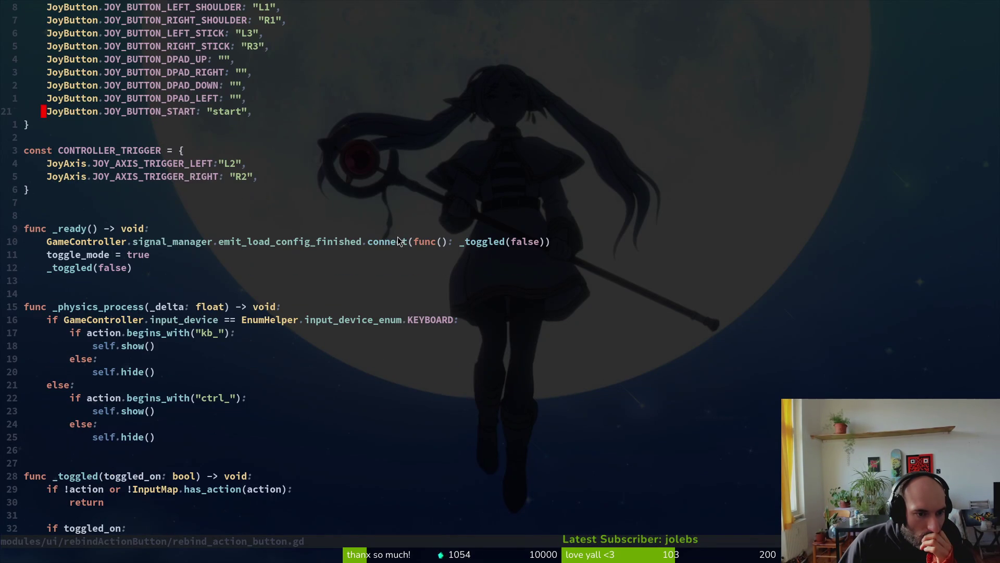
scroll(383, 243, "up", 3)
scroll(384, 247, "up", 1)
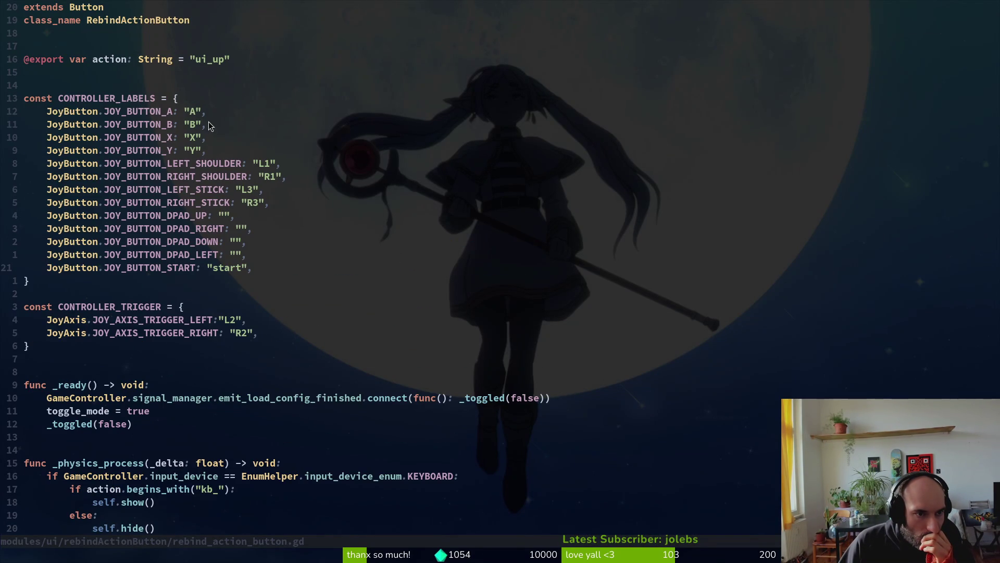
key("i")
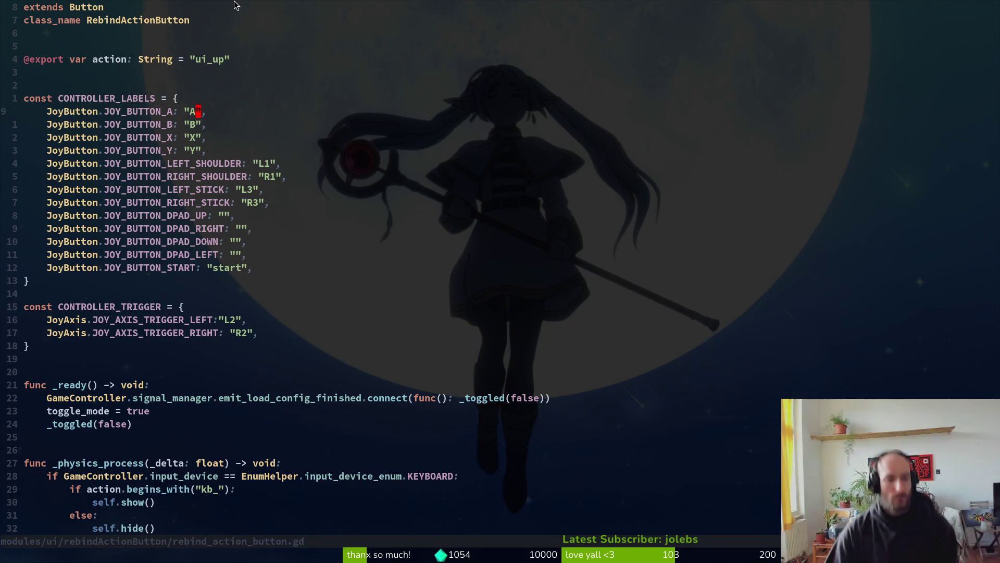
scroll(356, 233, "down", 1)
scroll(480, 332, "down", 6)
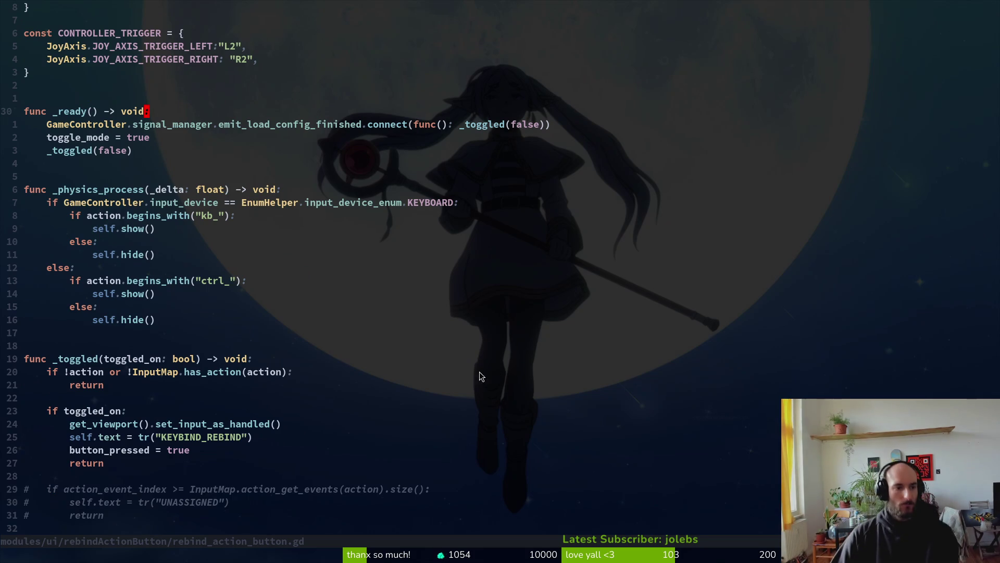
scroll(391, 383, "down", 7)
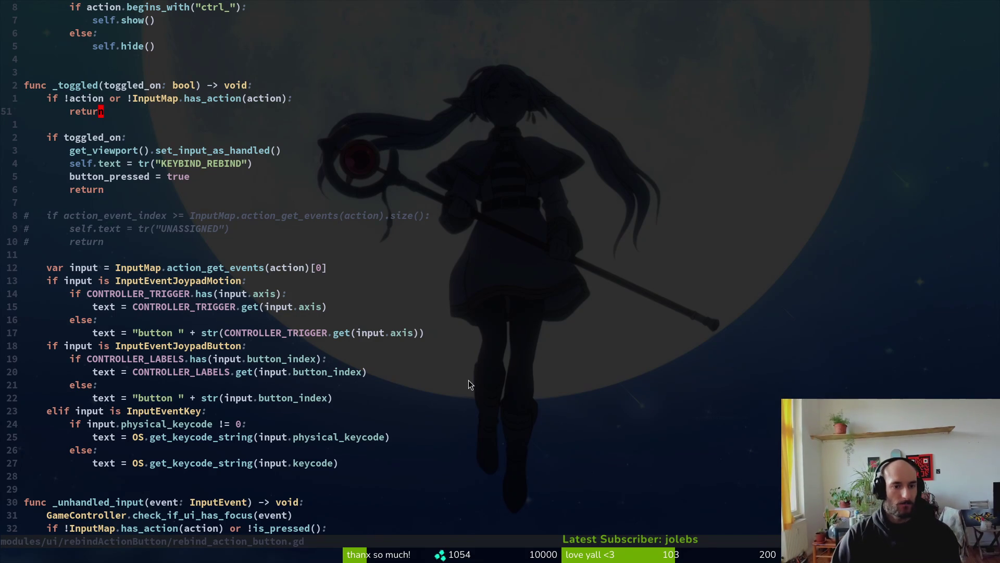
key("j")
key("j")
key("j")
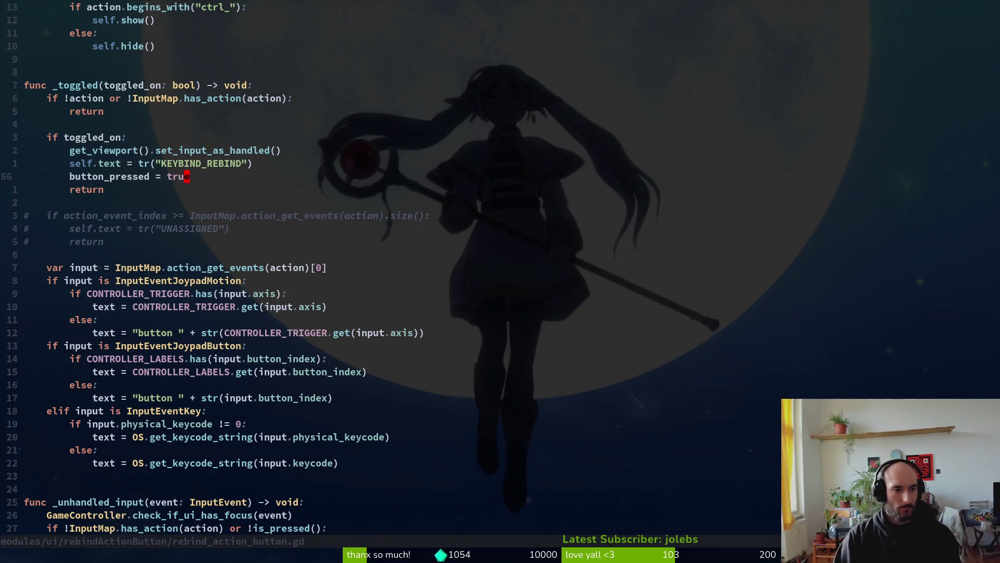
key("V")
key("j")
key("j")
key("j")
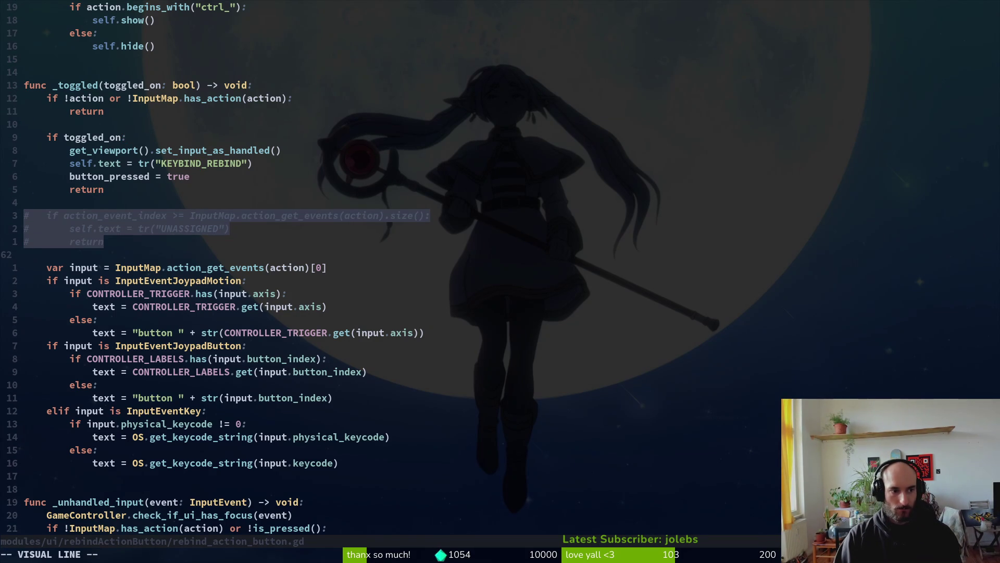
key("Escape")
key("k")
key("k")
key("k")
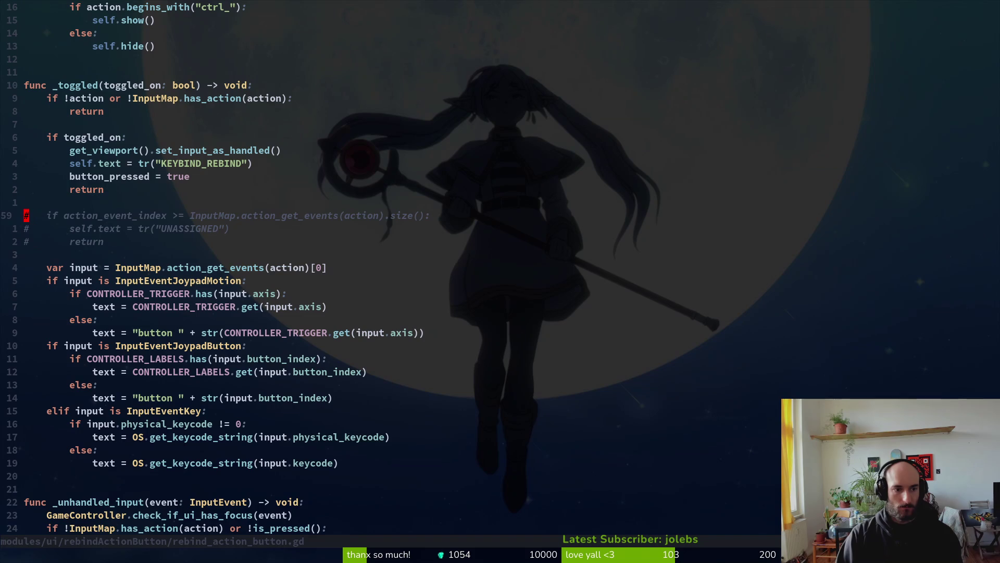
Search the project for every occurrence of UNASSIGNED.
key("ctrl+p")
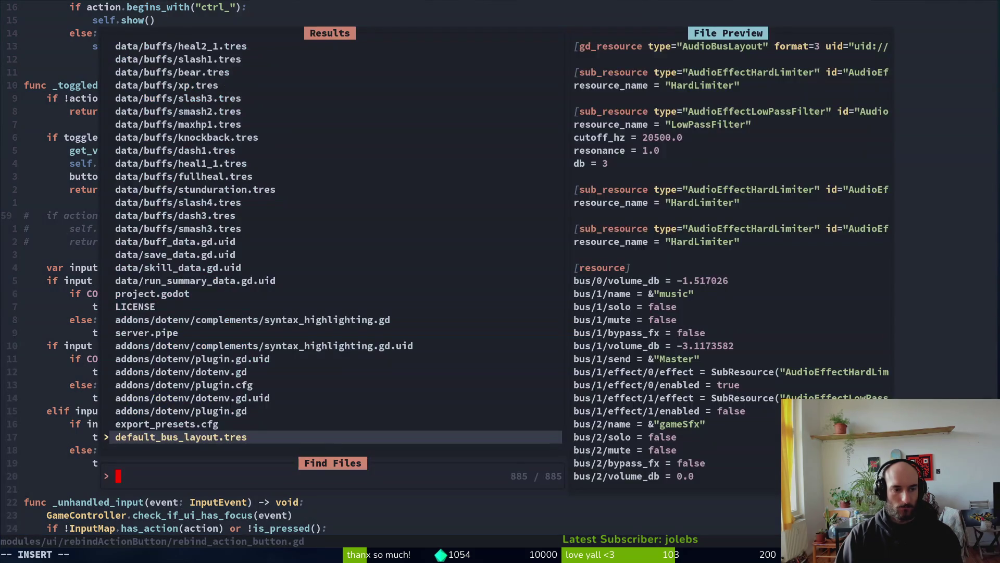
type("tra")
key("Escape")
key("j")
key("w")
key("w")
key("w")
key("w")
key("w")
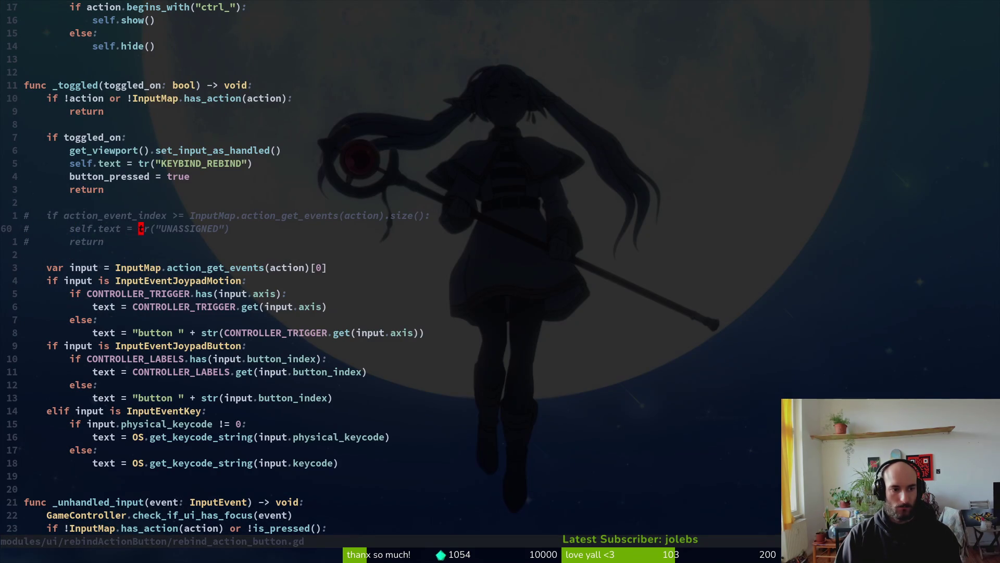
key("space")
key("s")
key("g")
key("Return")
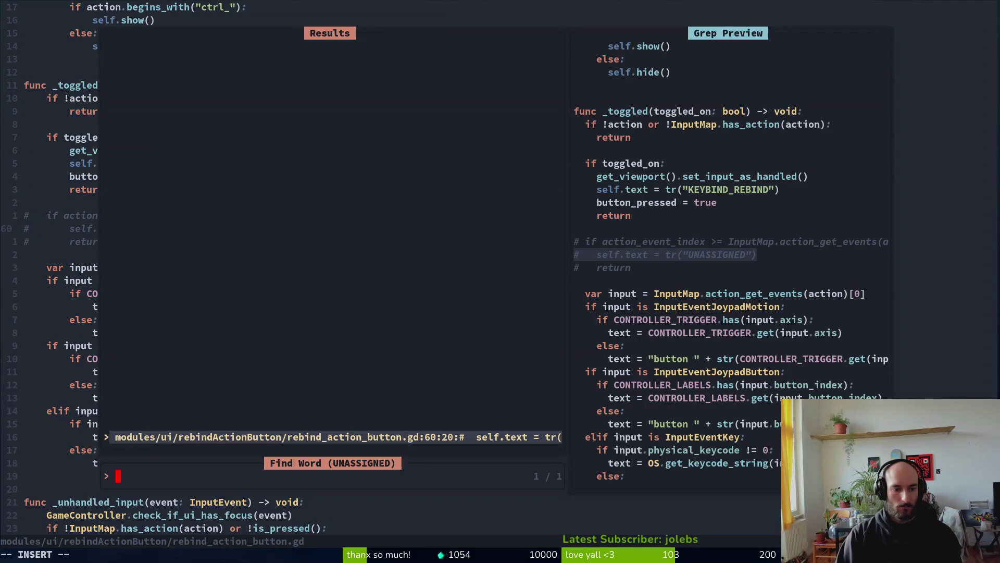
key("Escape")
key("Escape")
Delete the commented-out UNASSIGNED block and its leftover blank line, then save.
key("k")
key("V")
key("j")
key("j")
key("d")
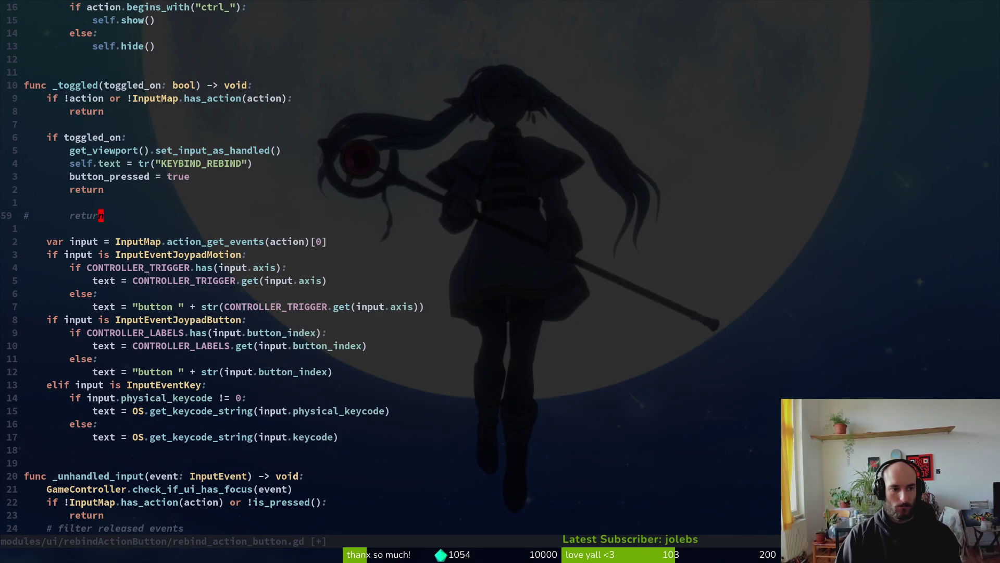
key("d")
key("d")
key("ctrl+s")
Delete the get_viewport().set_input_as_handled() line under toggled_on, save, and run the game with F5.
key("k")
key("k")
key("k")
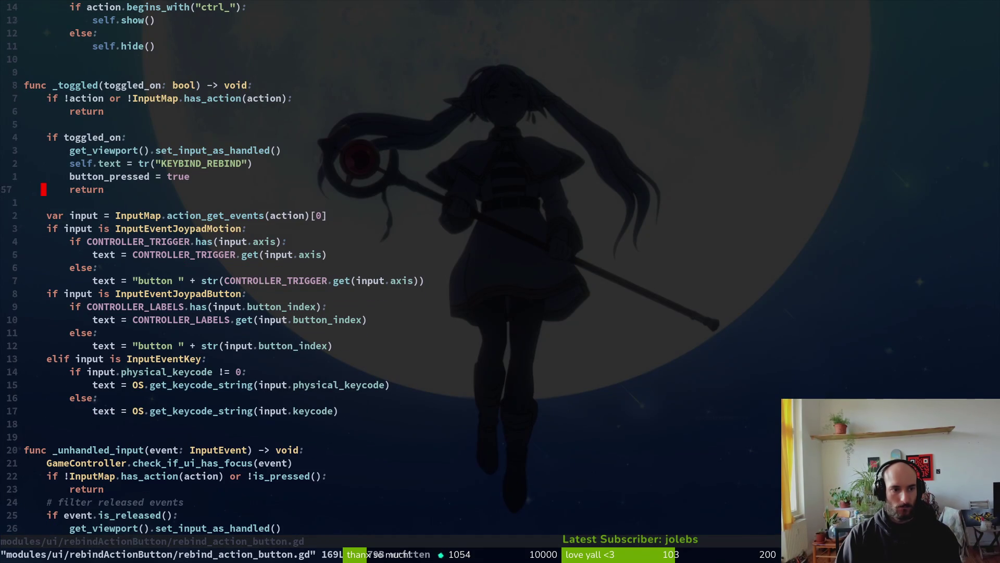
key("V")
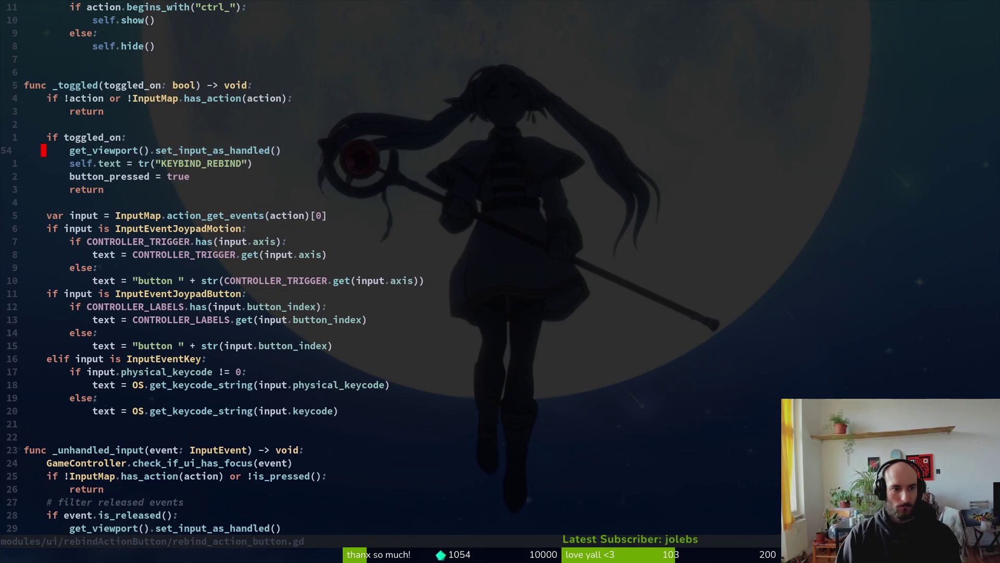
key("d")
key("j")
key("j")
key("j")
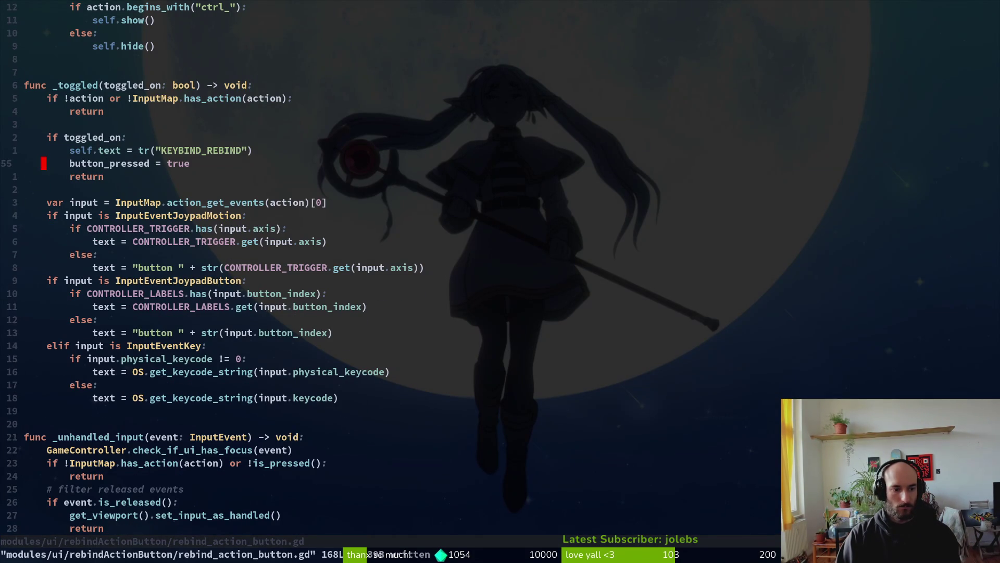
key("alt+Tab")
key("F5")
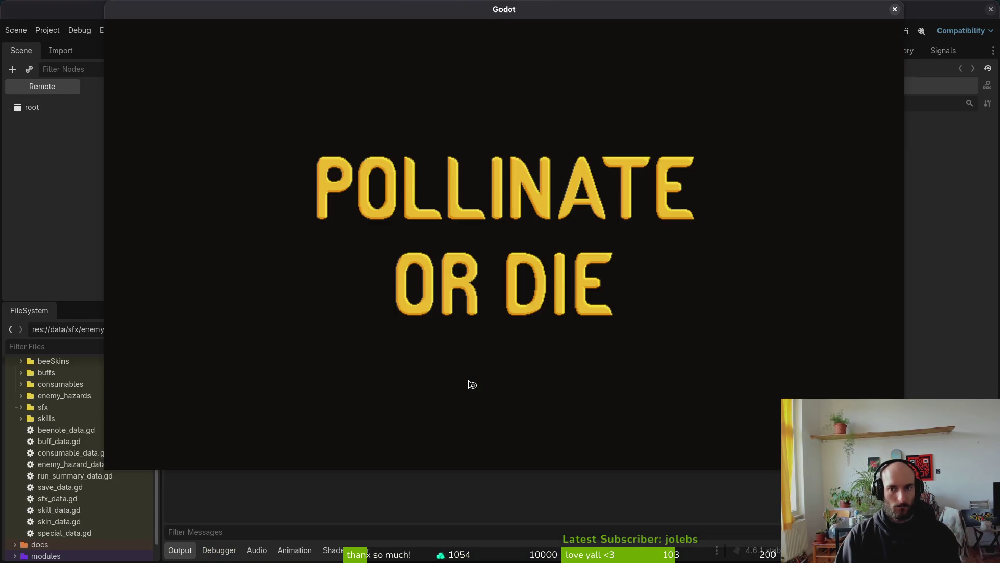
In the running game's controls settings, check whether jump and slash rebinding stay open.
key("Down")
key("Down")
key("Return")
key("Down")
key("Down")
key("Up")
key("Up")
key("Return")
key("Escape")
key("Down")
key("Return")
key("Escape")
Rebind slash to R2, then leave the controls settings and stop the game.
key("Return")
key("Escape")
key("Return")
key("Down")
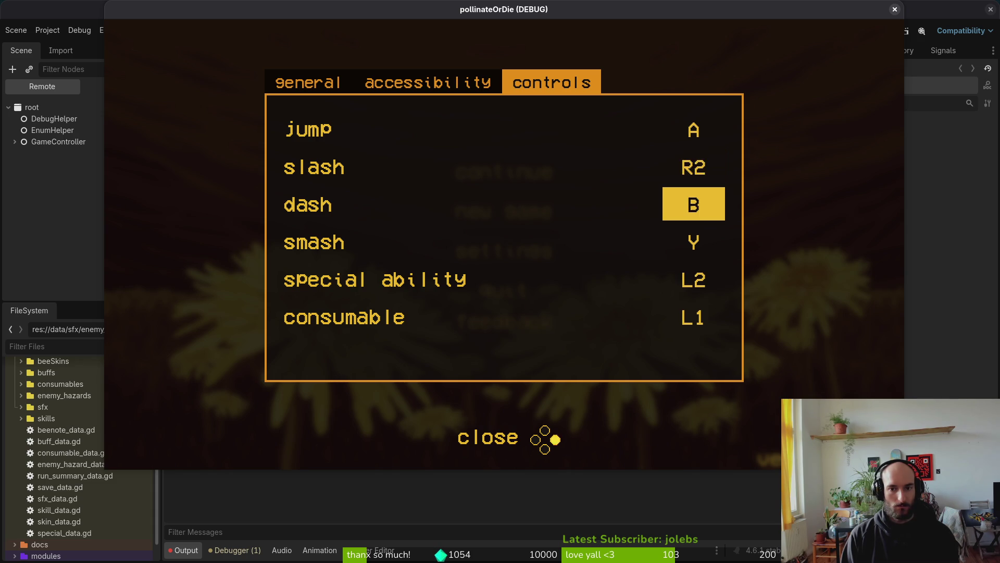
key("Escape")
key("F8")
Delete the set_input_as_handled line from the release-event filter in _unhandled_input.
key("alt+Tab")
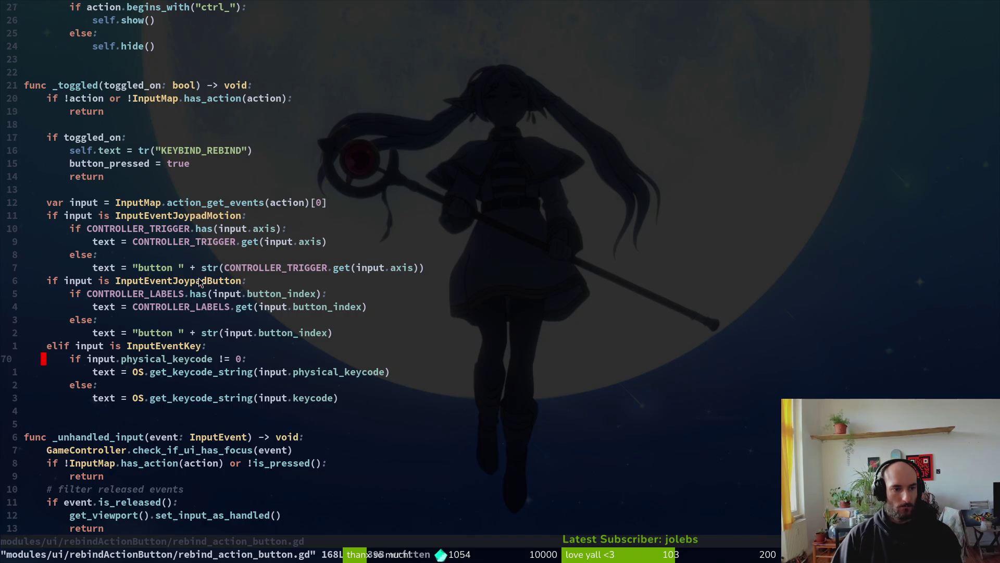
key("u")
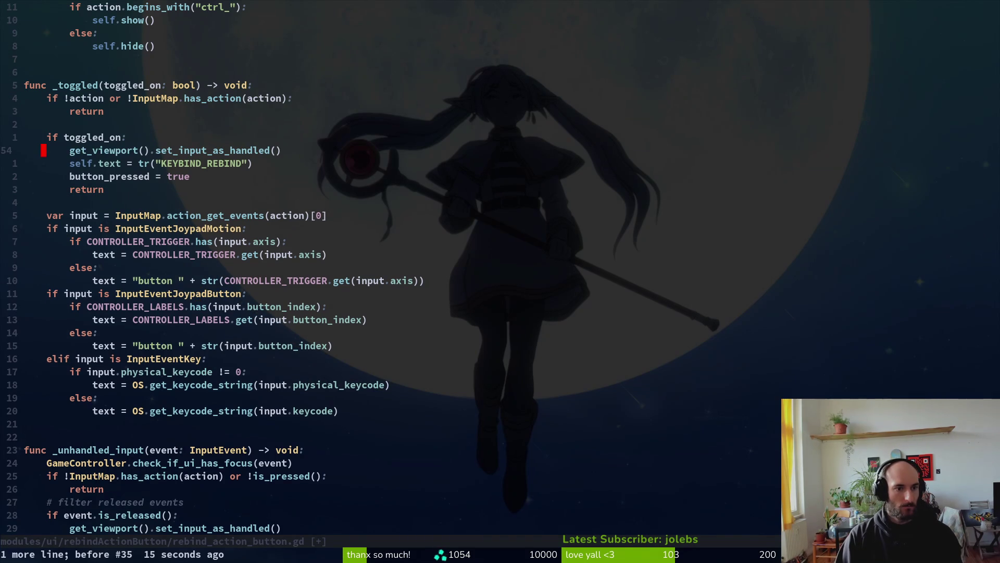
key("ctrl+r")
key("ctrl+s")
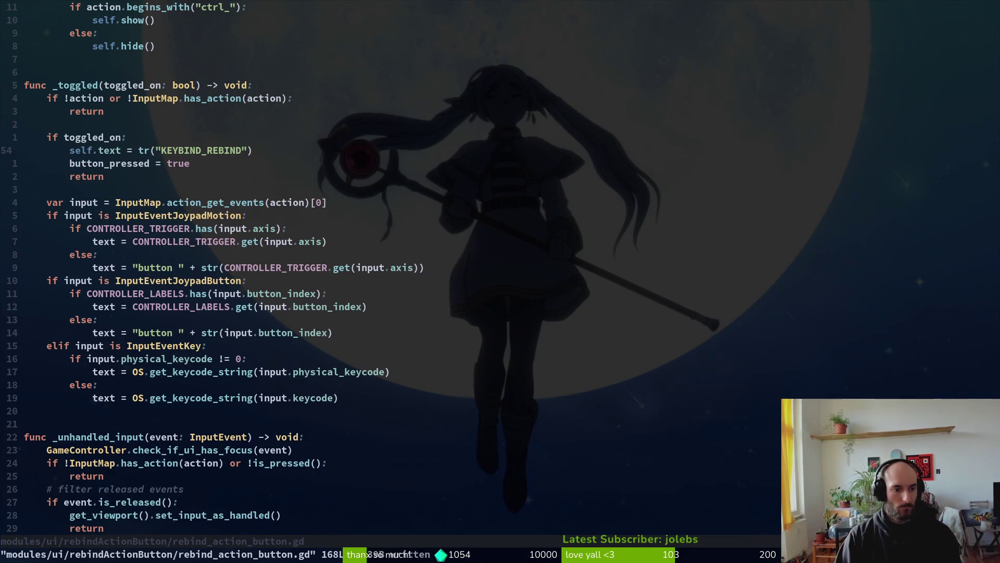
key("braceright")
key("braceright")
key("j")
key("j")
key("j")
key("d")
key("d")
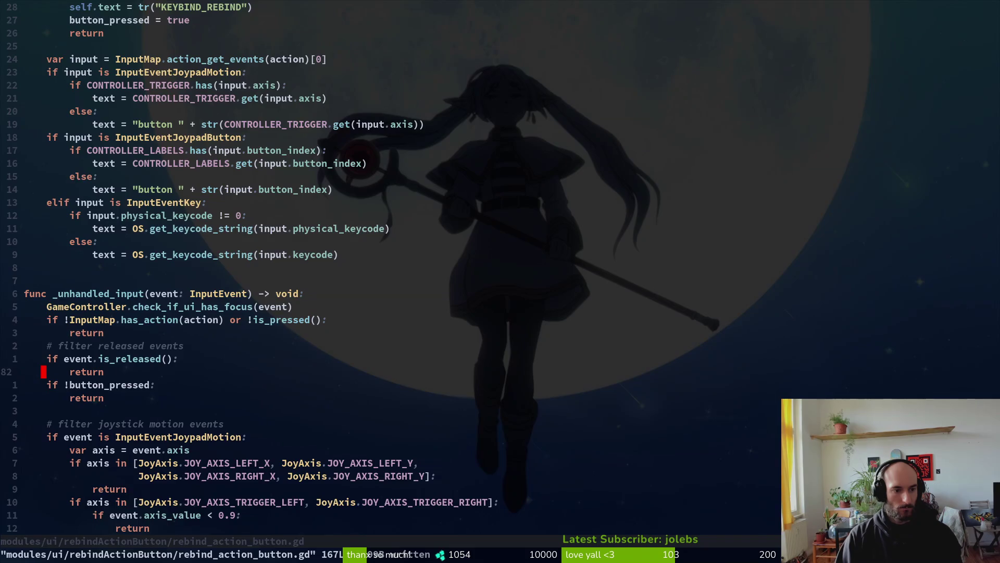
Rerun the game, go to the controls settings, and rebind jump to A.
key("alt+Tab")
key("F5")
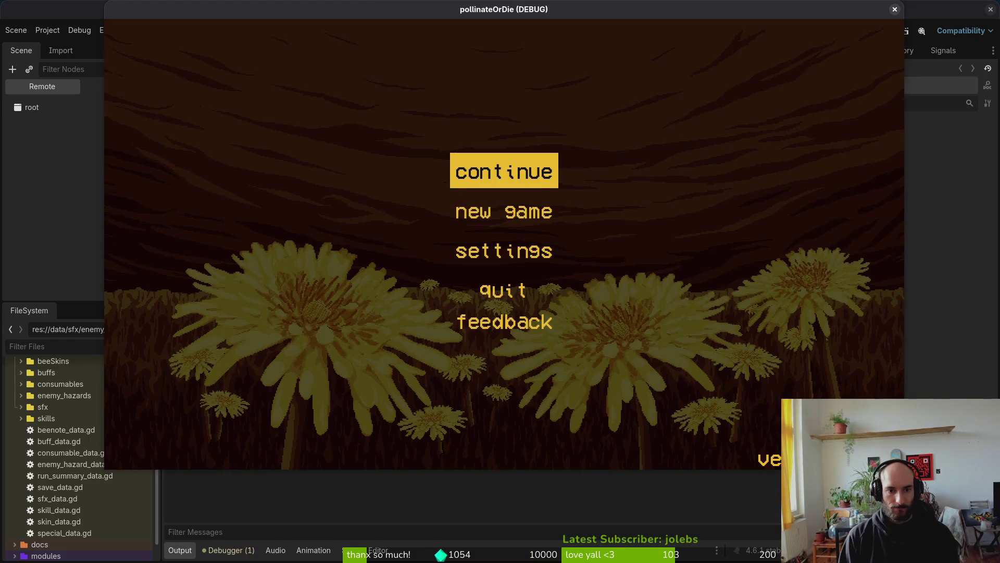
key("Down")
key("Down")
key("Return")
key("Right")
key("Right")
key("Down")
key("Up")
key("Return")
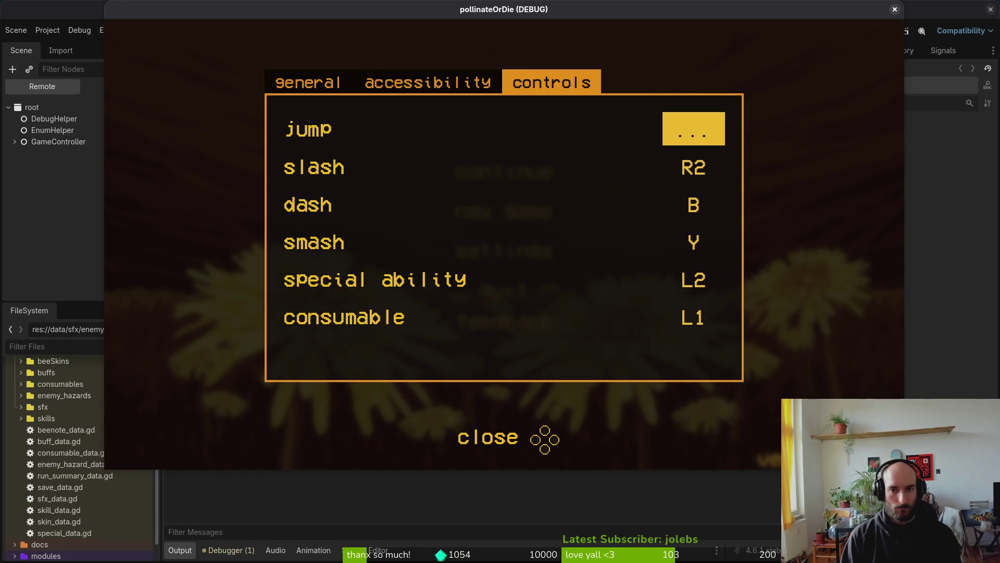
key("a")
Rebind dash to R1, then rebind it again to X.
key("Down")
key("Down")
key("Return")
key("r")
key("Down")
key("Up")
key("Return")
key("r")
key("Return")
key("x")
Rebind jump to B and dash to A, then close the game.
key("Up")
key("Up")
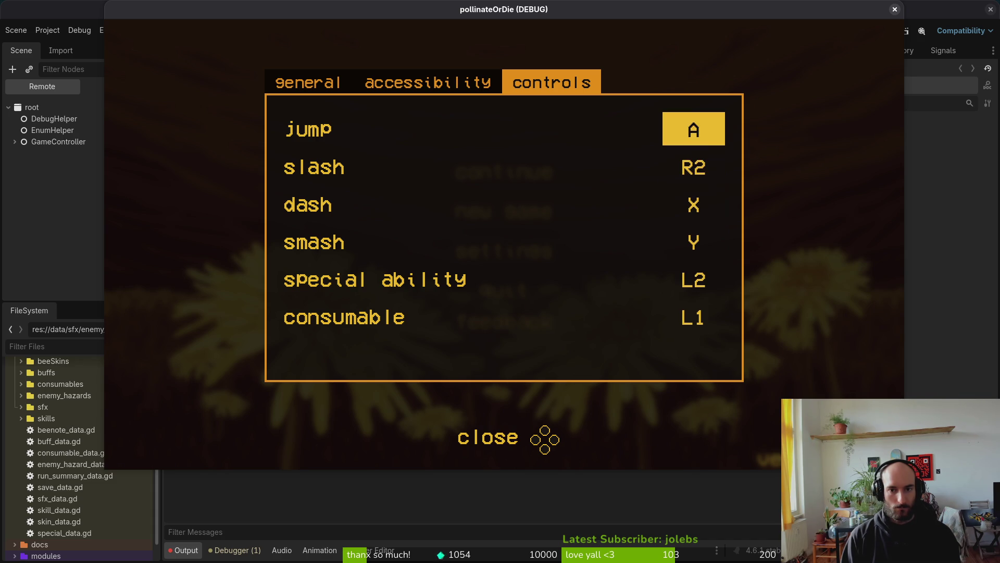
key("Return")
key("b")
key("Down")
key("Down")
key("Return")
key("a")
key("F8")
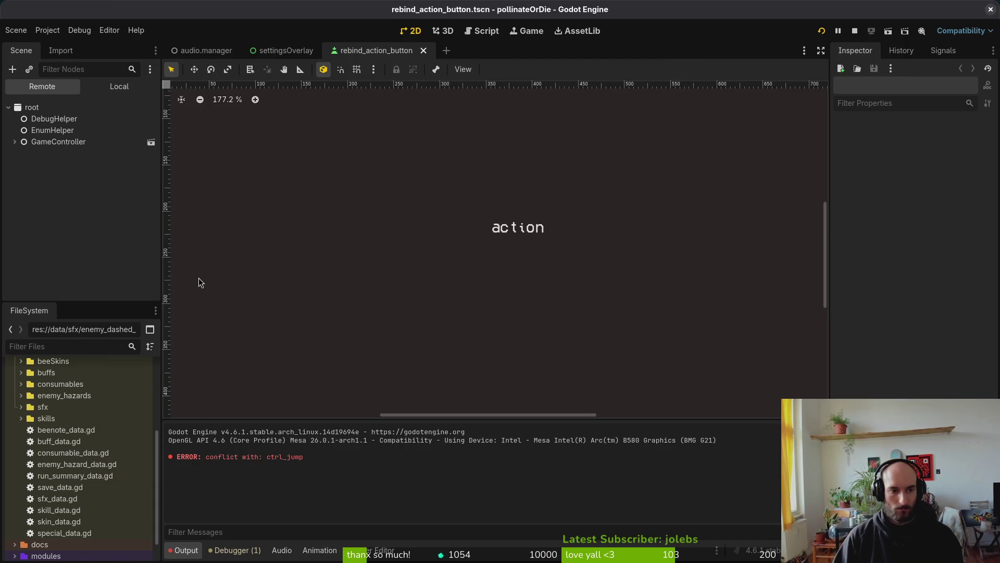
Delete set_input_as_handled from the ui_accept block in _input and save with :w.
key("alt+Tab")
type(":w")
key("Return")
key("j")
key("j")
key("j")
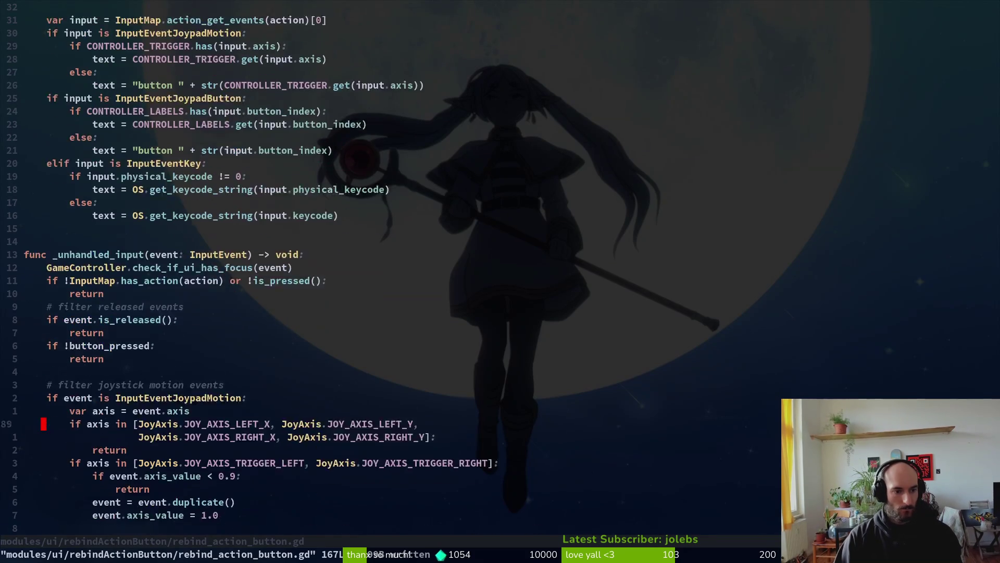
key("j")
key("j")
key("j")
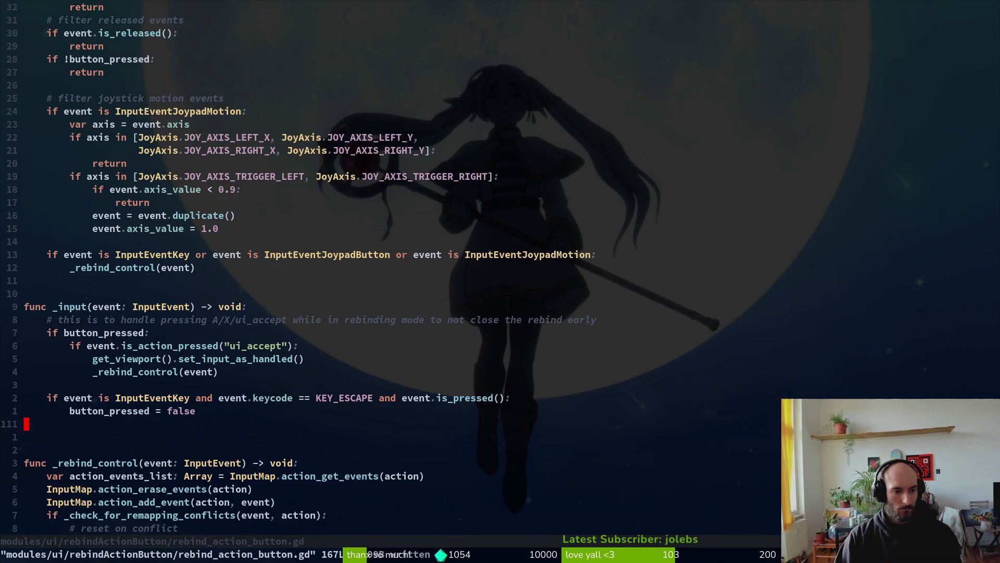
key("k")
key("k")
key("k")
key("k")
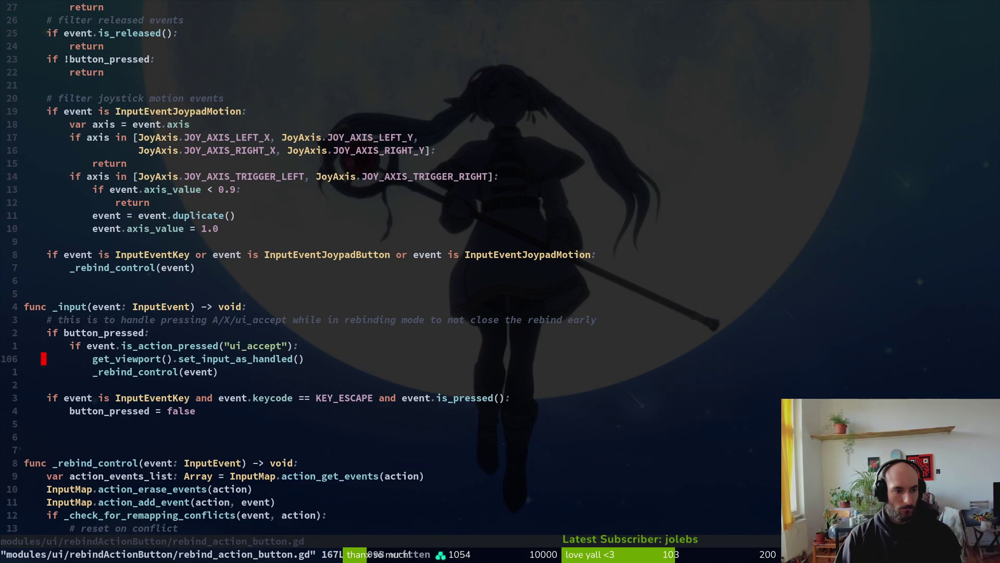
key("shift+v")
type("d:w")
key("Return")
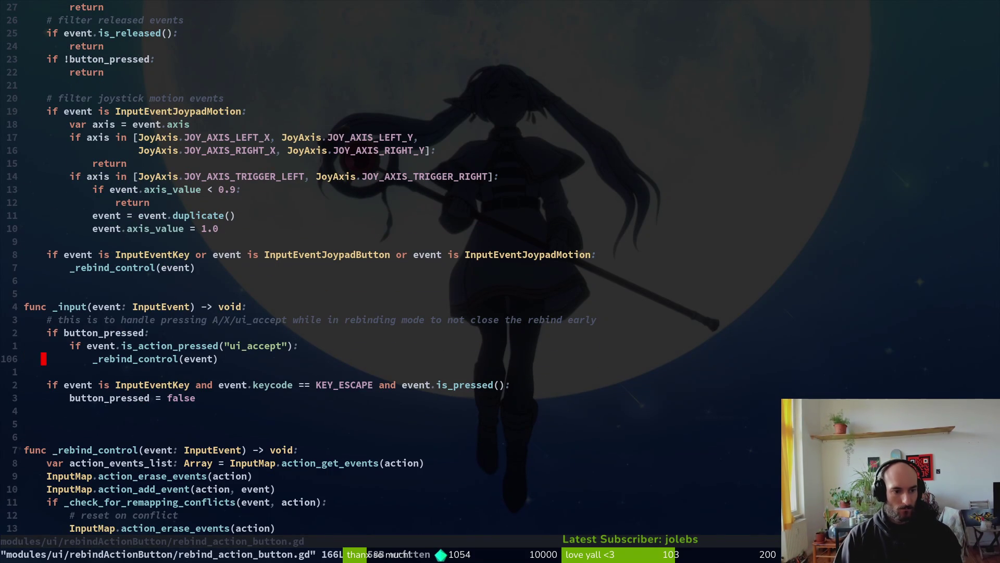
Delete the set_input_as_handled calls near the button_pressed reset line.
key("ctrl+d")
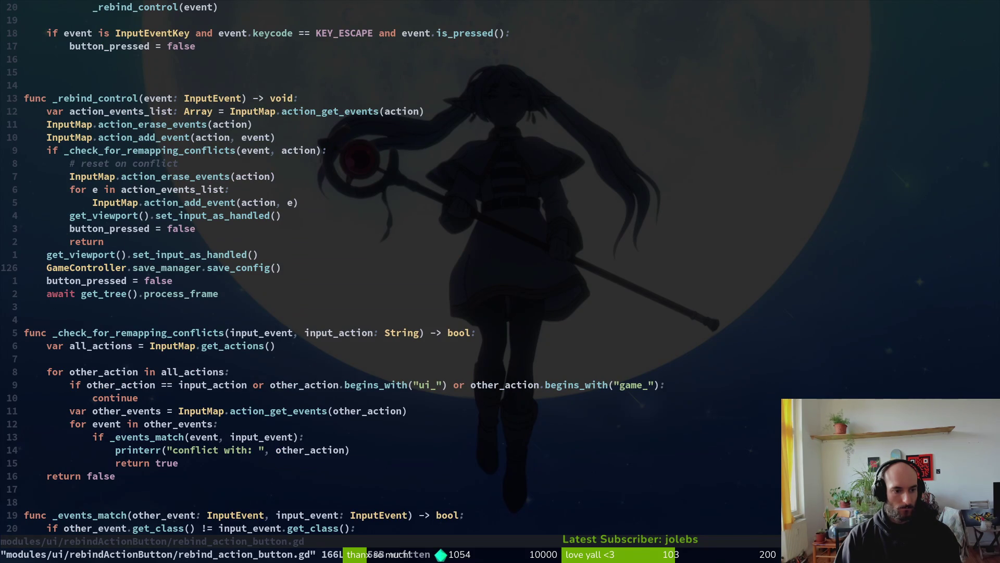
key("k")
key("k")
key("k")
key("k")
key("d")
key("d")
key("j")
key("j")
key("d")
key("d")
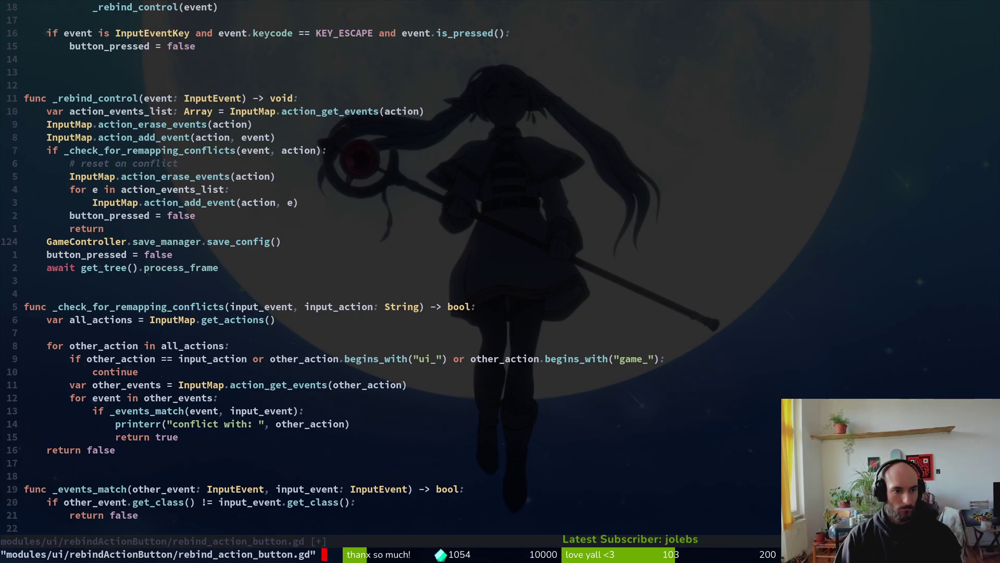
Launch the game and move between the accessibility and controls settings to test the change.
key("alt+Tab")
key("F5")
key("Down")
key("Down")
key("Return")
key("Right")
key("Down")
key("Down")
key("Down")
key("Up")
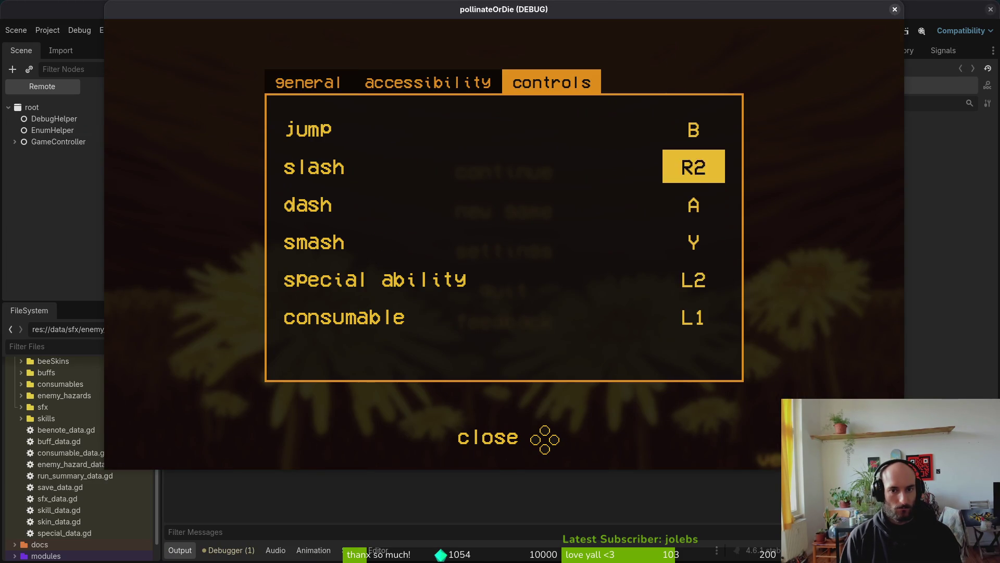
key("Left")
key("Right")
key("F8")
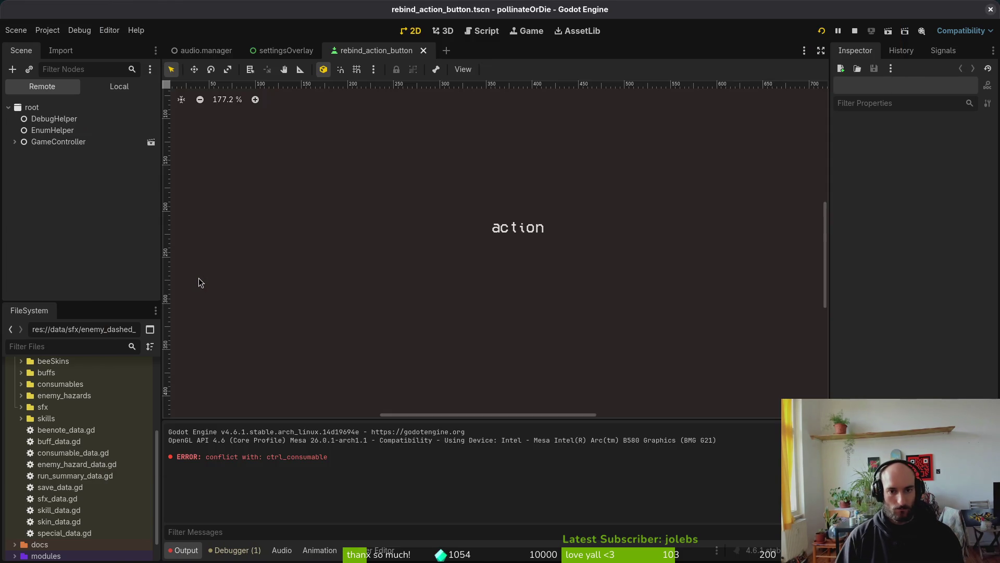
Undo the set_input_as_handled deletions and save rebind_action_button.gd.
key("alt+Tab")
key("u")
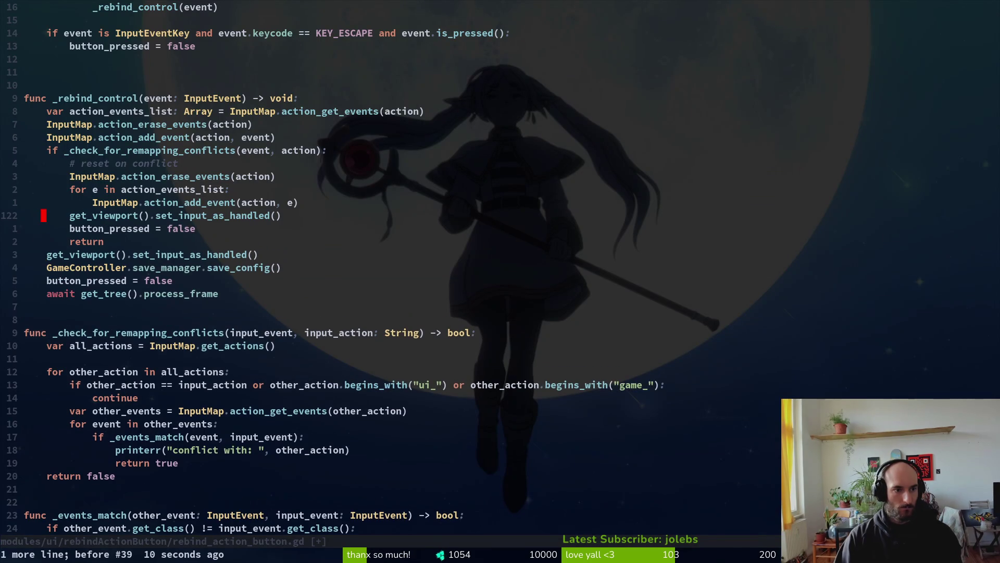
key("u")
key("ctrl+r")
key("u")
type("uu")
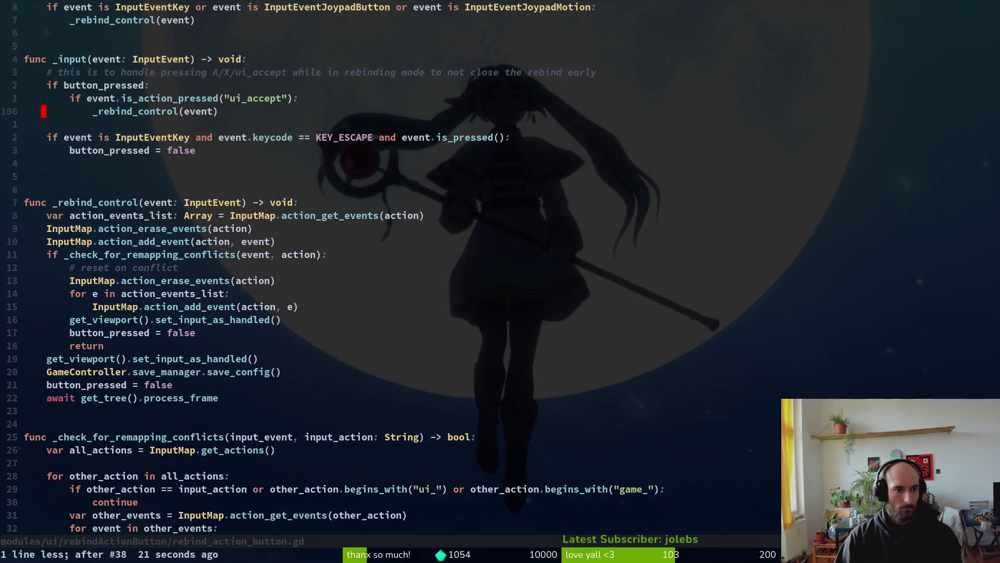
type(":w")
key("Return")
Relaunch the game, retest rebinding slash in the controls settings, and close the game.
key("alt+Tab")
key("F5")
key("Down")
key("Down")
key("Return")
key("Right")
key("Right")
key("Down")
key("Return")
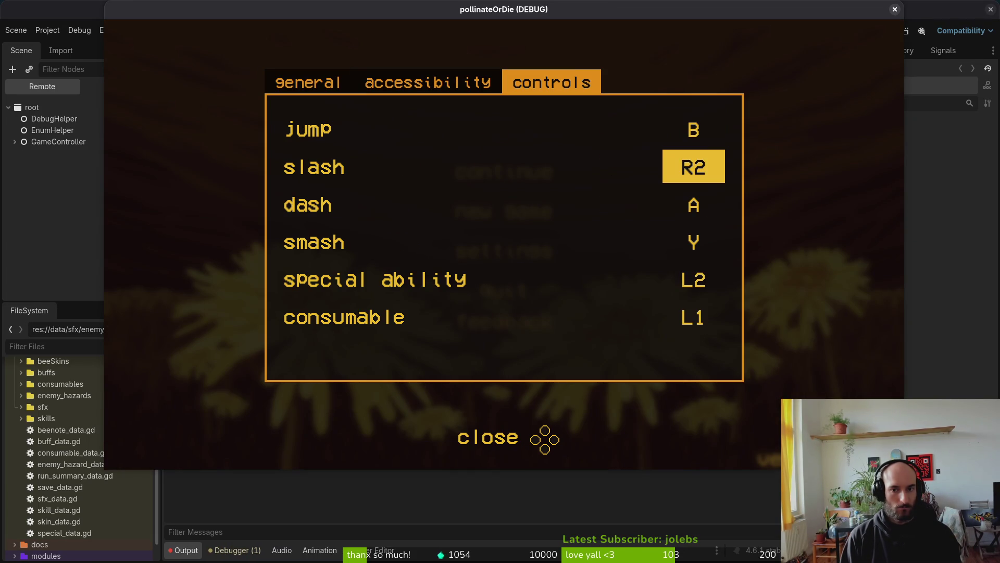
key("Down")
key("Down")
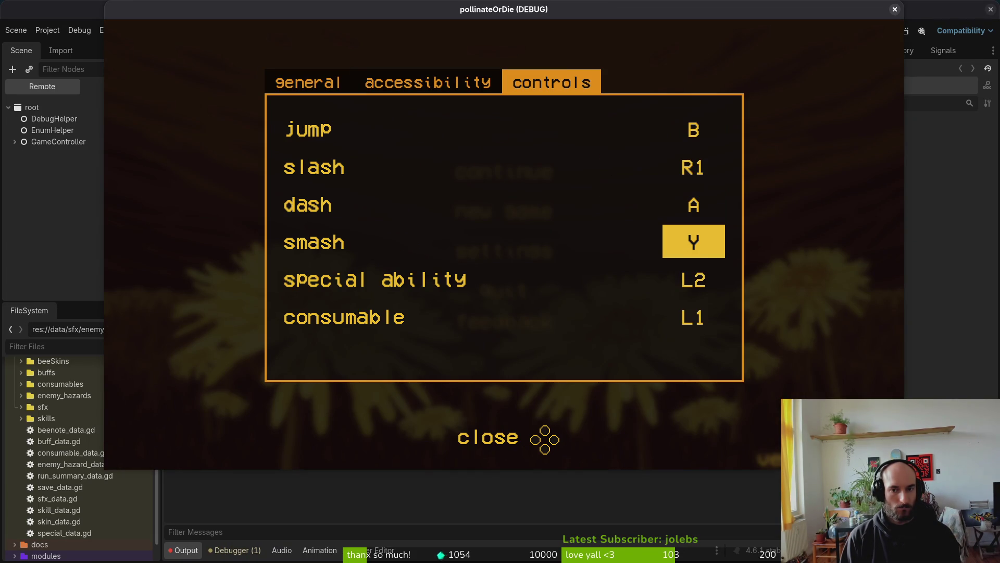
key("alt+F4")
Scroll to the end of the script and quit Neovim with :q.
key("alt+Tab")
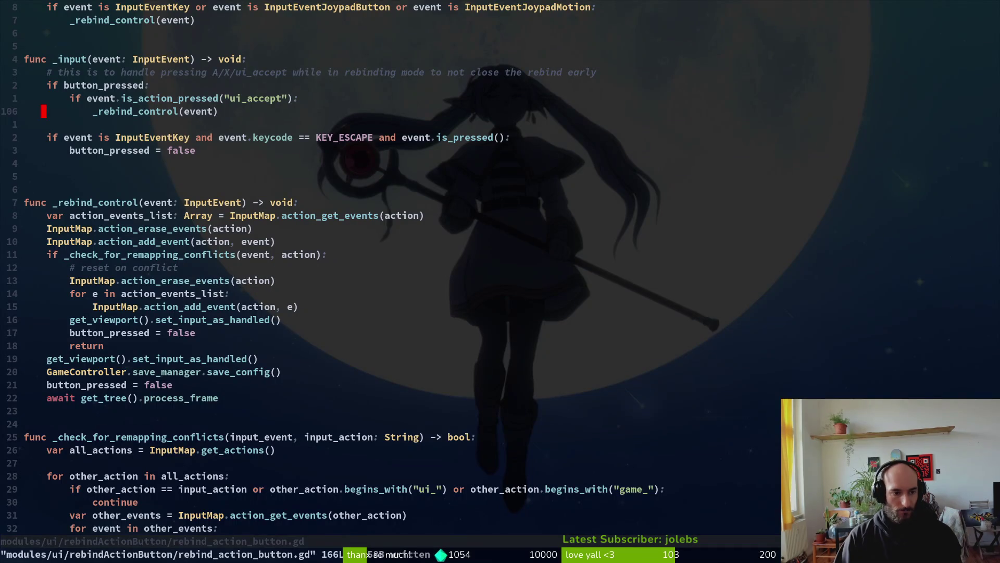
key("ctrl+d")
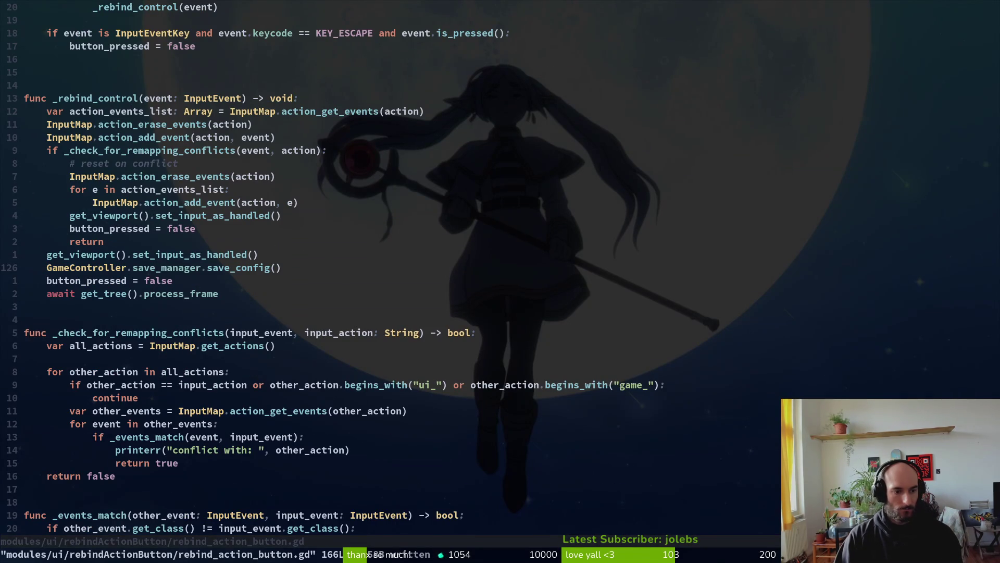
key("ctrl+d")
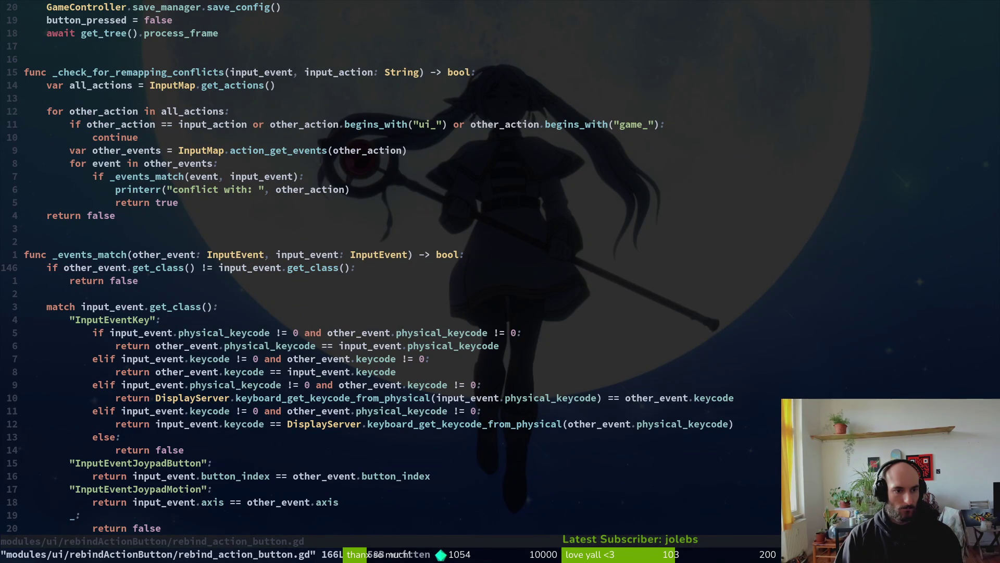
key("ctrl+d")
type(":q")
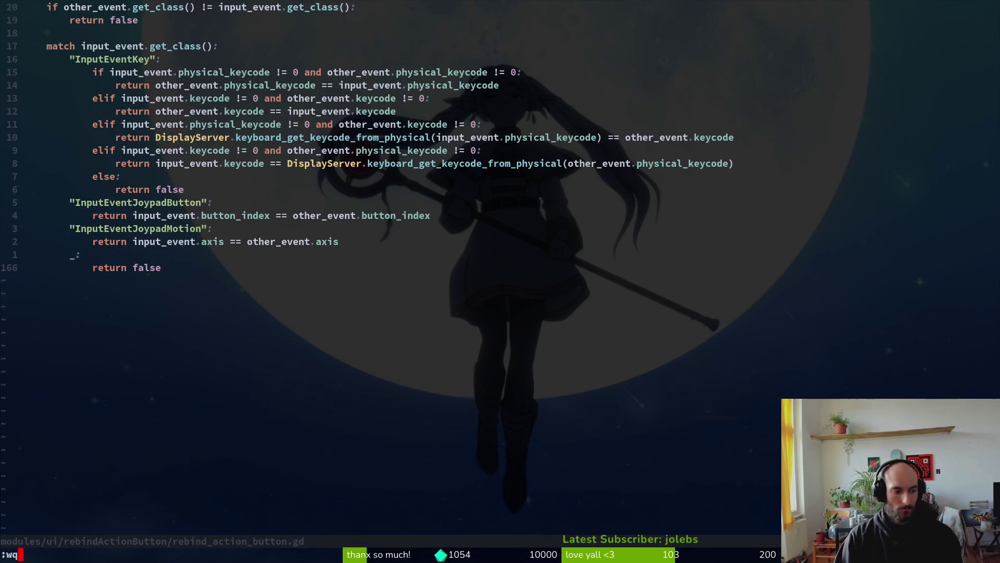
key("Return")
In tig, review the script's diff and start the commit 'debugged controls remap'.
key("Down")
key("Down")
key("Down")
key("Return")
type("uqgit commit -m \"")
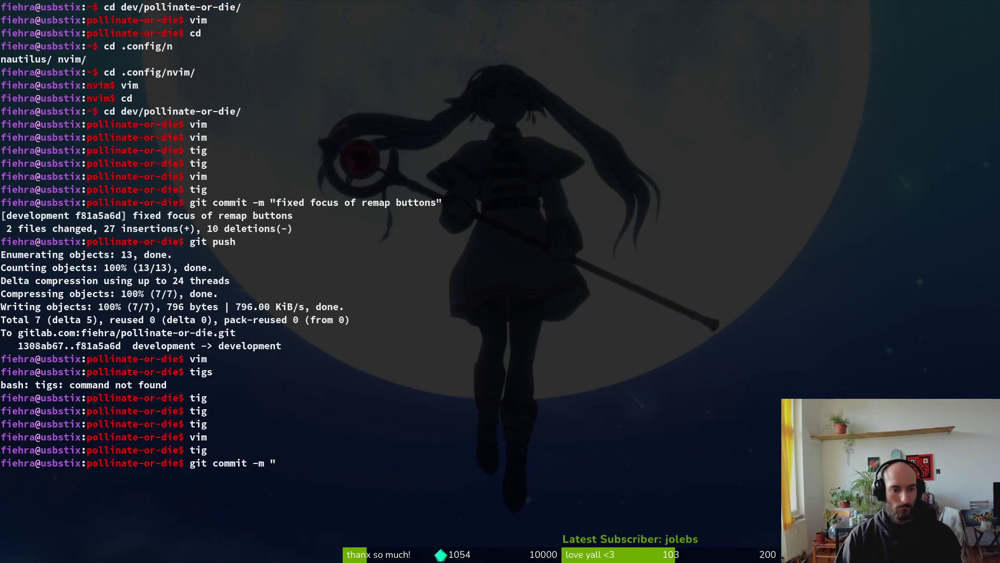
type("deb")
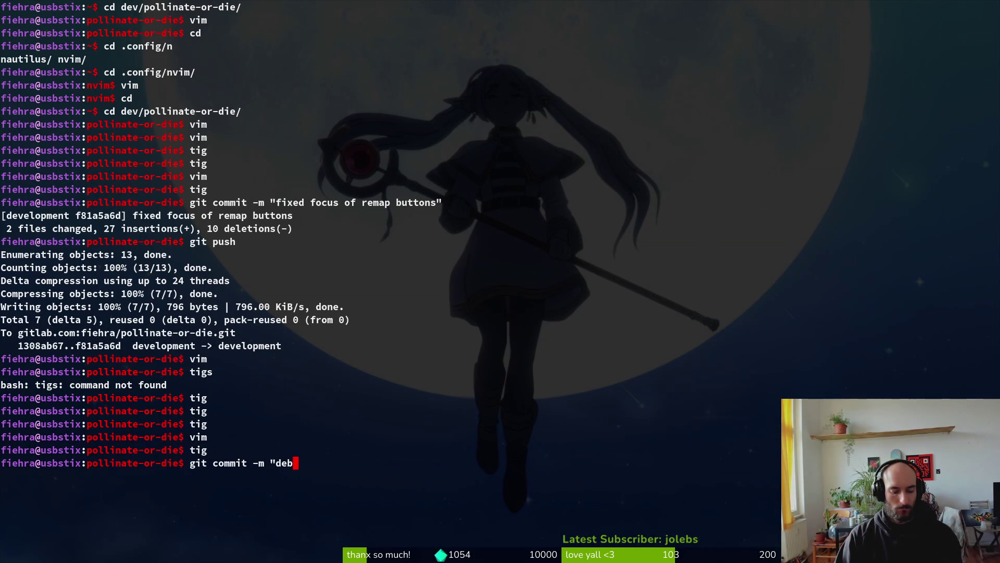
type("ugged controls remap\"")
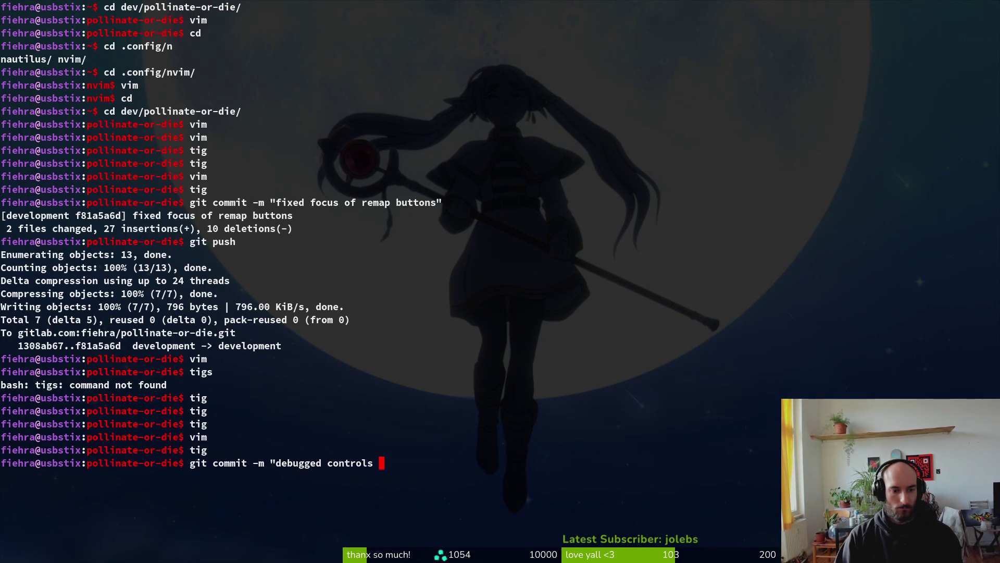
Commit 'debugged controls remap', push it to the development branch on GitLab, and clear the terminal.
key("Return")
type("git push")
key("Return")
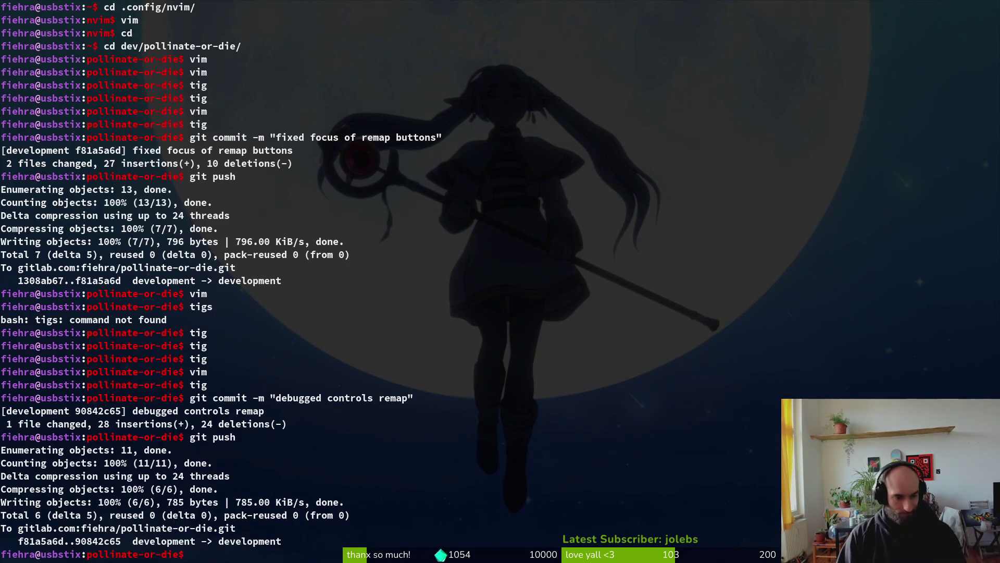
key("ctrl+l")
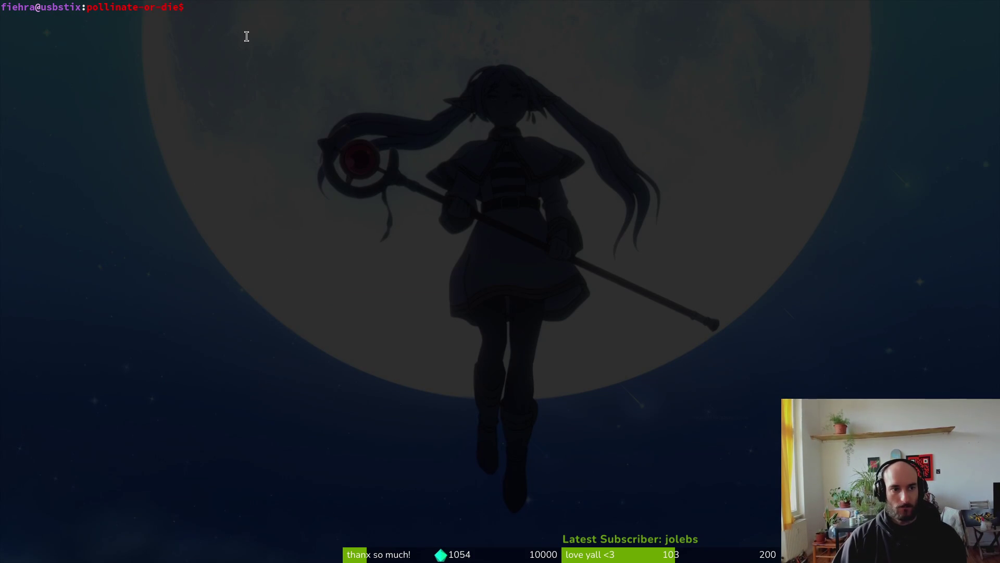
key("alt+Tab")
Stop the running game and close the rebind_action_button and settingsOverlay scene tabs.
left_click(855, 30)
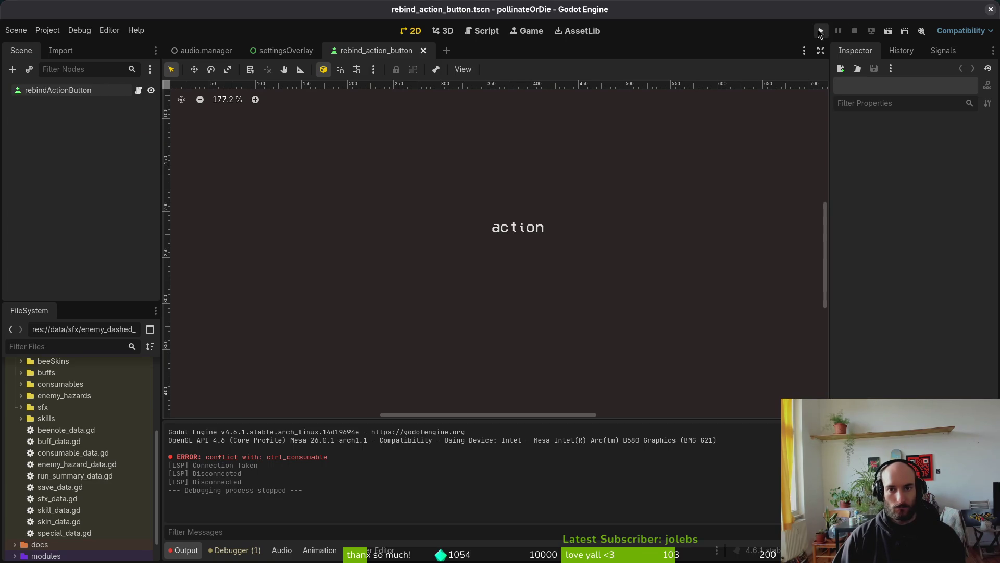
middle_click(397, 52)
middle_click(260, 52)
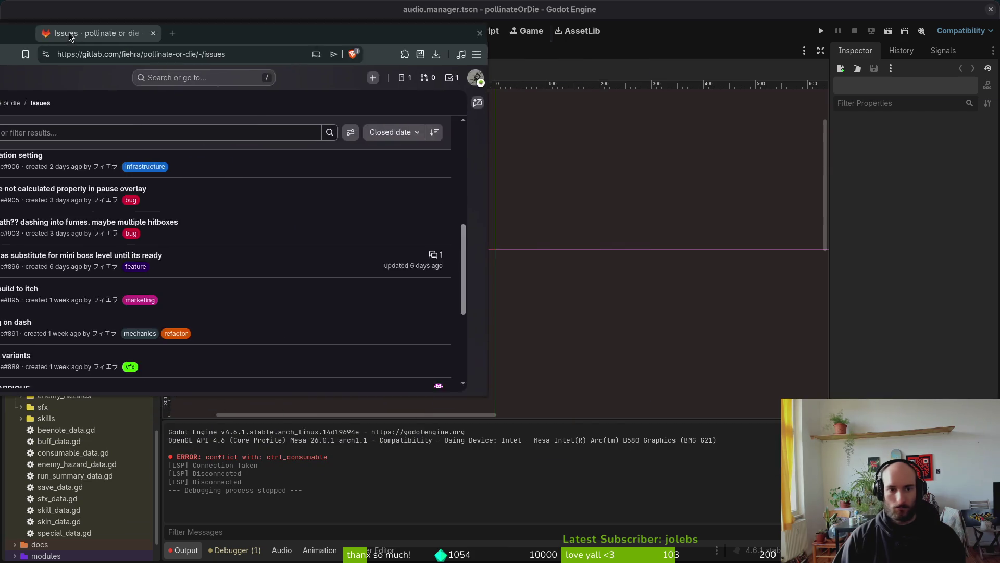
left_click_drag(186, 28, 206, 35)
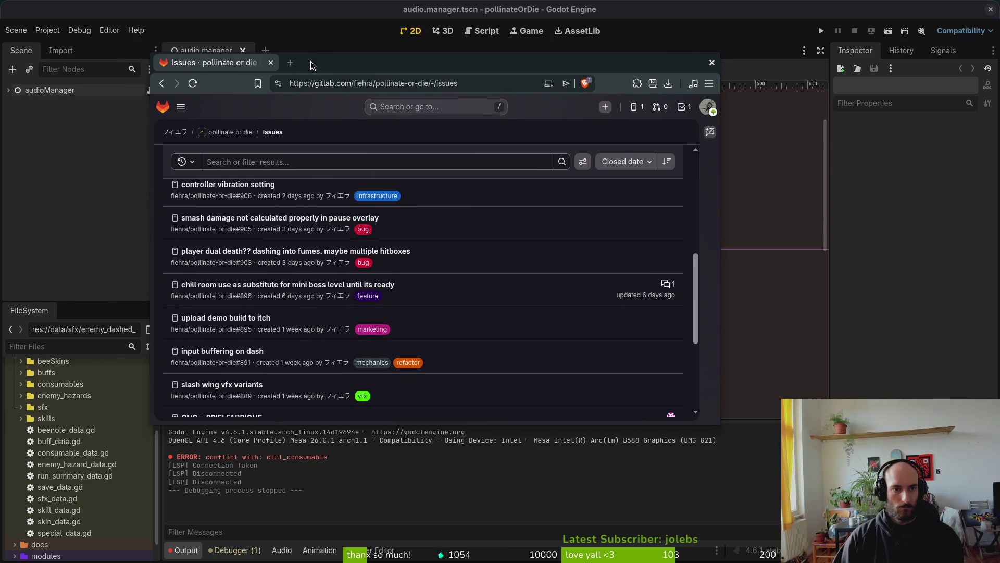
Enlarge the Brave window so the pollinate-or-die GitLab issues list sits over Godot.
double_click(206, 35)
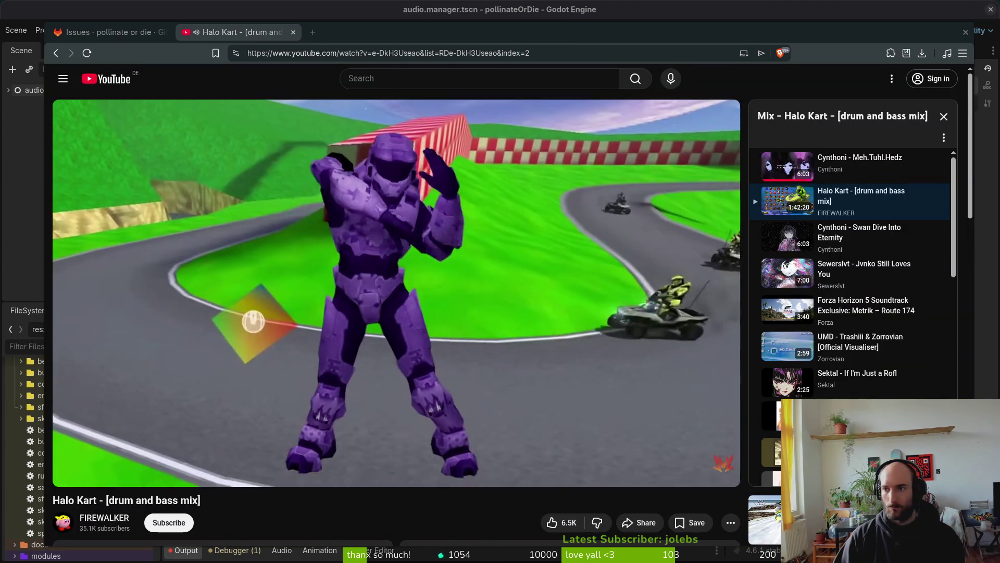
left_click(477, 33)
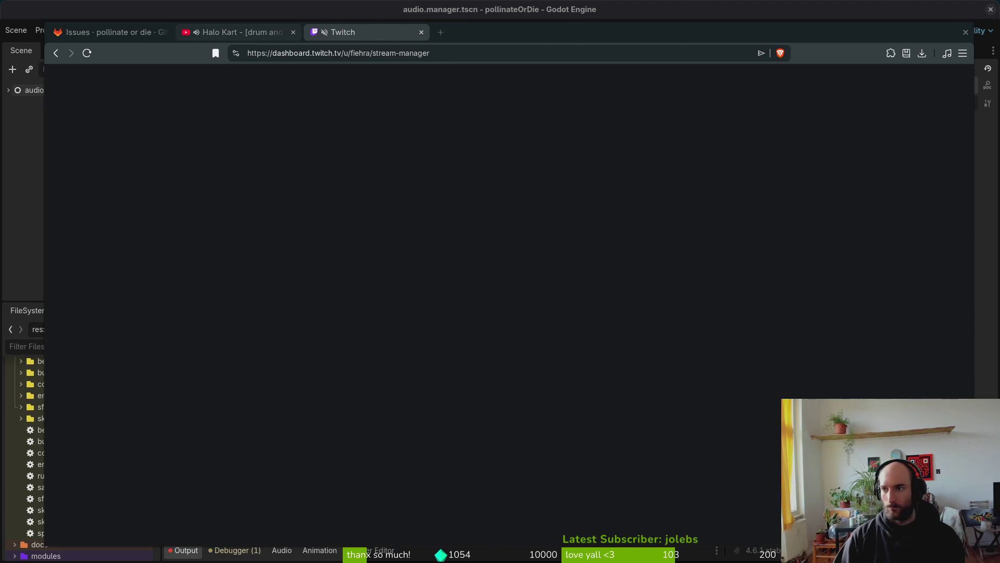
mouse_move(730, 34)
left_mouse_down()
mouse_move(647, 17)
mouse_move(677, 29)
mouse_move(677, 0)
left_mouse_up()
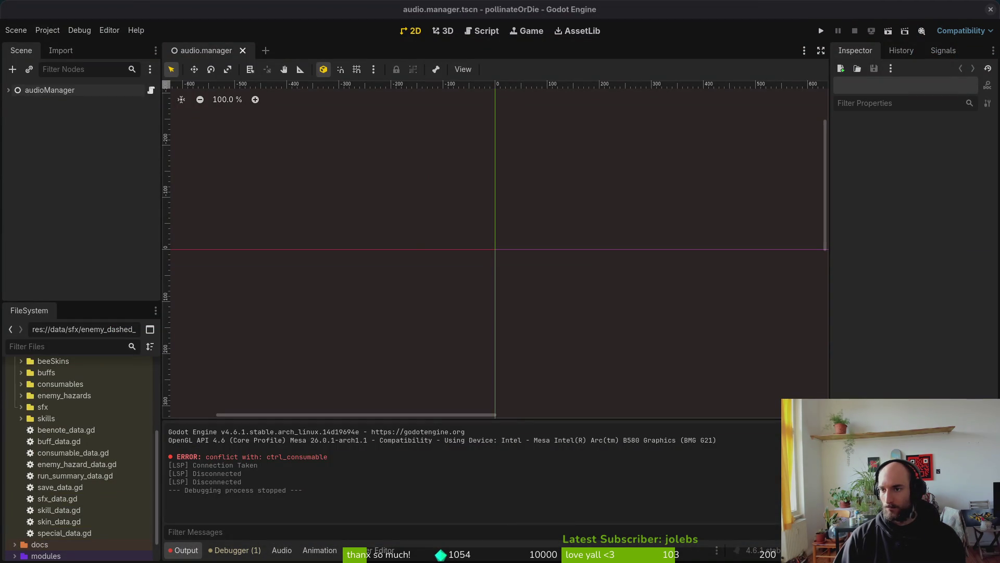
mouse_move(999, 130)
left_mouse_down()
mouse_move(92, 33)
mouse_move(128, 9)
left_mouse_up()
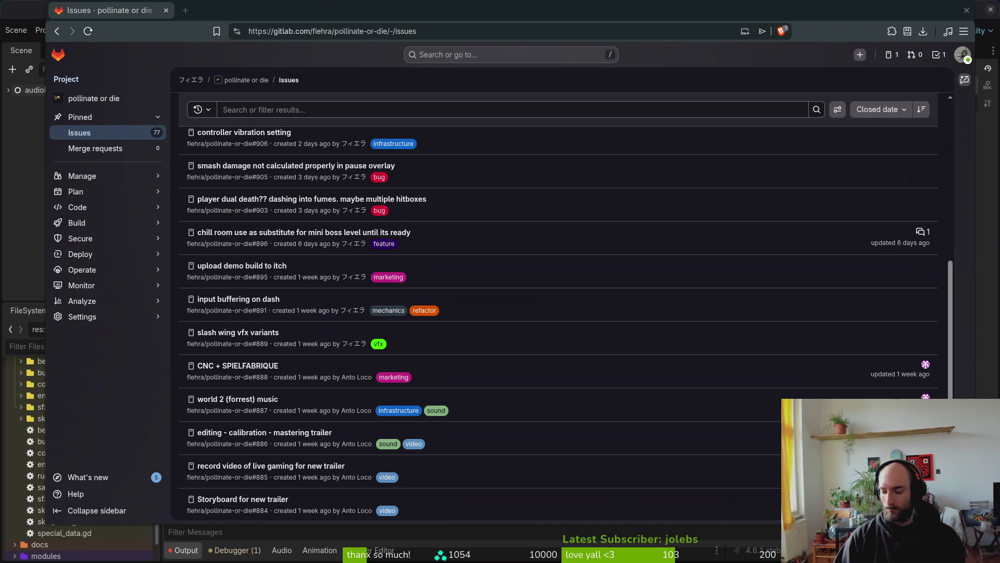
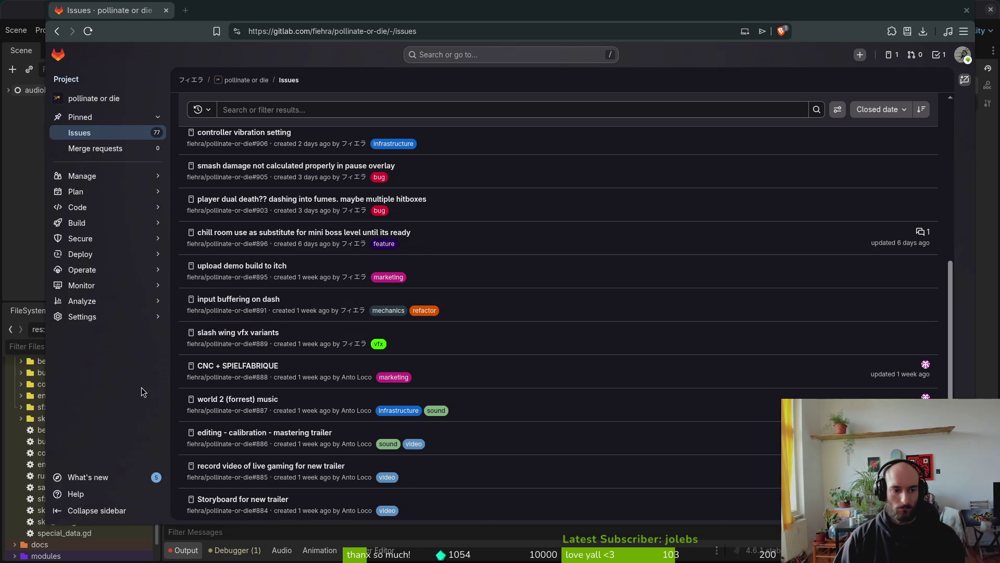
Open issue #912 in a new tab, glance at it, then go back to the issues list.
scroll(235, 305, "up", 5)
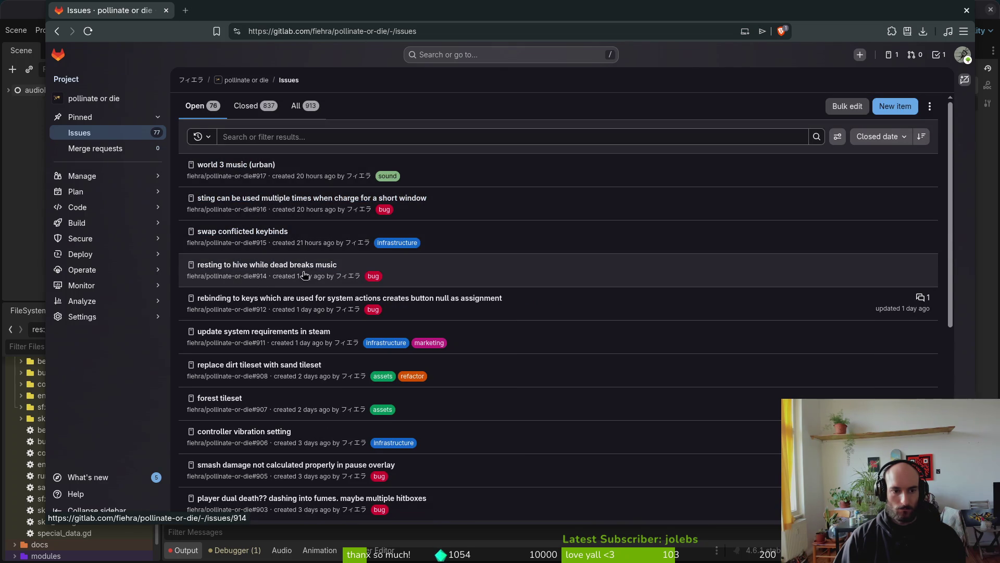
middle_click(283, 300)
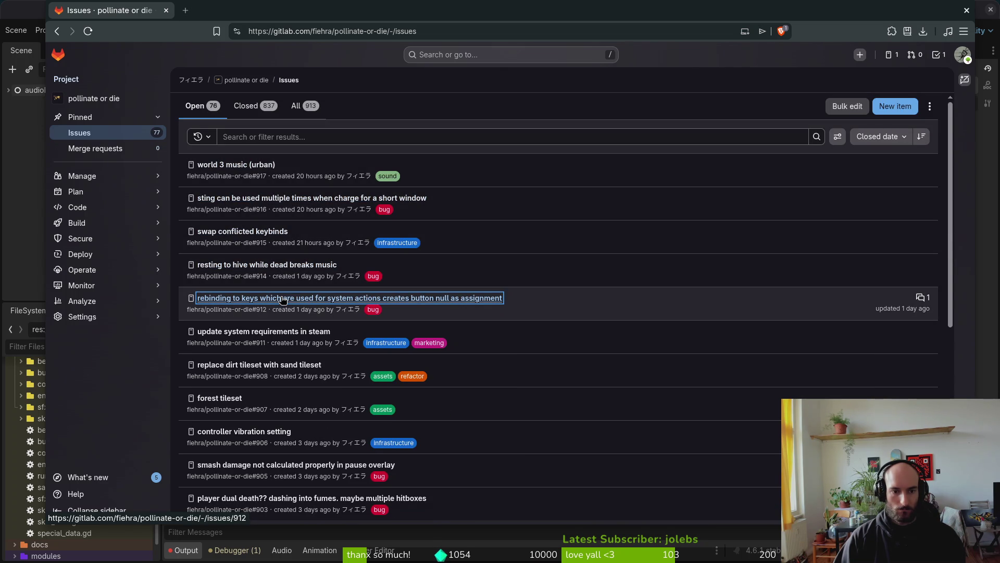
left_click(260, 12)
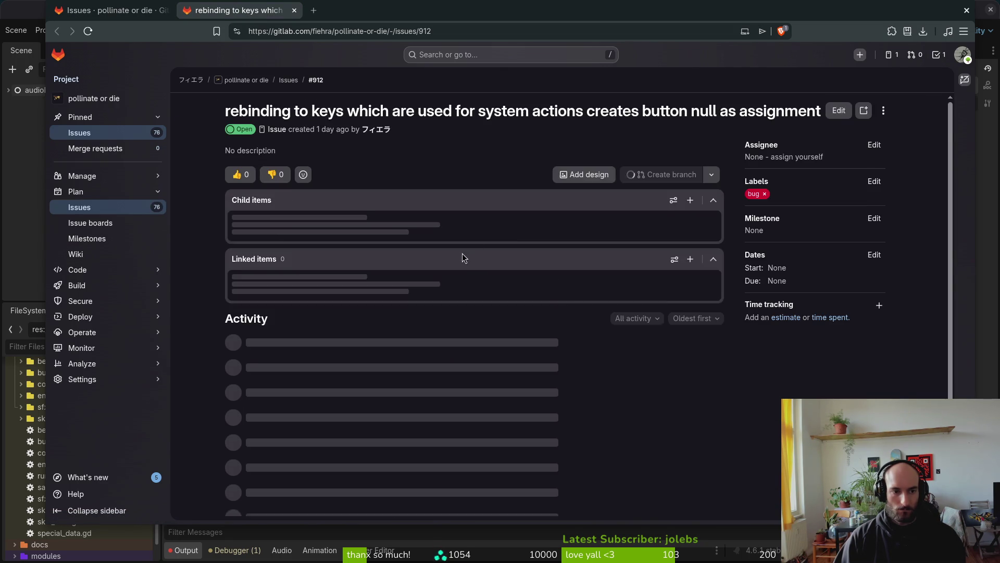
left_click(125, 11)
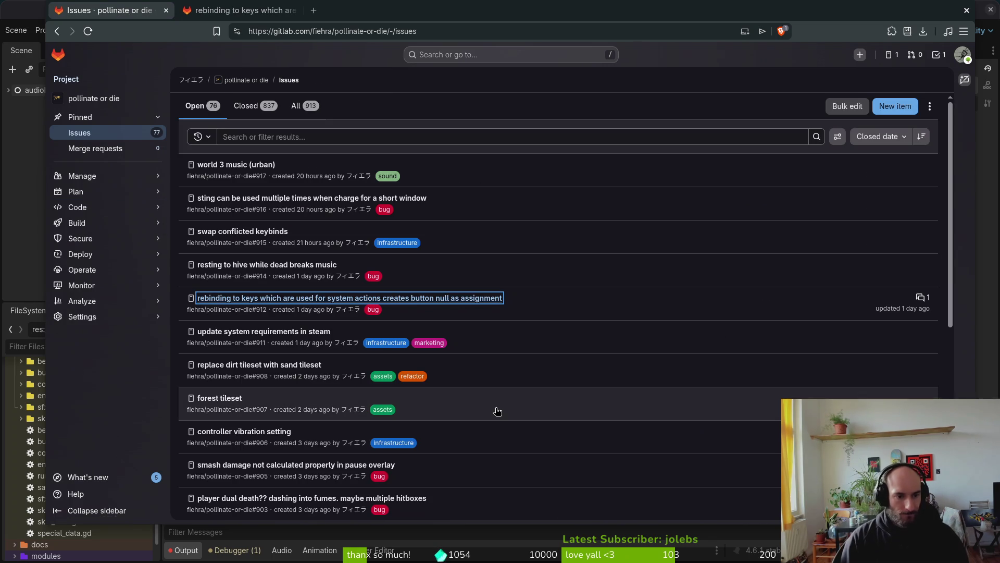
Load and browse the second page of open issues, then switch to the Godot editor.
scroll(519, 463, "down", 3)
scroll(593, 407, "down", 2)
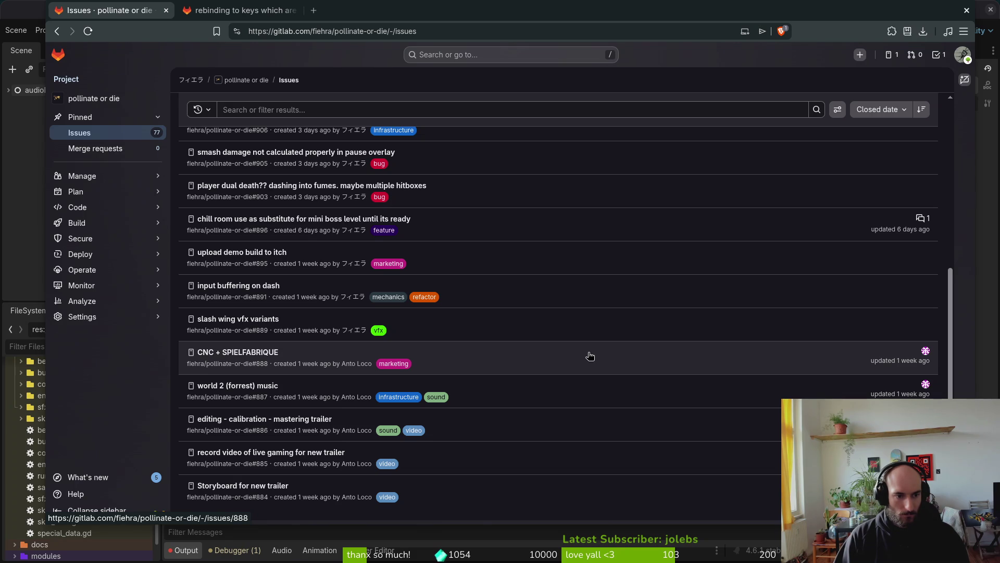
scroll(589, 356, "down", 1)
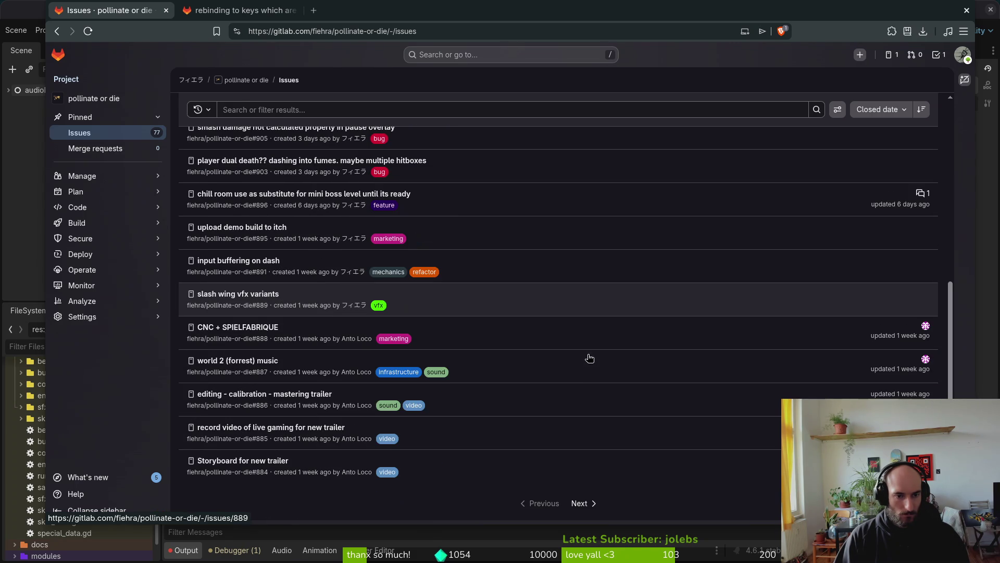
left_click(590, 507)
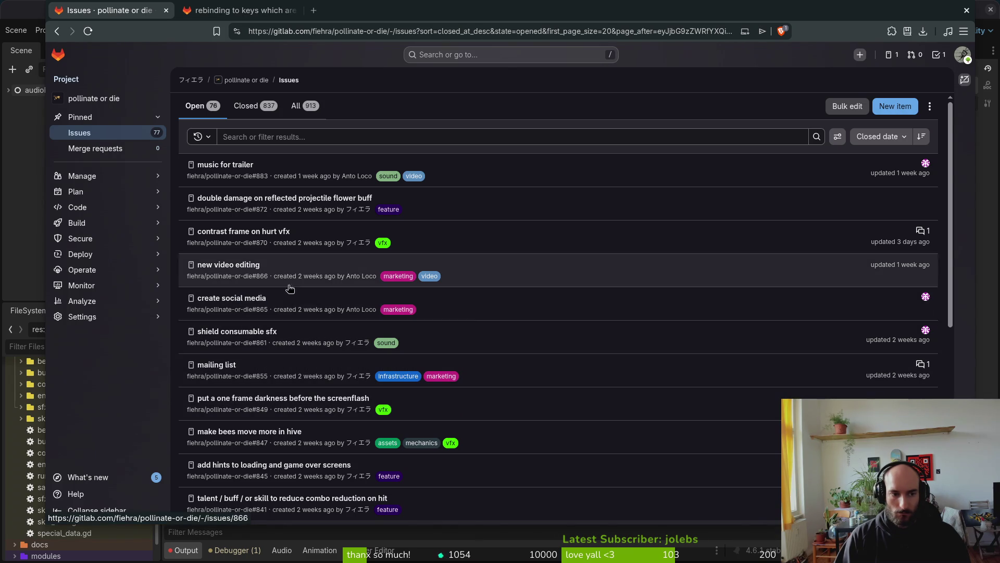
scroll(611, 354, "down", 3)
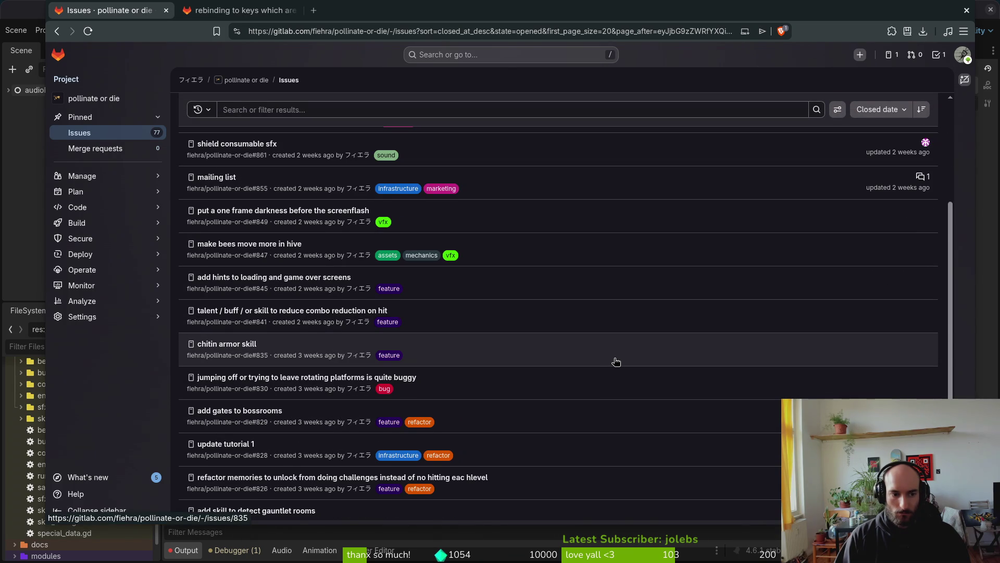
scroll(617, 361, "down", 1)
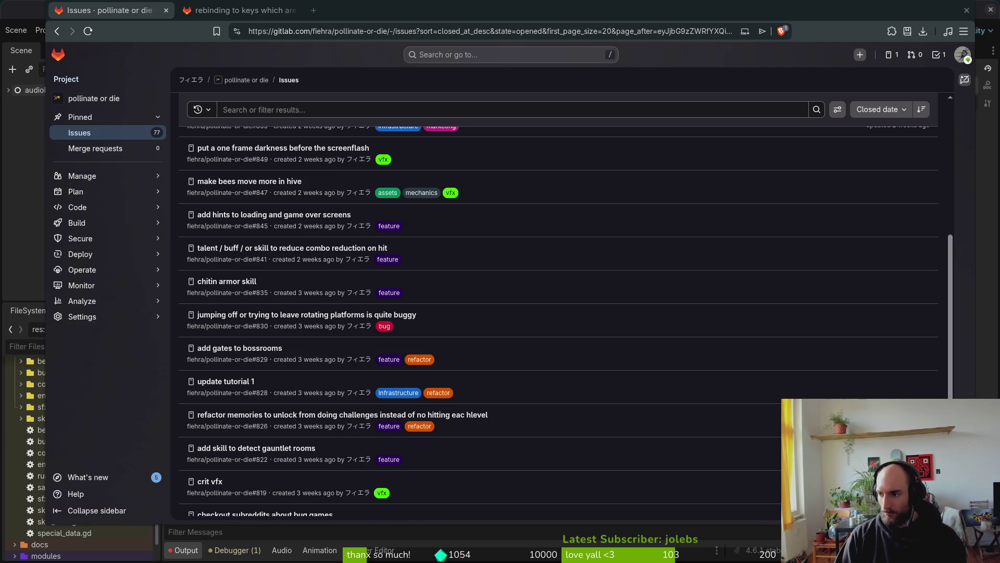
key("alt+Tab")
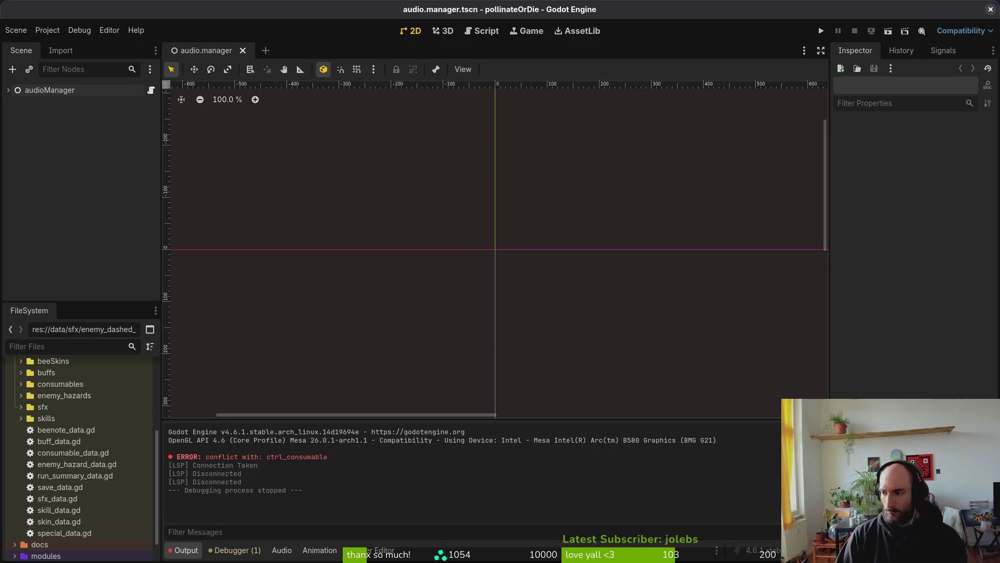
Quick-open the shop_overlay.tscn scene.
key("alt+shift+o")
type("shpoovert")
key("Return")
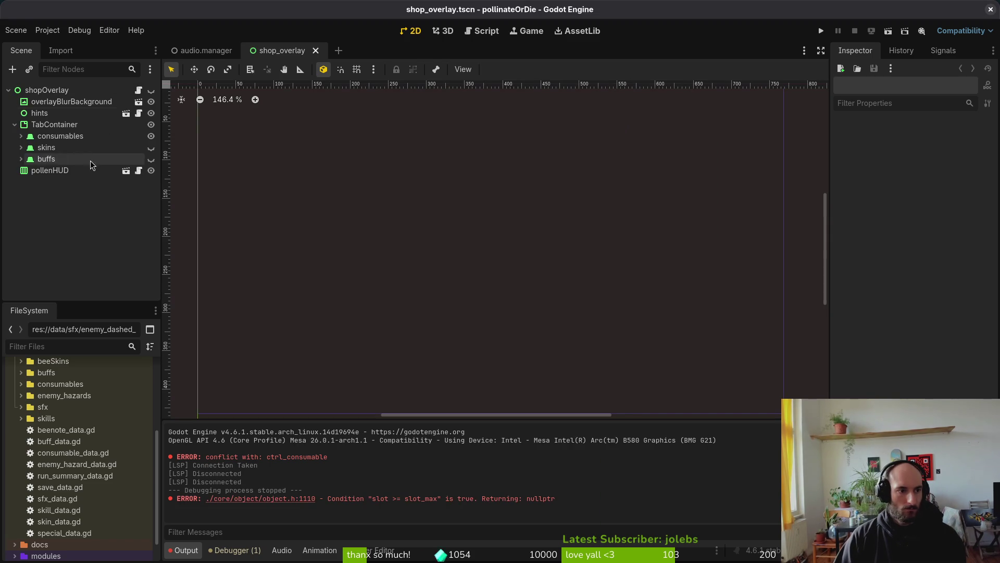
Delete the shield item shopListItem2 under consumables > consumablesList and run the project.
left_click(21, 136)
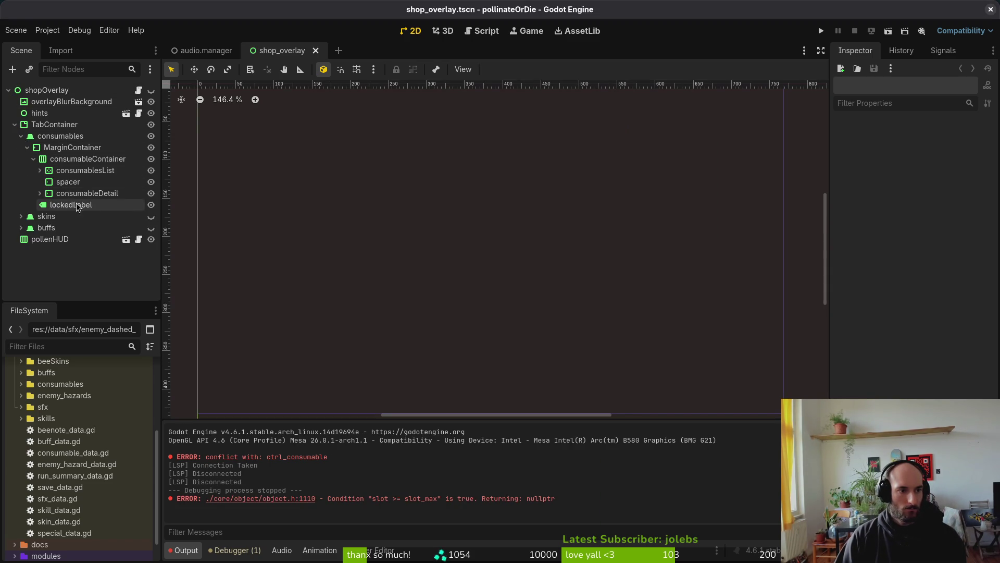
left_click(40, 171)
left_click(97, 216)
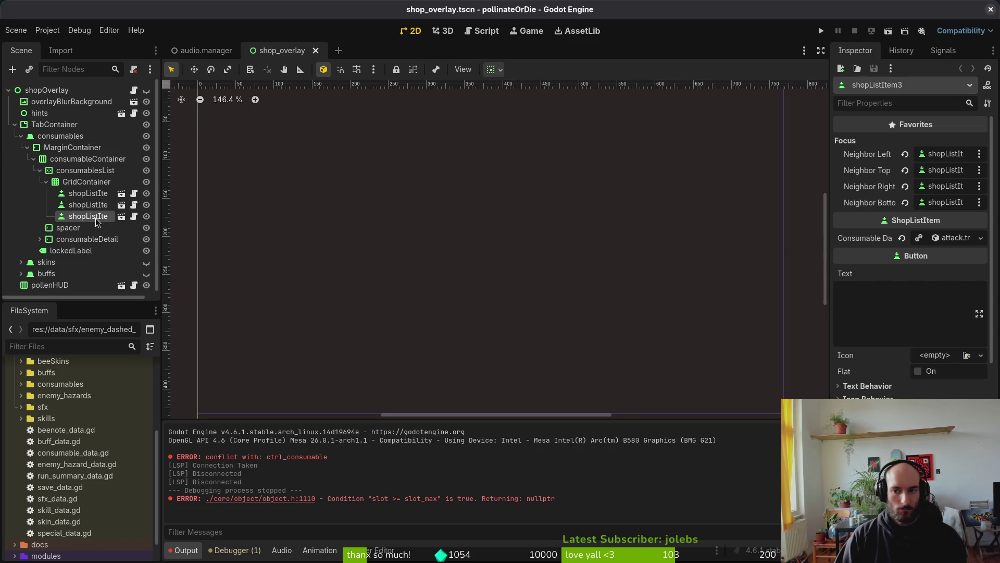
left_click(89, 204)
key("Delete")
key("Return")
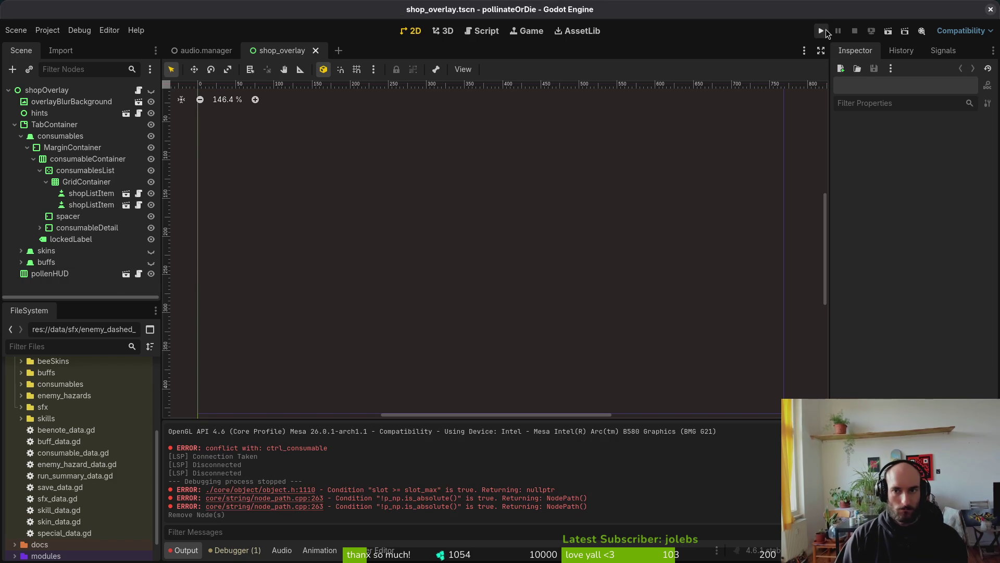
left_click(826, 30)
Continue into a level and check the shop offers only potion and protein, then close the game.
key("Up")
key("Up")
key("Return")
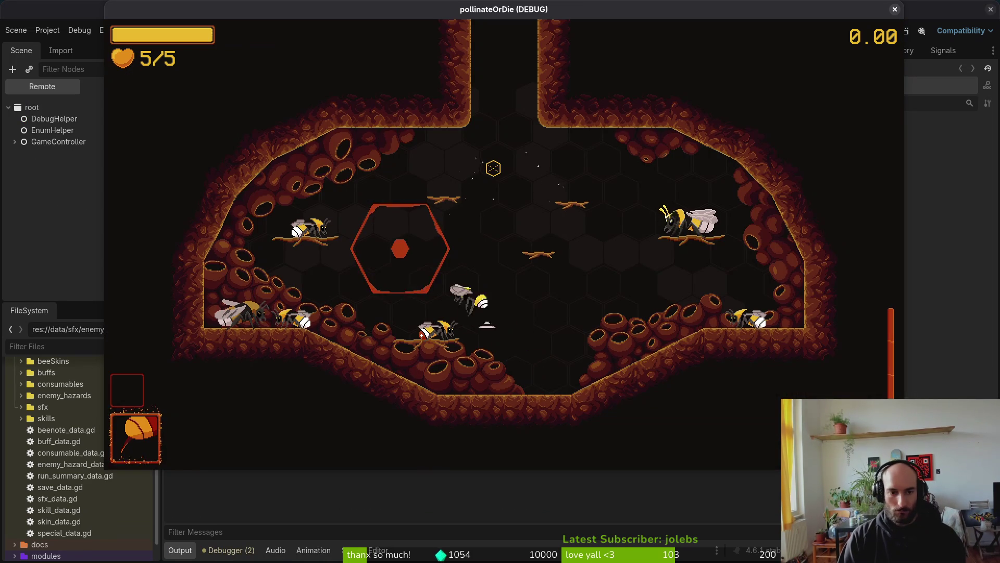
key("e")
key("Right")
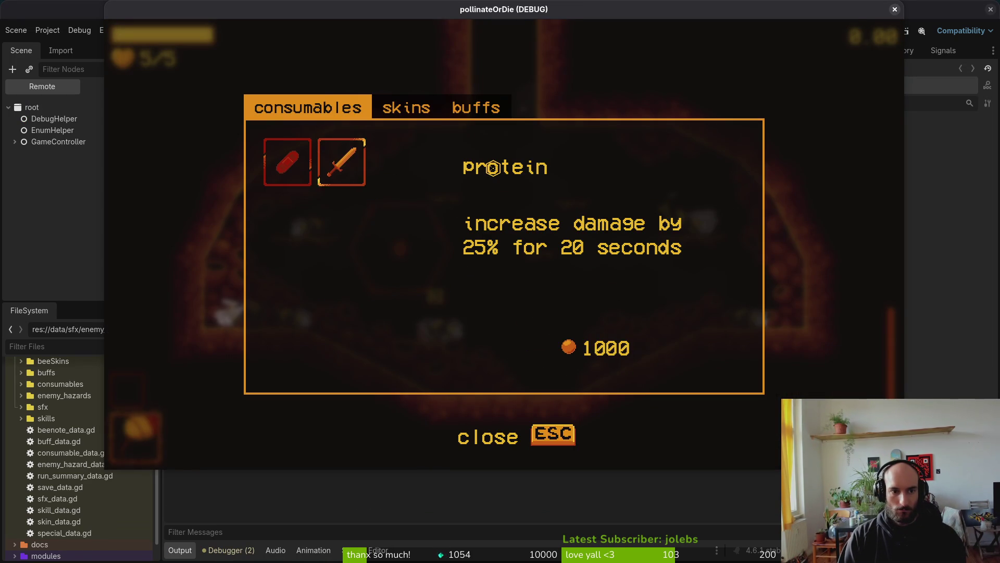
key("Left")
key("Right")
key("Left")
key("Right")
key("Left")
key("Right")
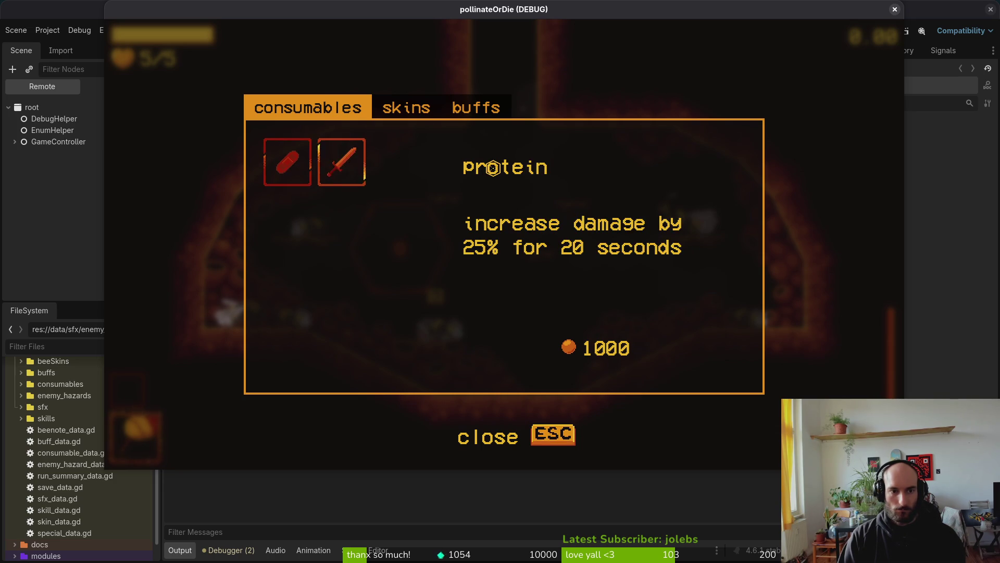
key("Left")
key("Right")
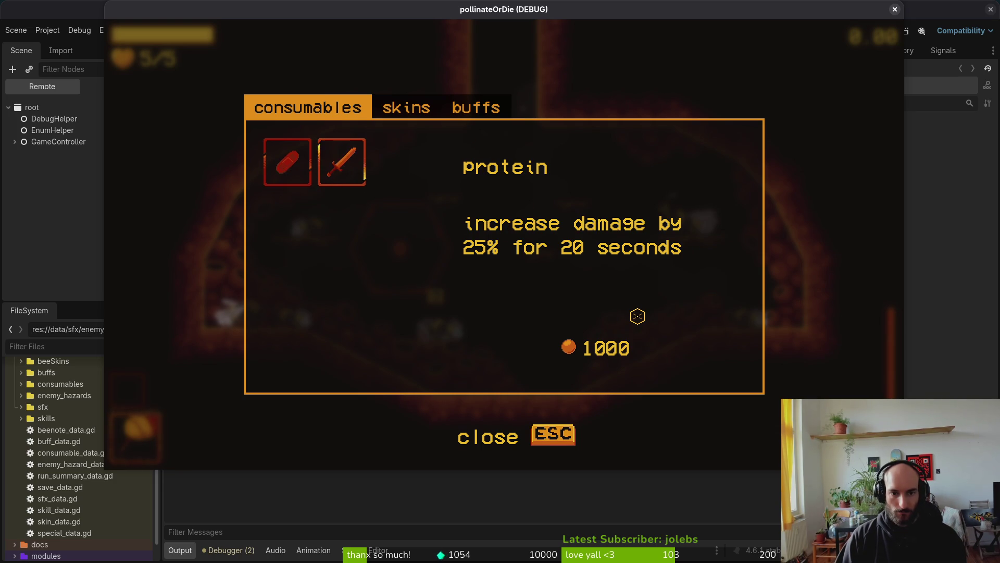
key("Left")
key("Right")
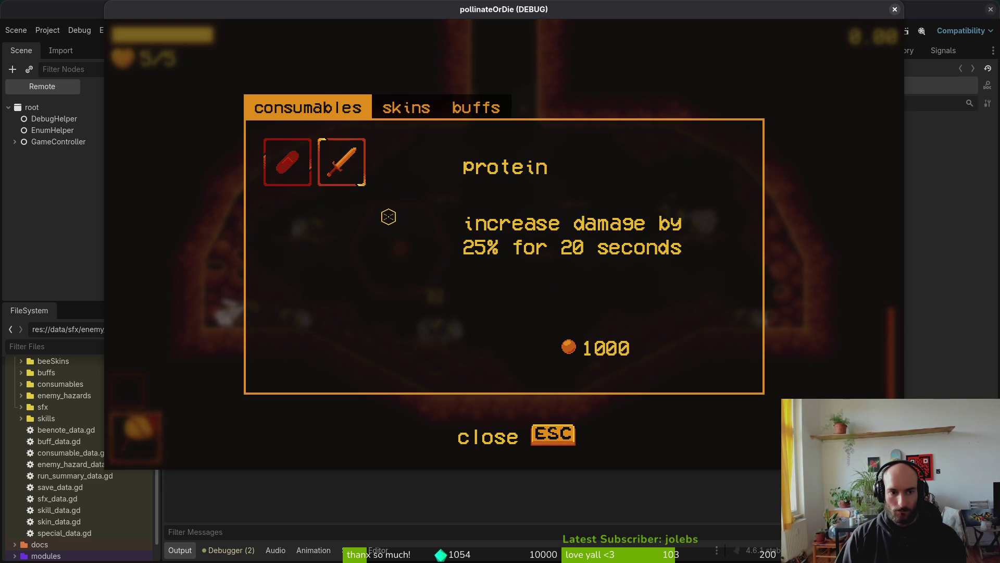
left_click(895, 9)
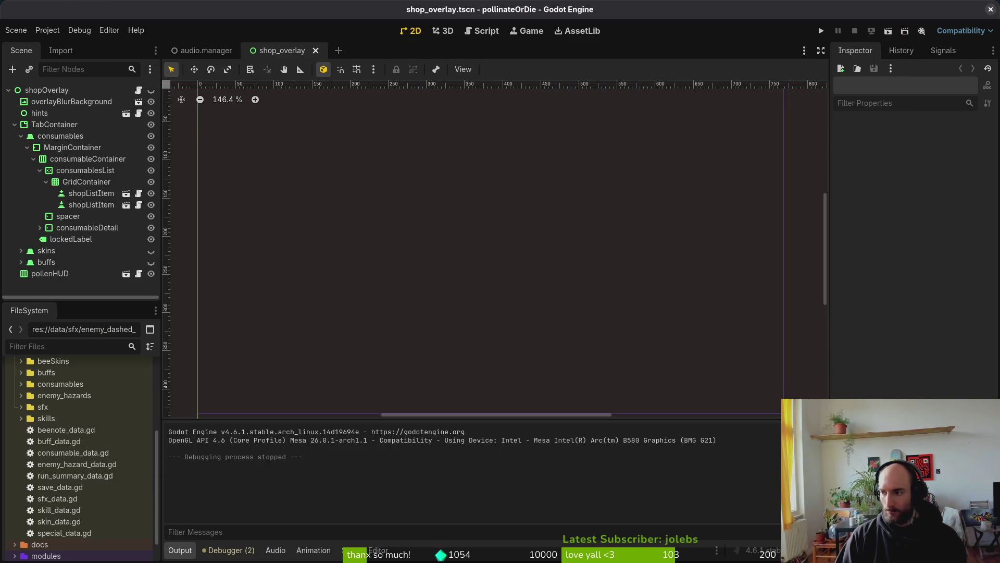
Launch Neovim in the project folder from the terminal with 'nv .'.
key("super+1")
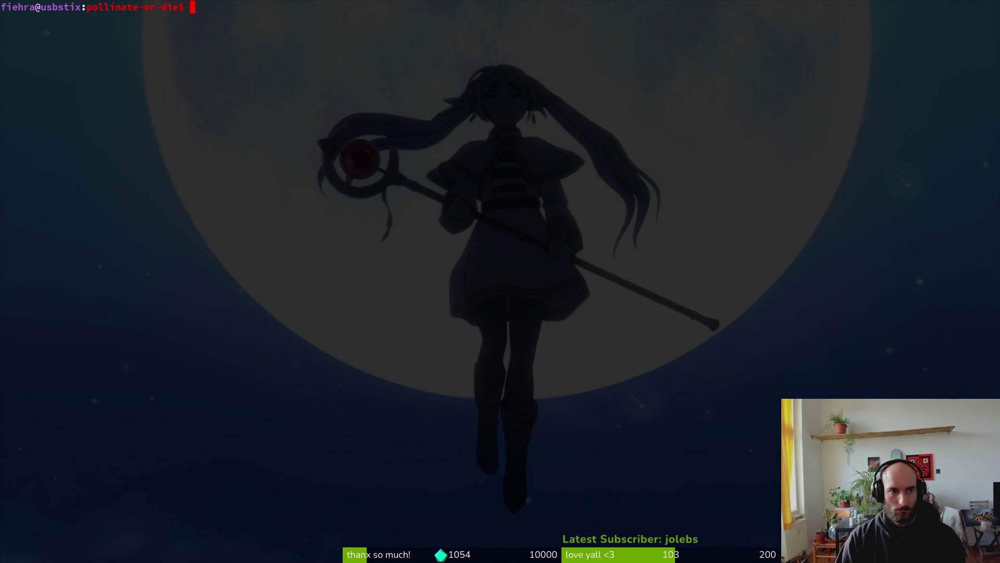
type("nv .")
key("Return")
Find 'consum' and open modules/objects/consumable/consumable.gd, then return to Godot.
key("space")
key("f")
key("f")
type("dcon")
key("BackSpace")
key("BackSpace")
key("BackSpace")
type("consum")
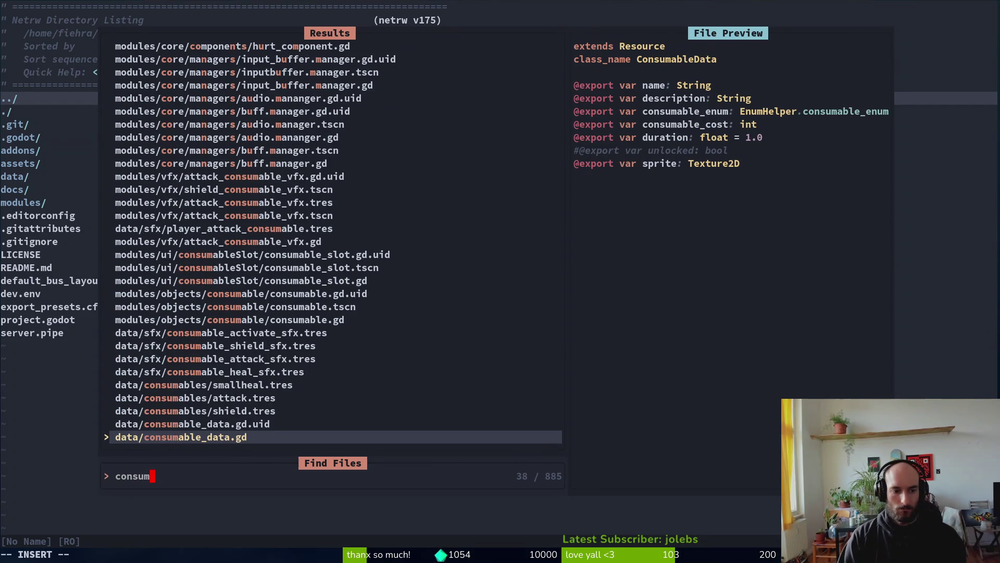
key("Up")
key("Up")
key("Up")
key("Up")
key("Up")
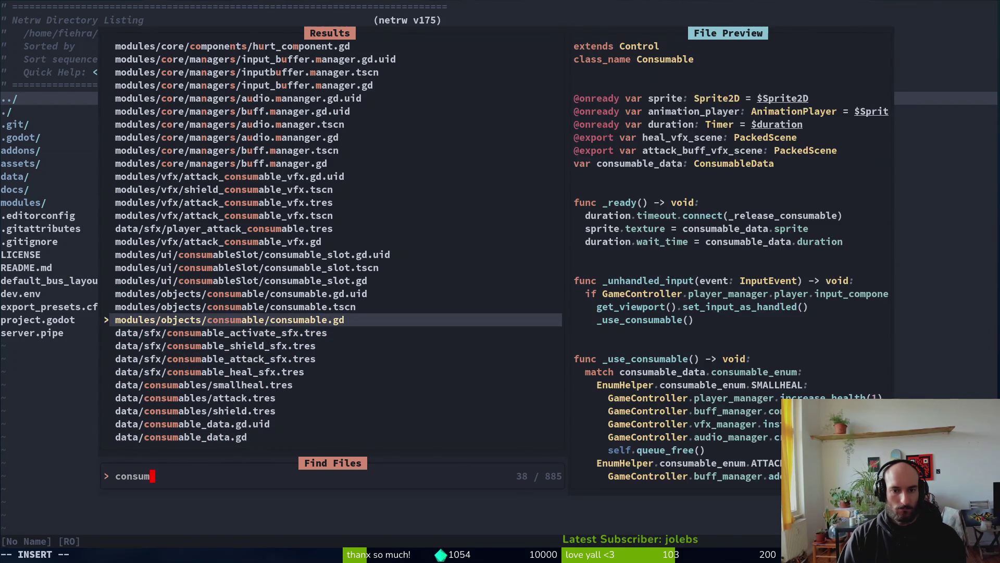
key("Return")
key("space")
key("f")
key("f")
key("Escape")
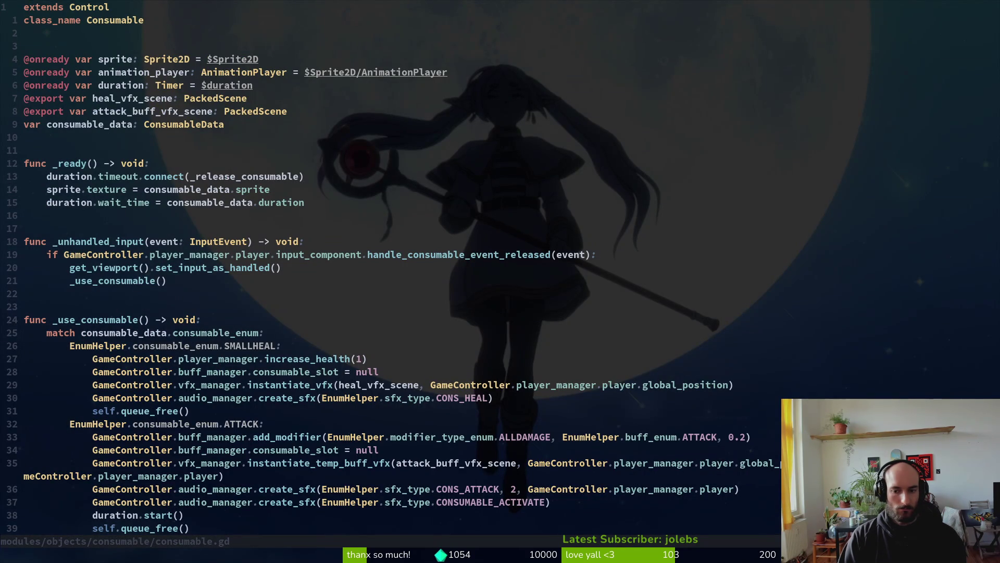
key("alt+Tab")
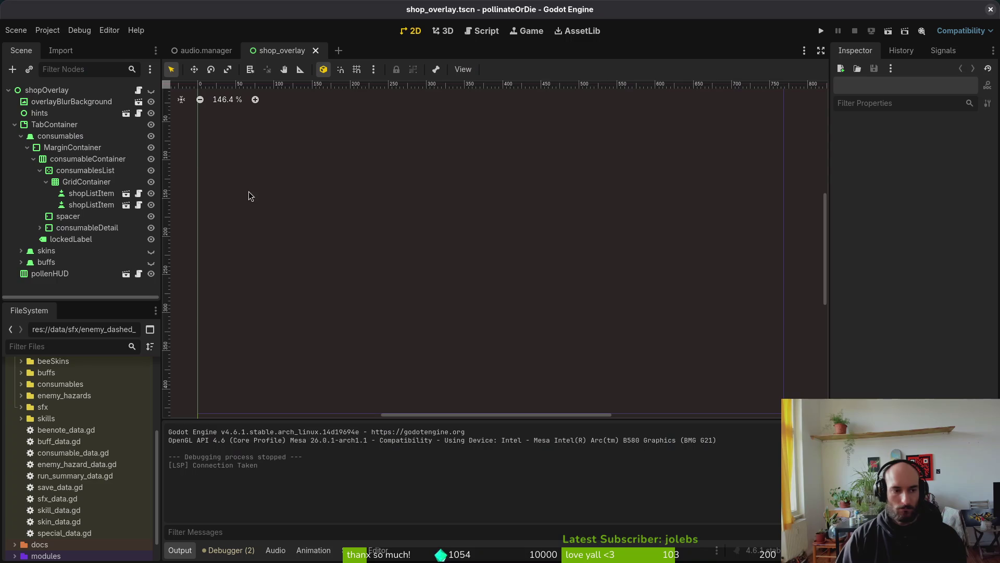
Expand data/consumables and select attack.tres, showing cost 1000 and duration 30000.0.
left_click(21, 384)
left_click(61, 395)
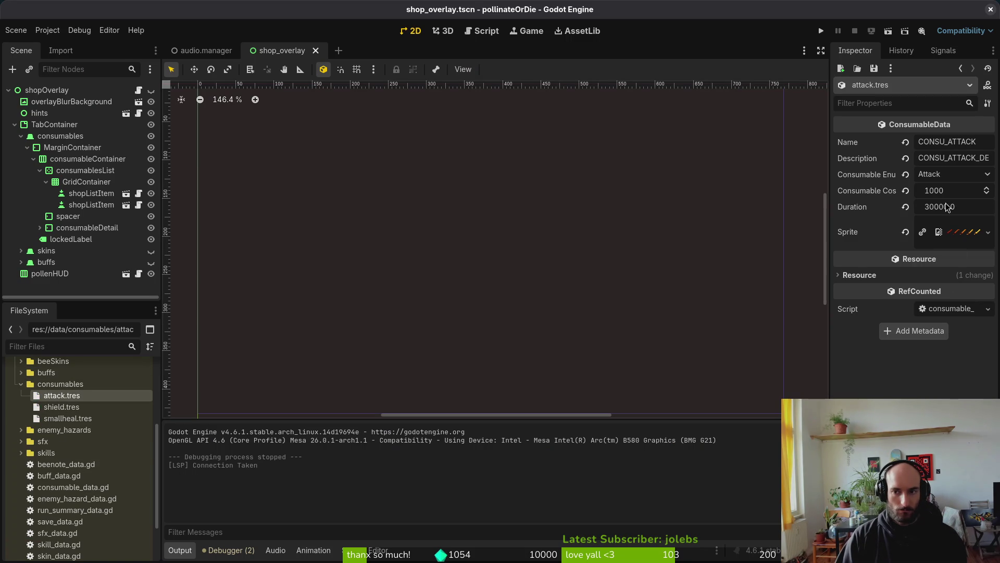
key("super")
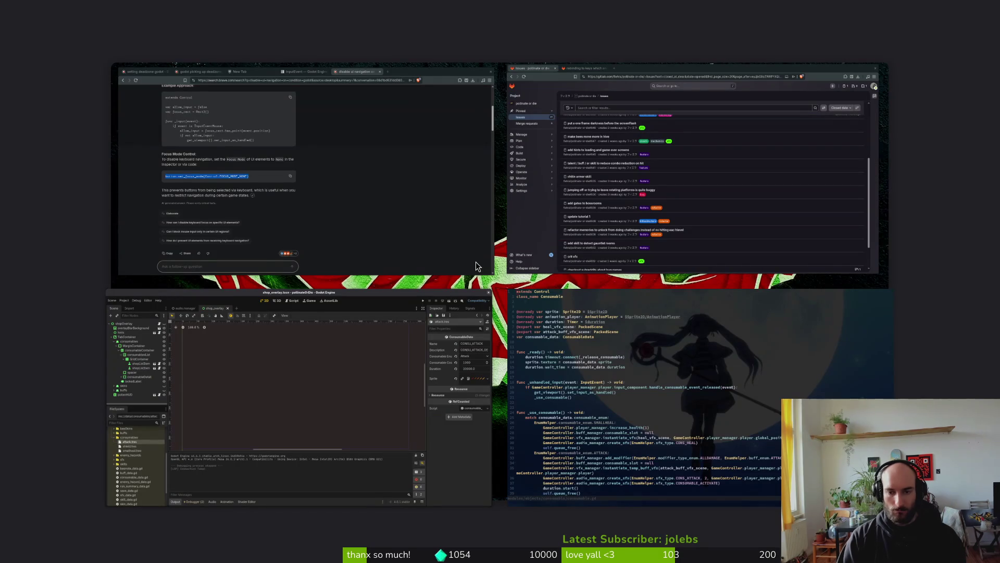
key("super")
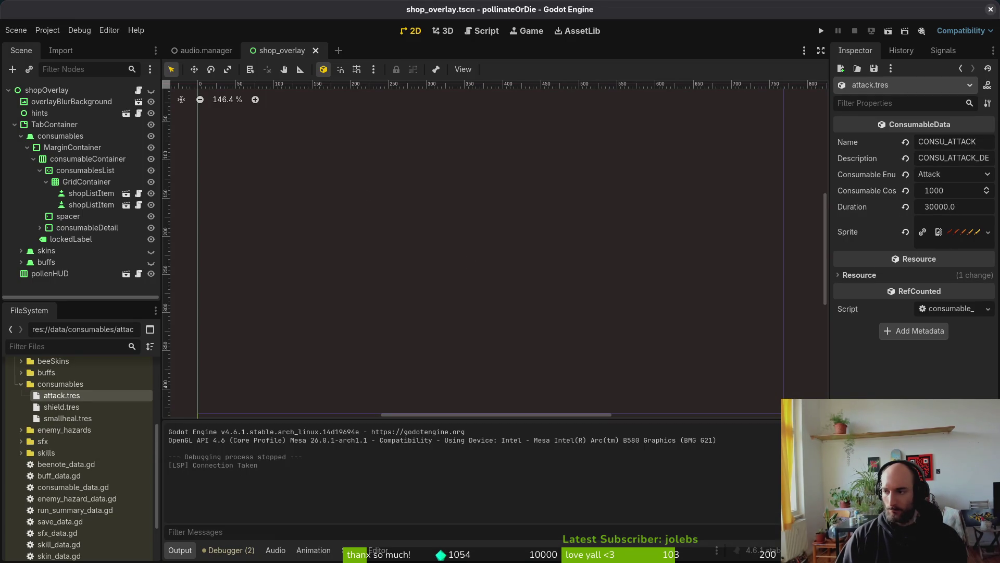
key("super")
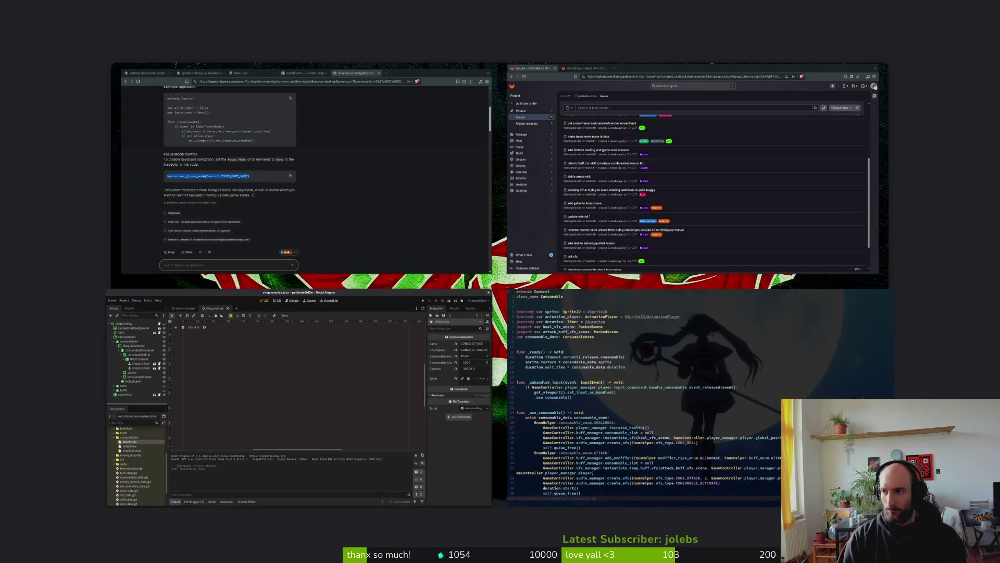
key("super")
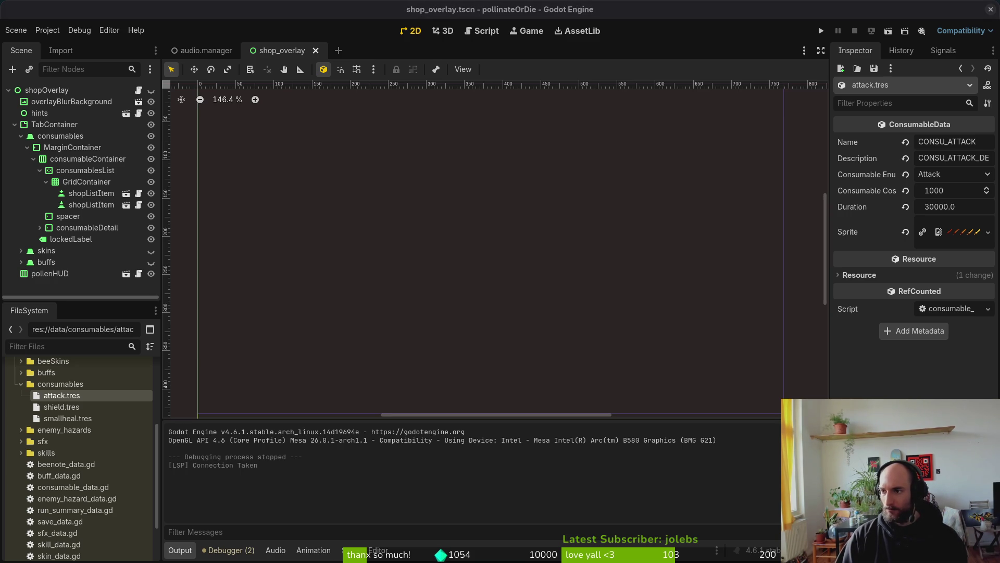
Open docs/translations.csv in Neovim through the file finder.
key("alt+Tab")
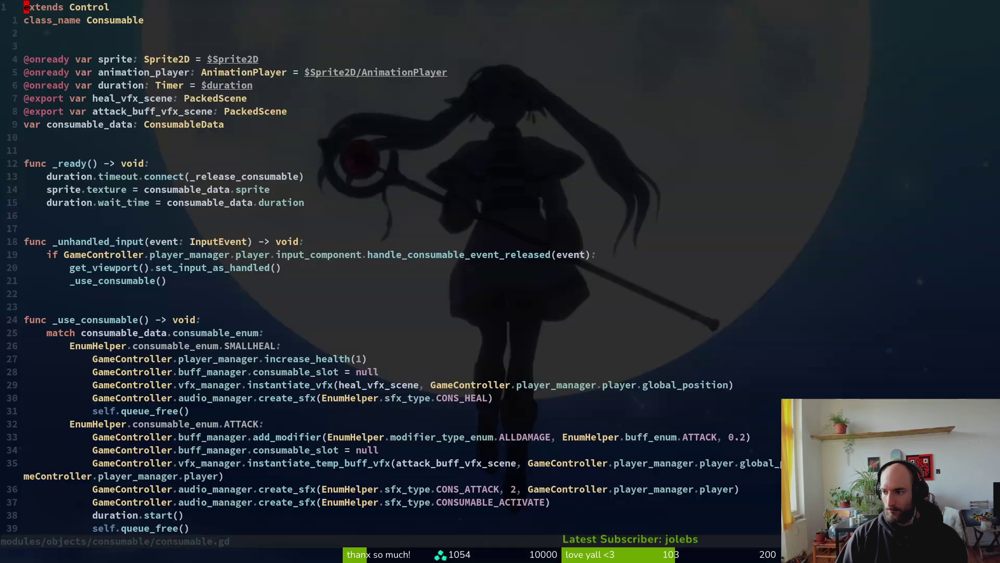
key("space")
key("f")
key("f")
type("transla")
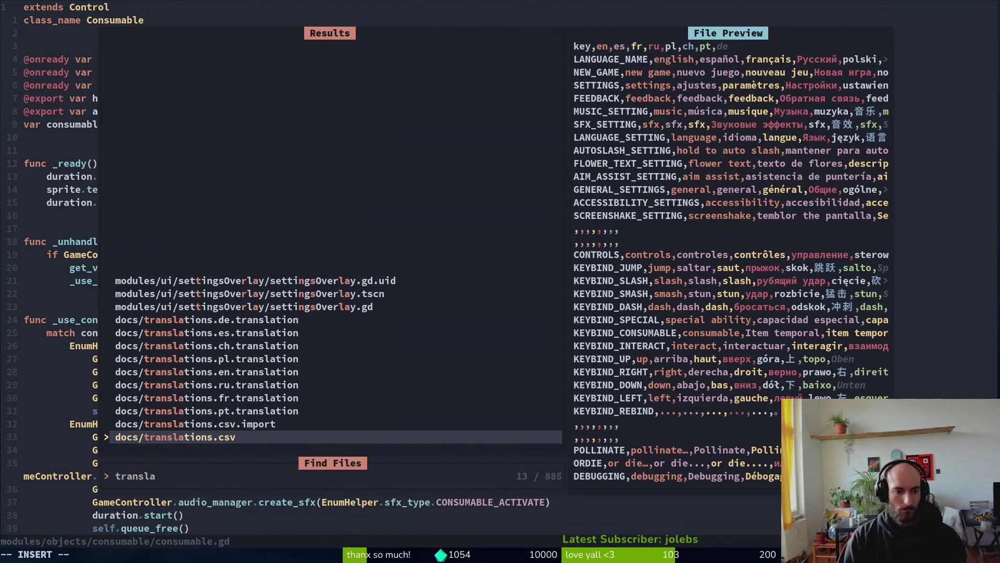
key("Return")
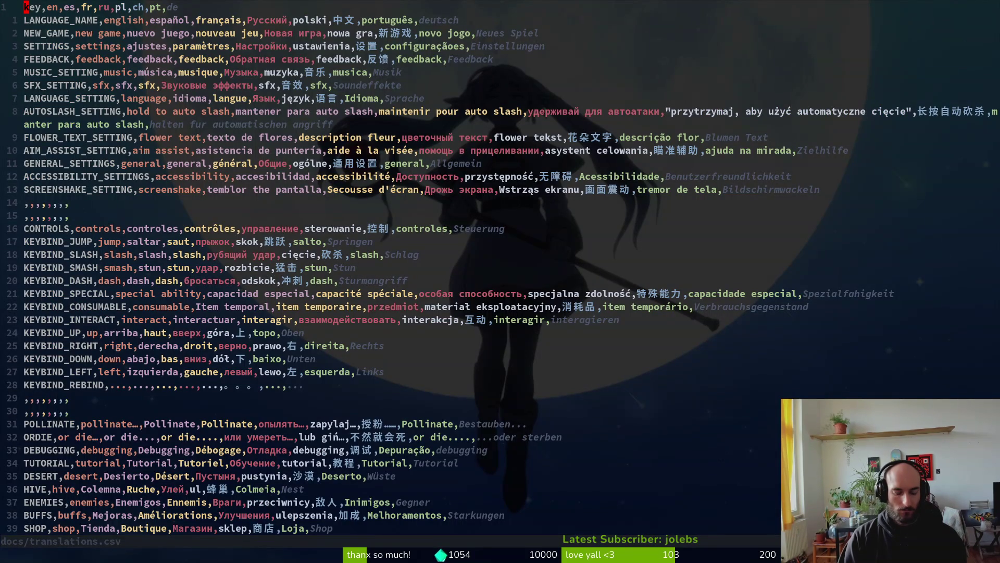
Search for '20 sec', change the English duration to 30, and save.
key("slash")
type("20")
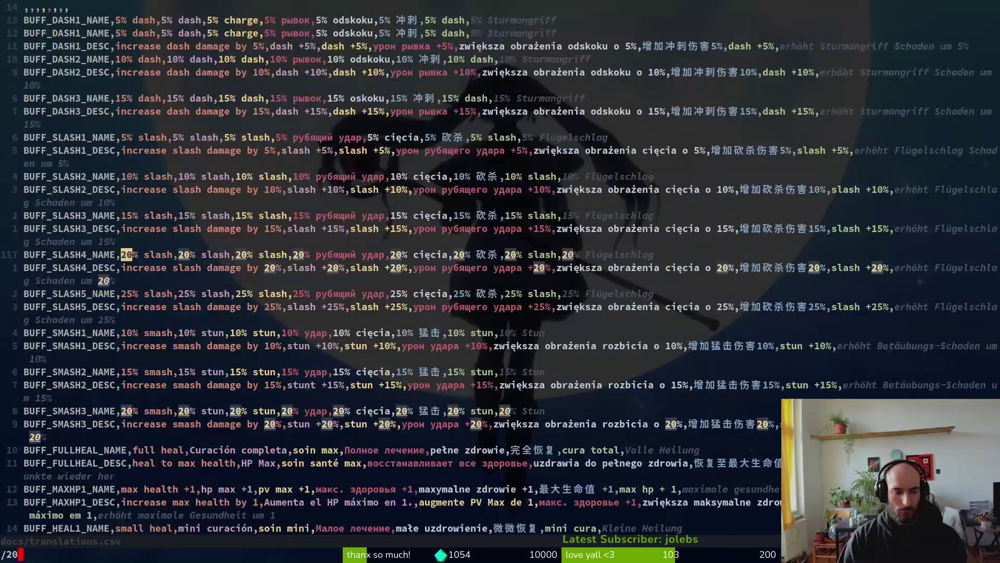
type(" sec")
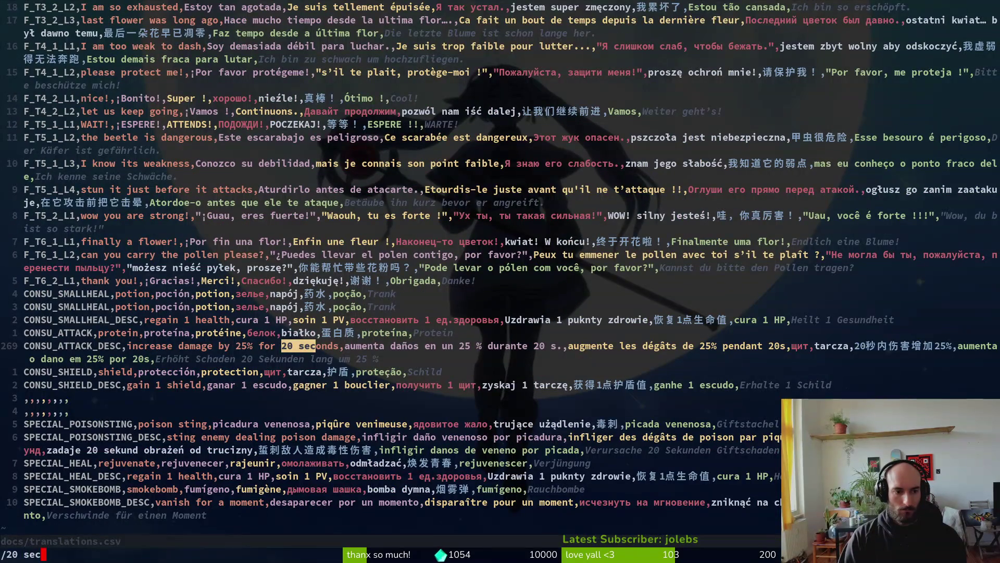
key("Return")
type("cw30")
key("Escape")
type(":w")
key("Return")
key("w")
key("w")
key("w")
key("w")
key("w")
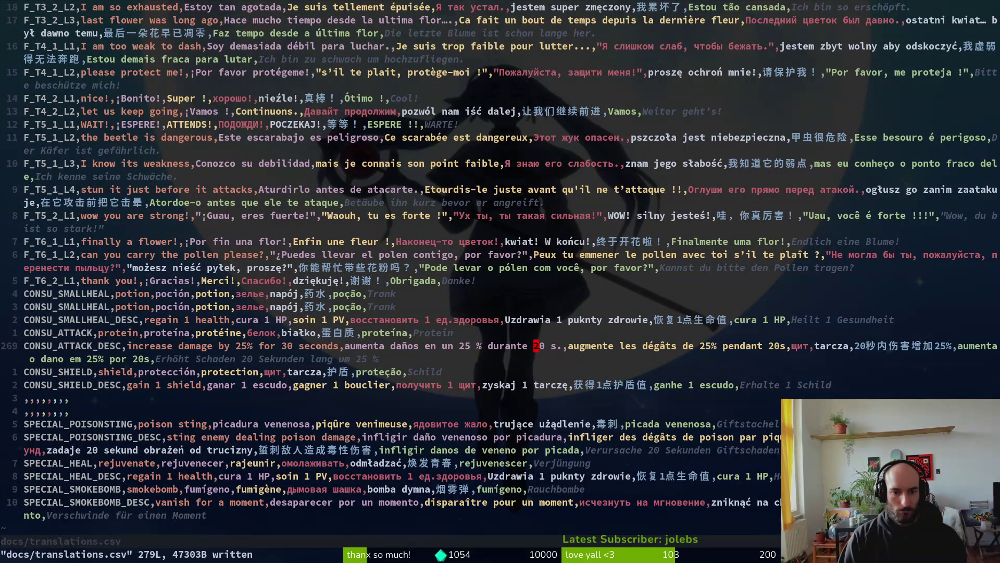
Change the Spanish and French attack durations from 20 to 30 seconds.
type("s3")
key("BackSpace")
type("3")
key("Escape")
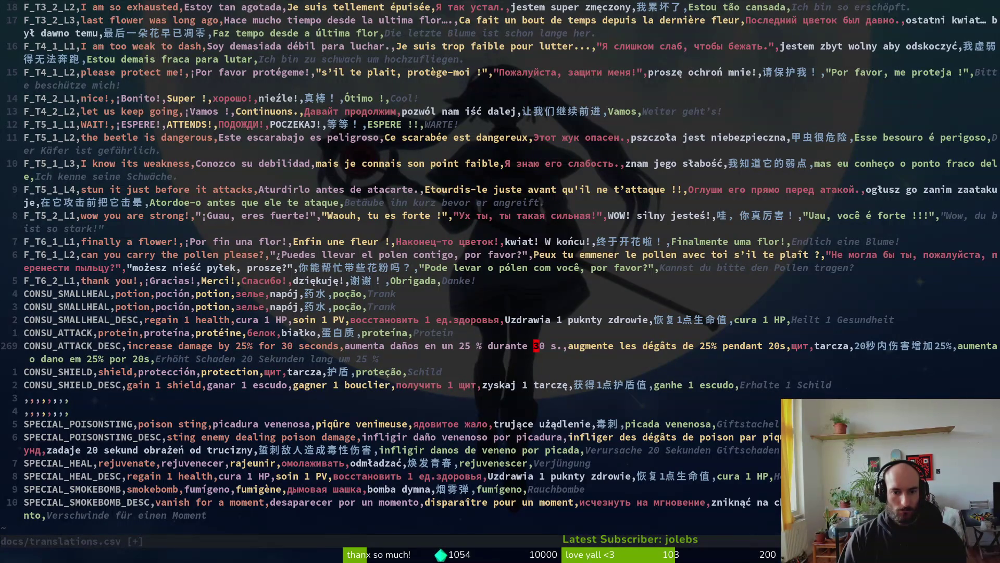
key("w")
key("w")
key("w")
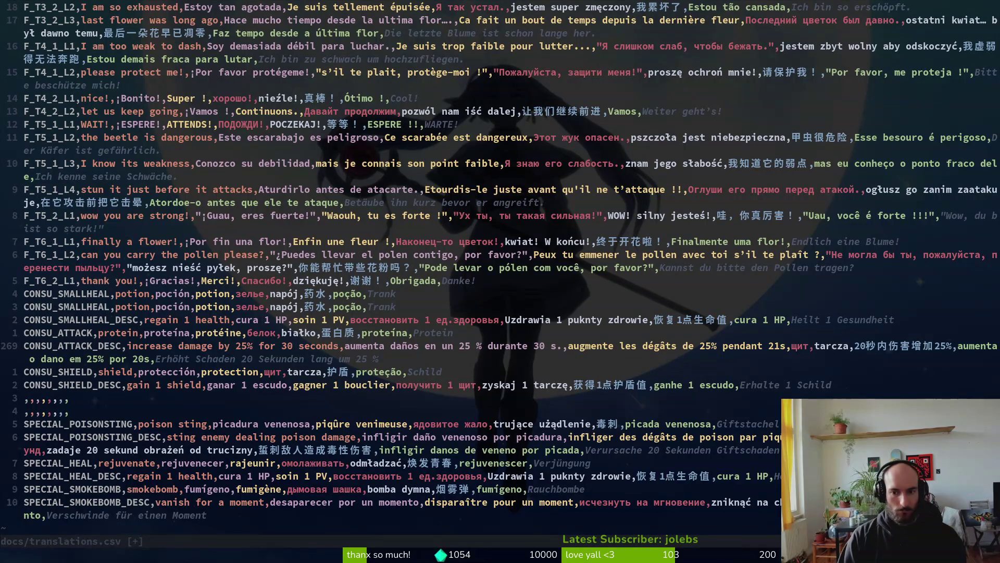
key("u")
type("s3")
key("Escape")
Change the Chinese duration to 30, check the Russian text, and save with :w.
key("w")
key("w")
key("w")
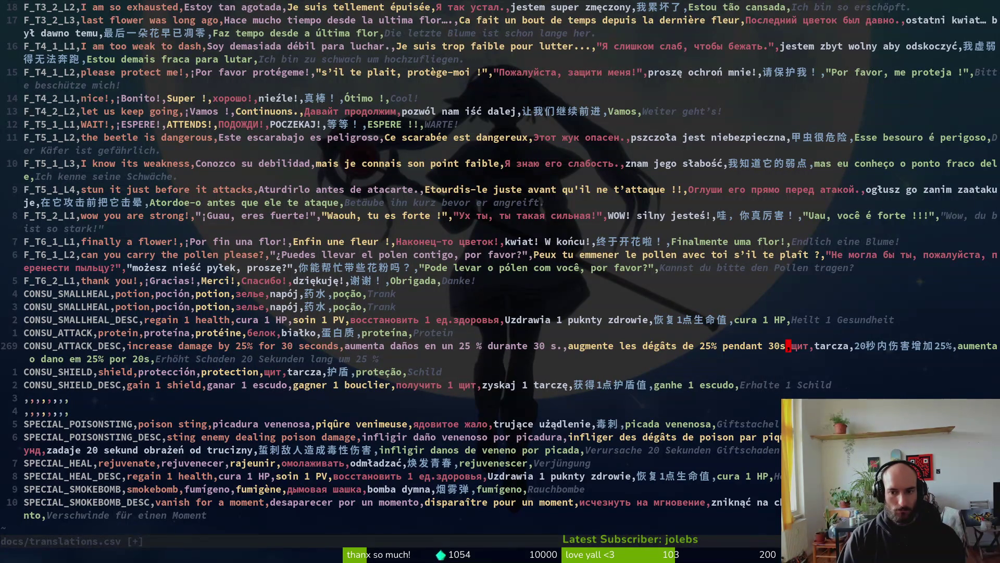
type("ws3")
key("Escape")
key("h")
key("h")
key("h")
key("h")
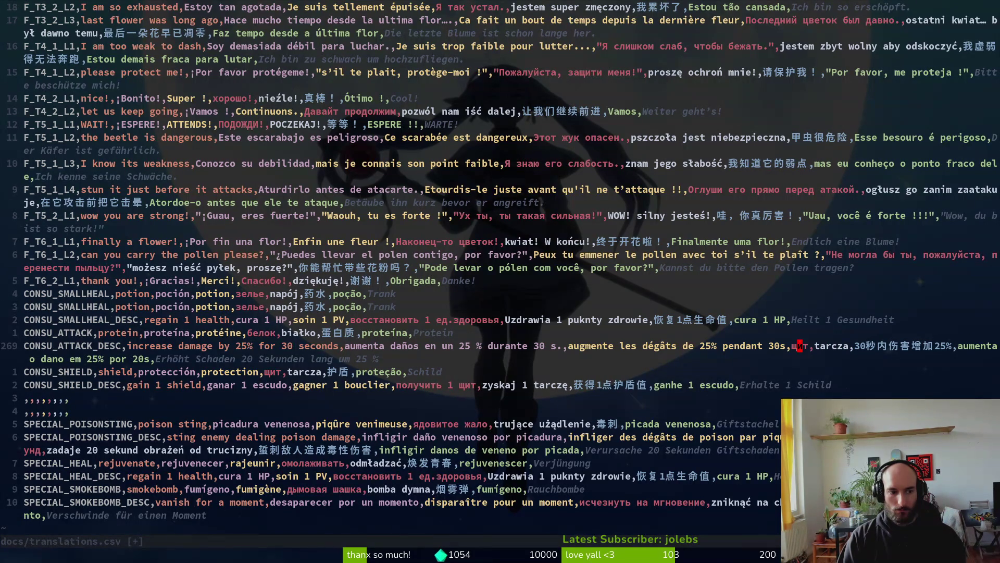
key("l")
key("l")
type(":w")
key("Return")
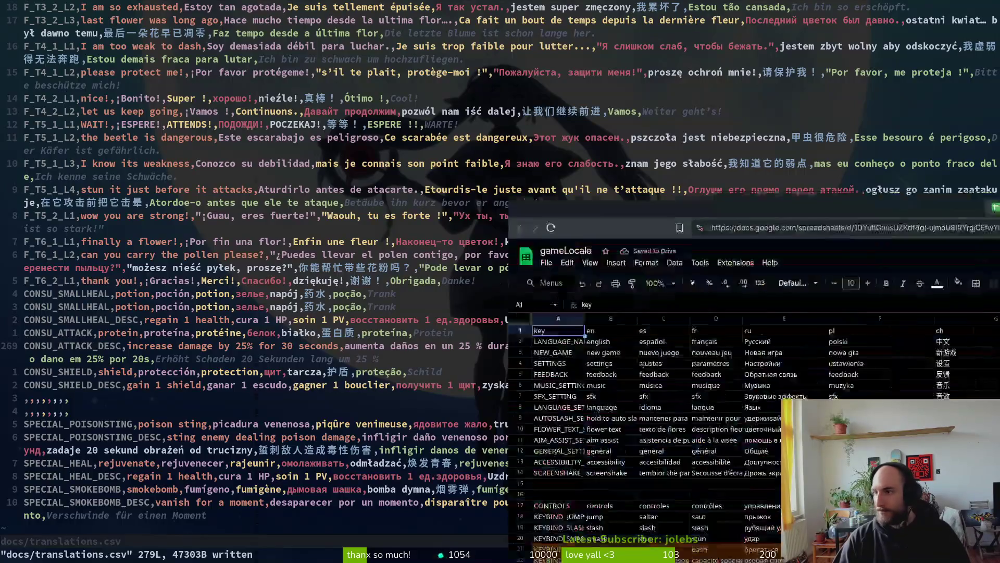
Scroll the gameLocale sheet to rows 252–285 and select row 269's Russian cell.
key("alt+Tab")
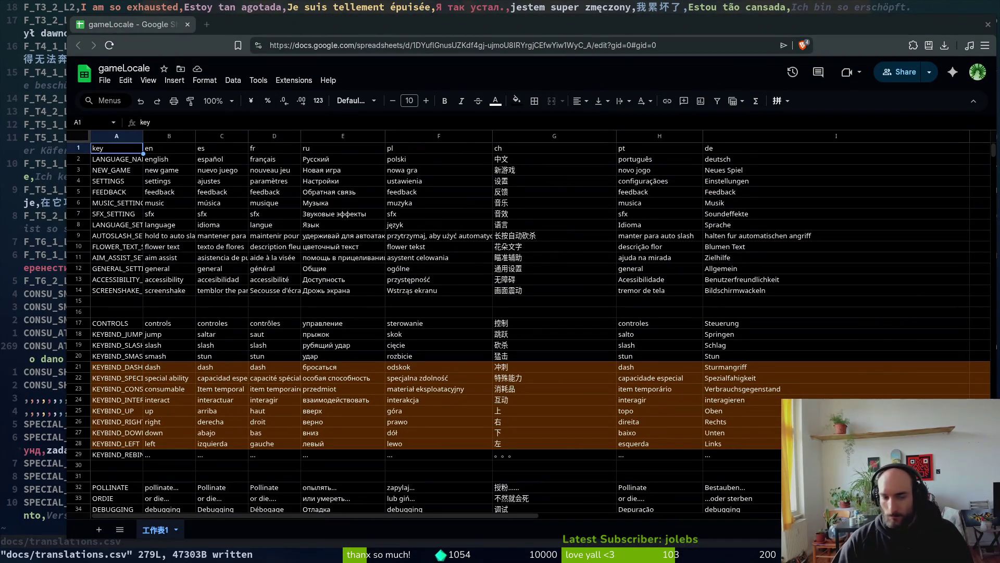
scroll(307, 319, "down", 20)
scroll(410, 371, "down", 20)
scroll(511, 288, "up", 8)
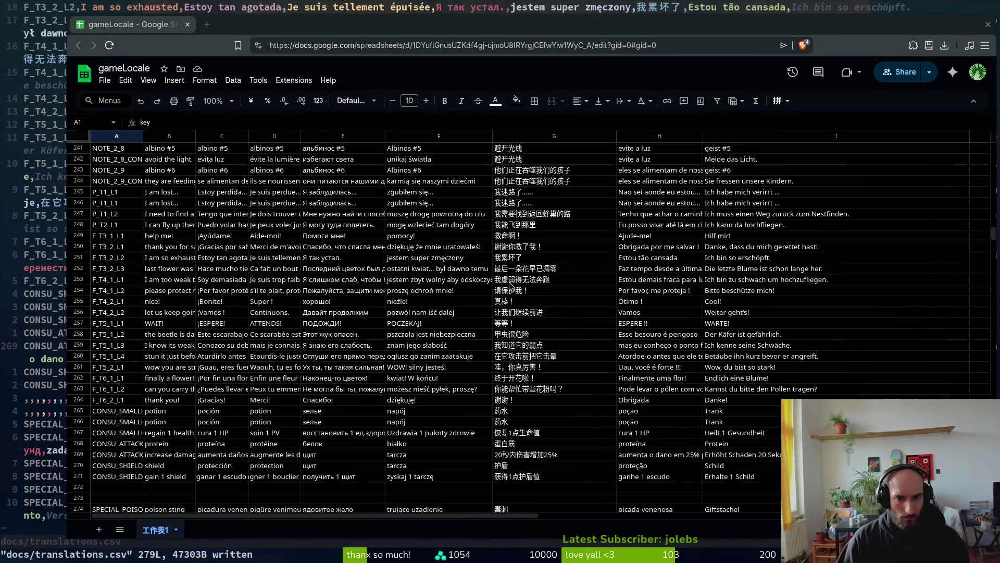
scroll(512, 300, "down", 4)
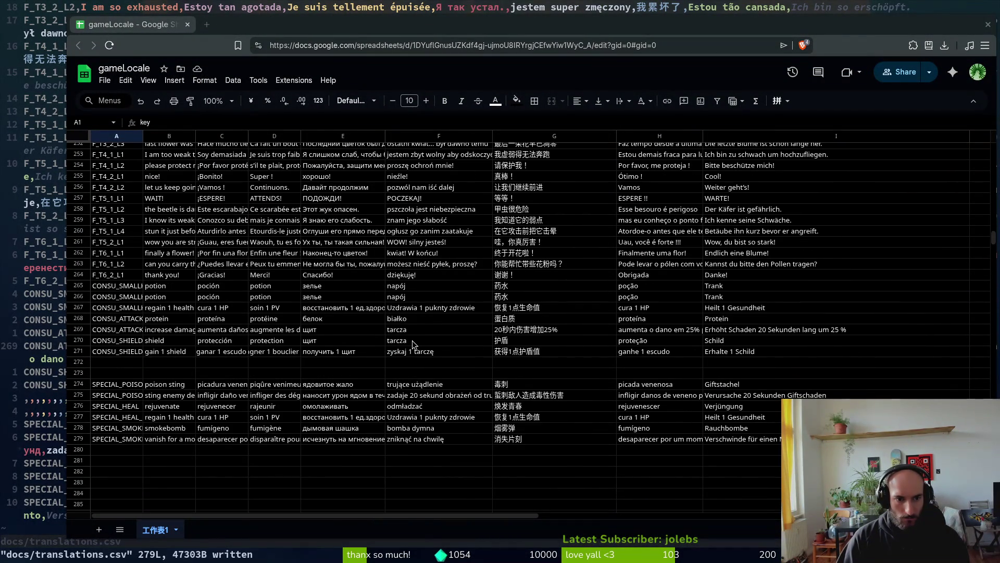
left_click(316, 332)
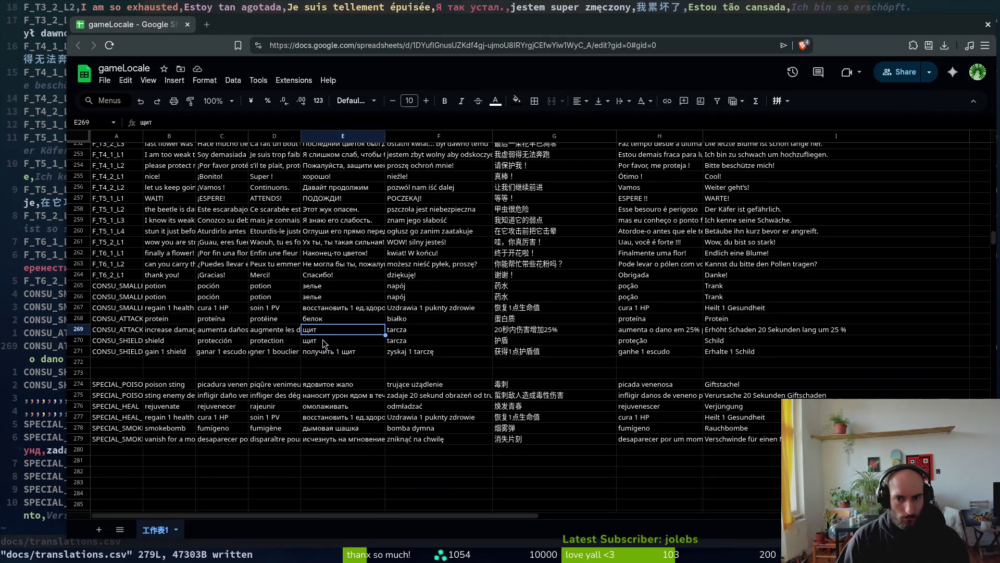
Change the German and Spanish row 269 descriptions from 20 to 30 seconds.
left_click(755, 330)
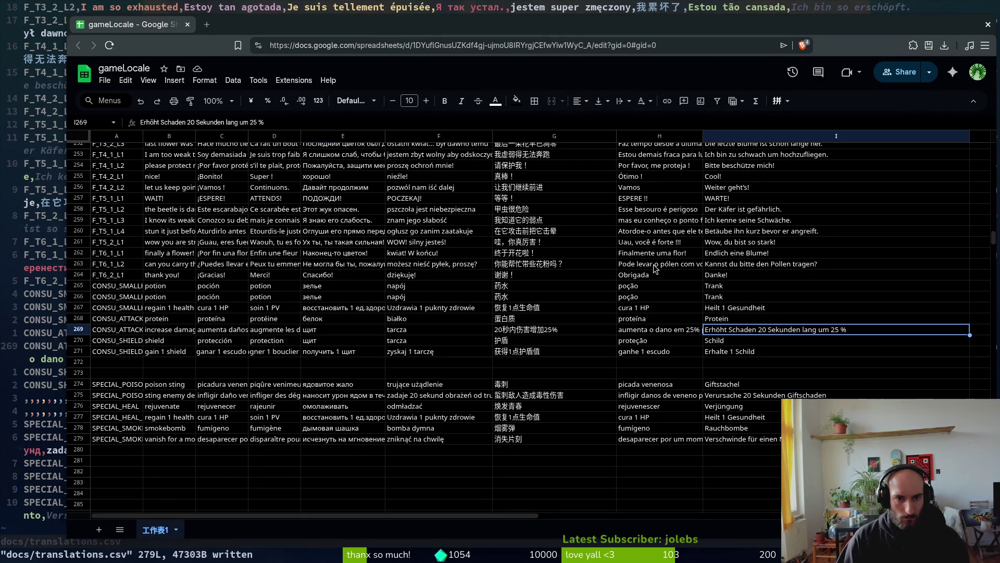
left_click(190, 122)
key("BackSpace")
type("e")
key("BackSpace")
type("3")
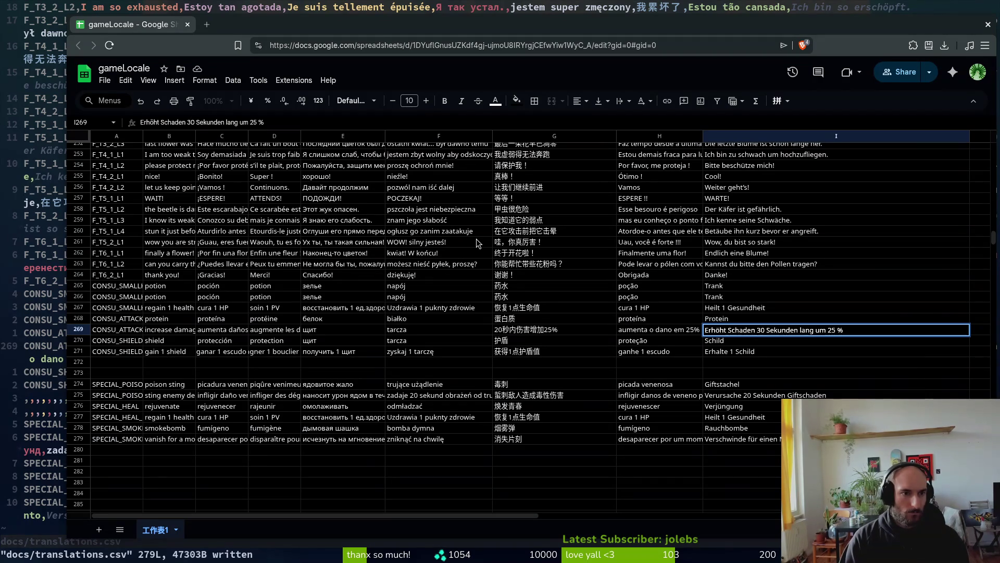
key("Return")
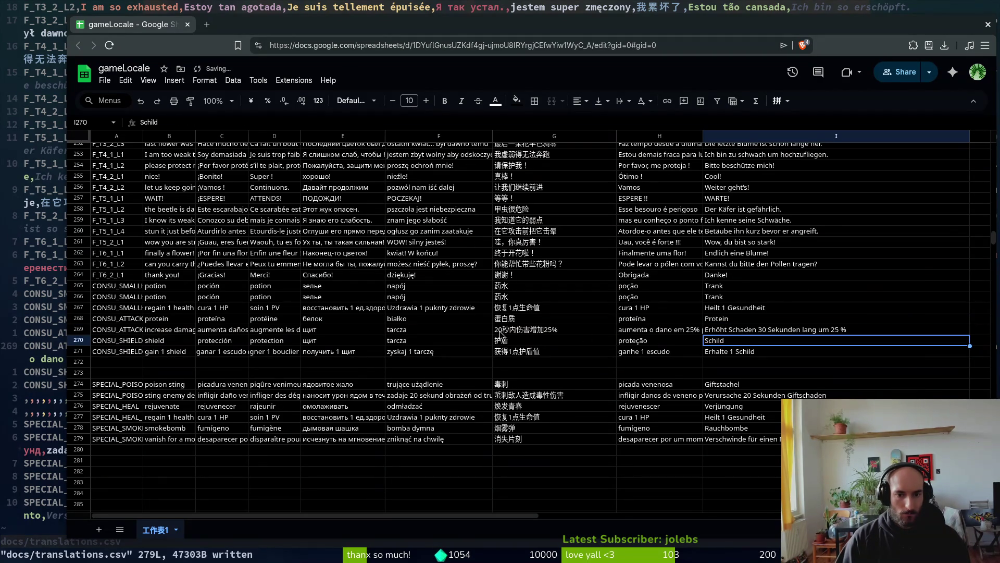
left_click(500, 336)
left_click(206, 331)
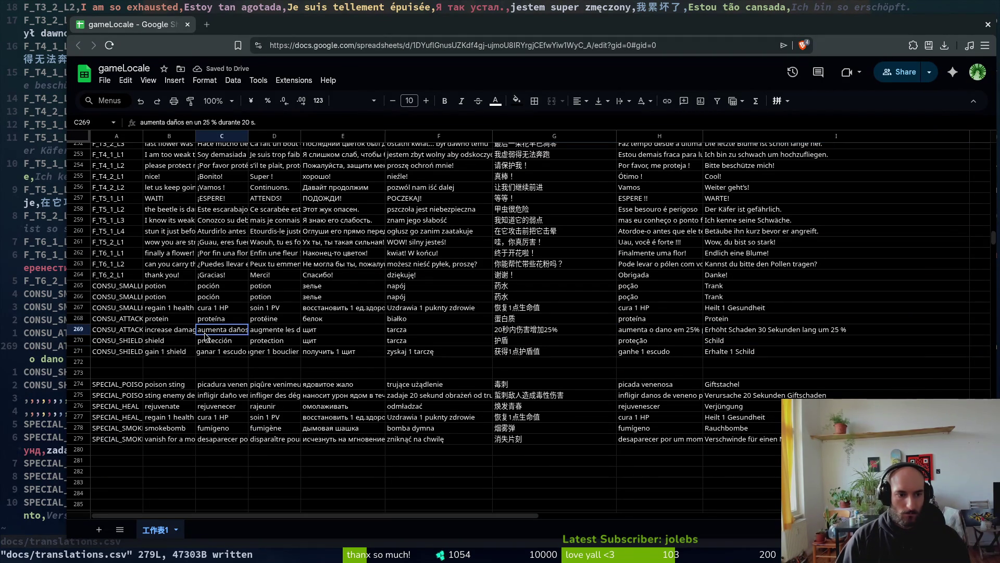
left_click(245, 119)
key("BackSpace")
type("3")
key("Return")
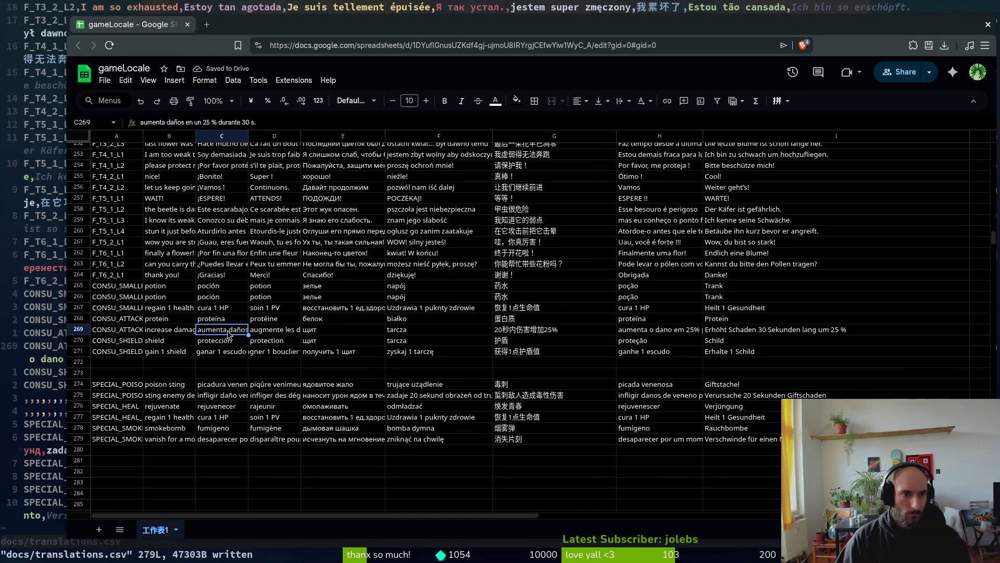
Edit the French and Chinese row 269 durations, making the Chinese read 30.
left_click(278, 331)
left_click(249, 121)
key("Delete")
key("Return")
left_click(328, 320)
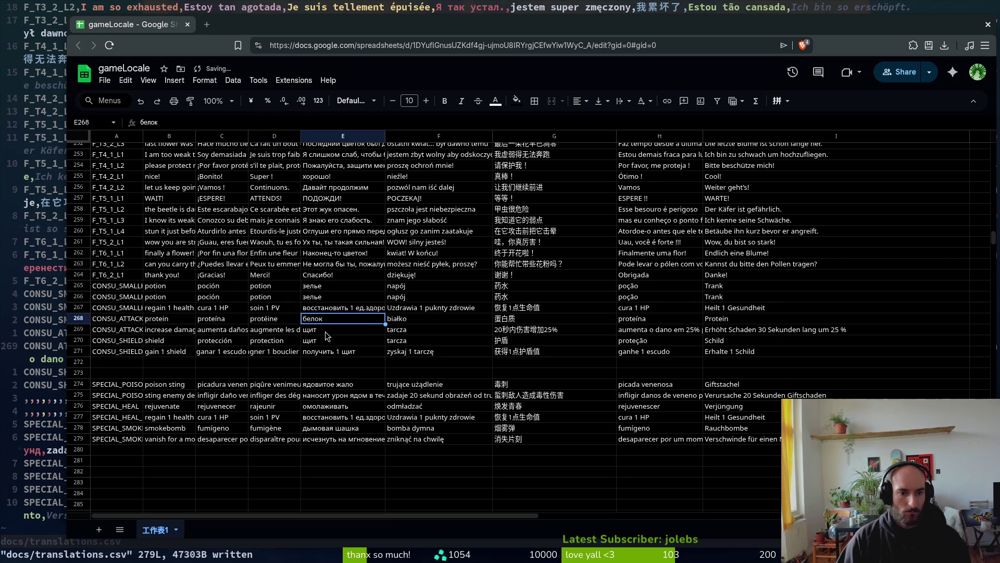
left_click(534, 332)
left_click(143, 122)
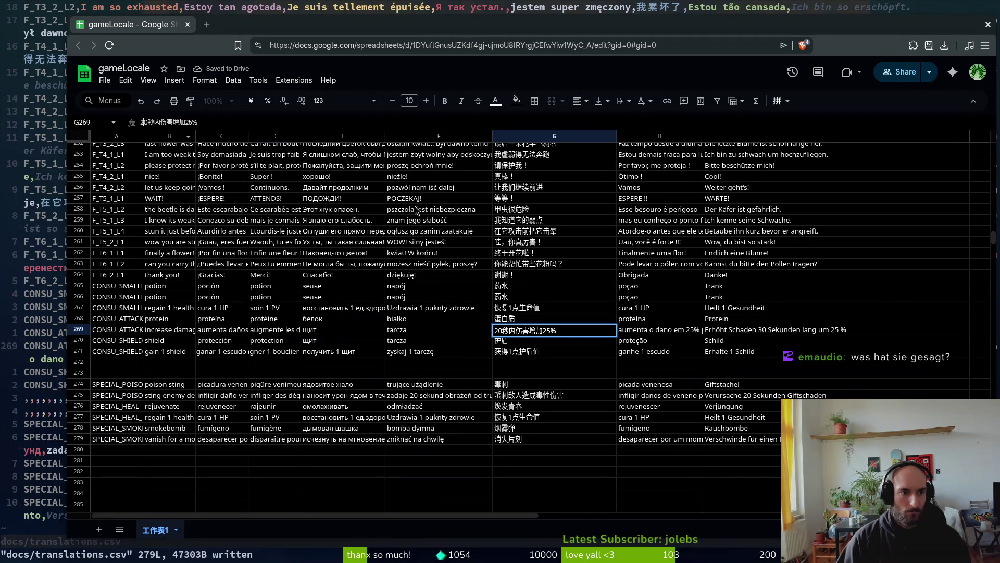
key("Delete")
type("3")
key("Return")
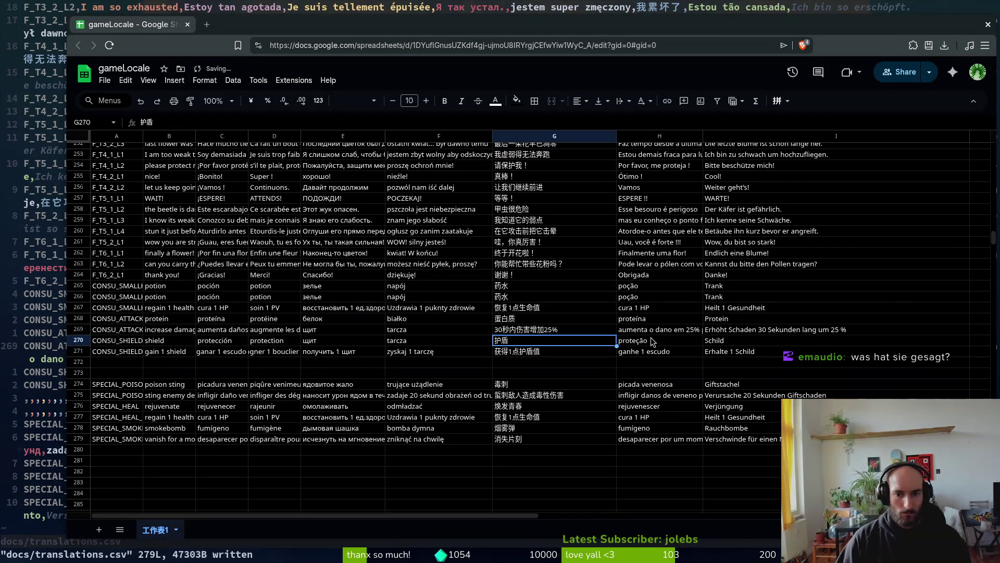
Change the Portuguese row 269 duration from 20 to 30 seconds.
left_click(656, 330)
left_click(228, 122)
key("BackSpace")
type("30s")
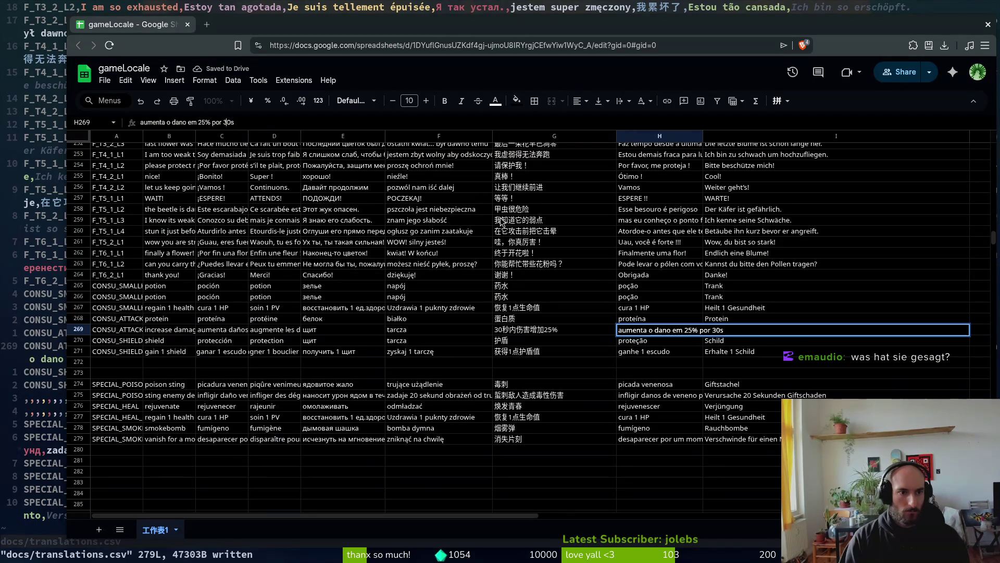
key("Return")
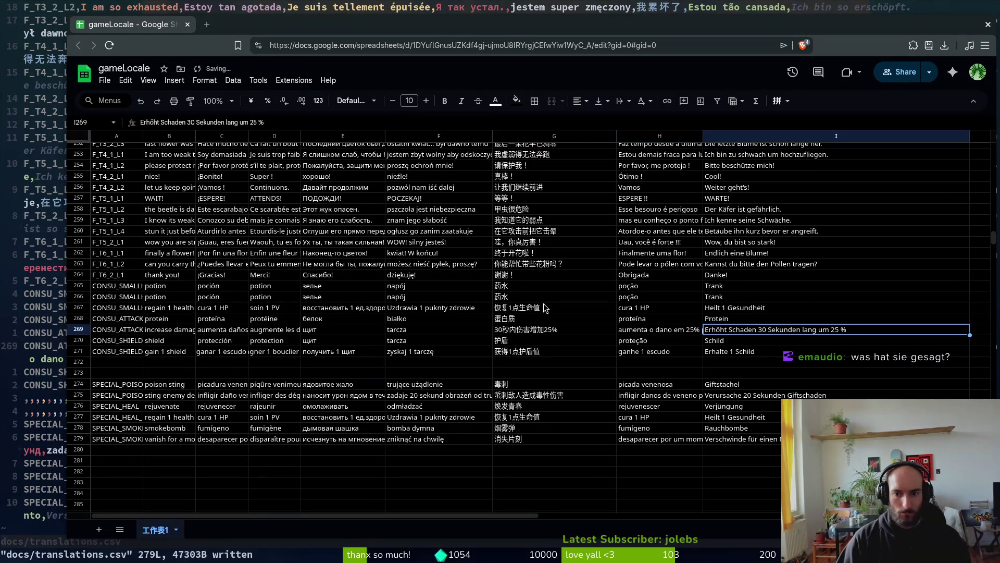
left_click(524, 297)
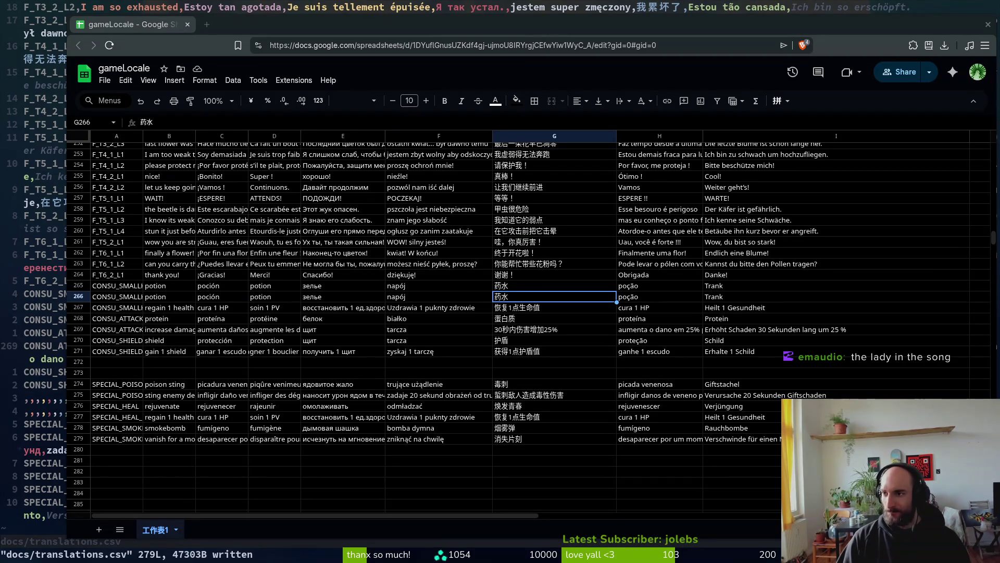
Check the Chinese small heal text in G267 and the German description in row 269.
left_click(519, 308)
left_click(762, 334)
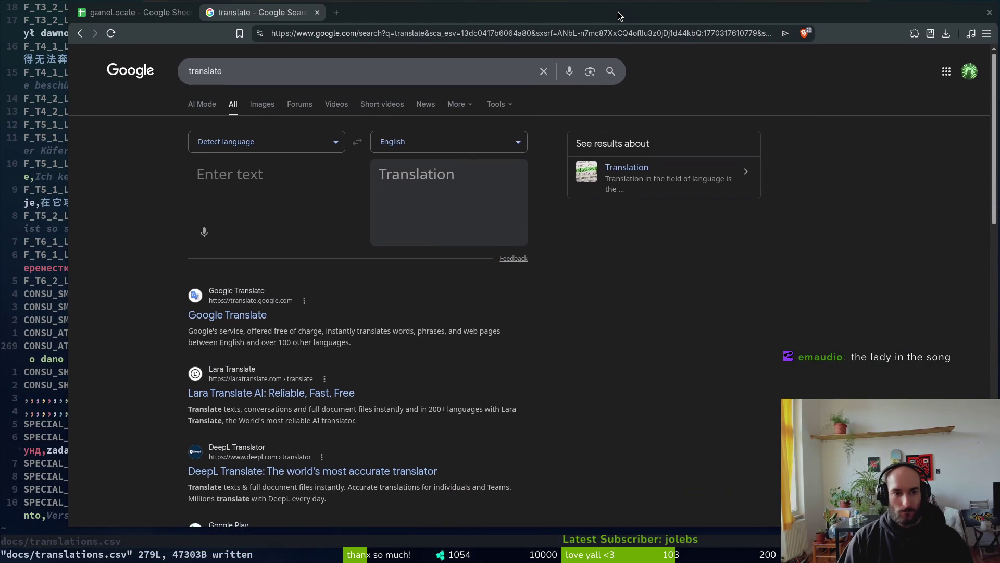
Paste row 269's English description into Google Translate with Russian as the target.
left_click(267, 180)
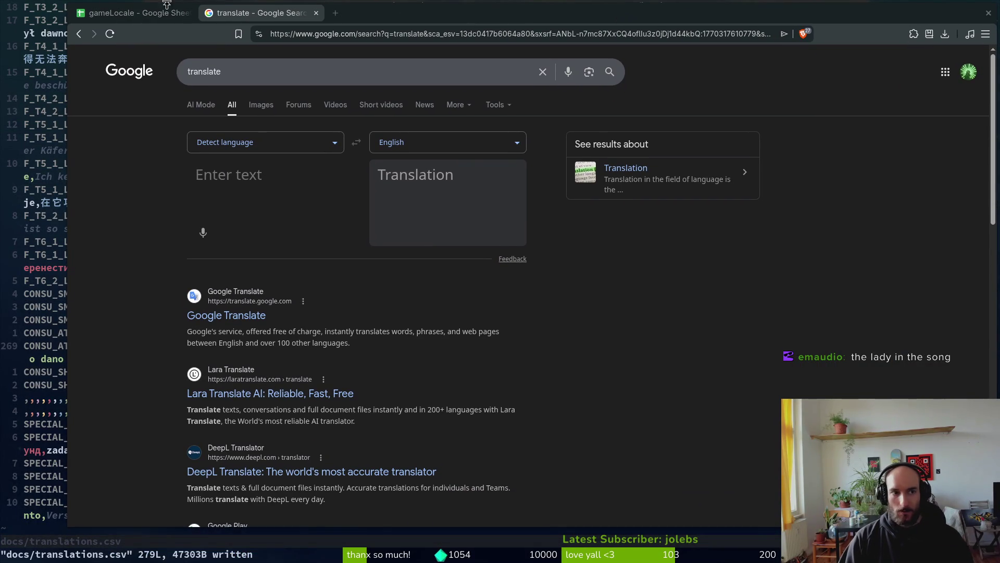
left_click(133, 13)
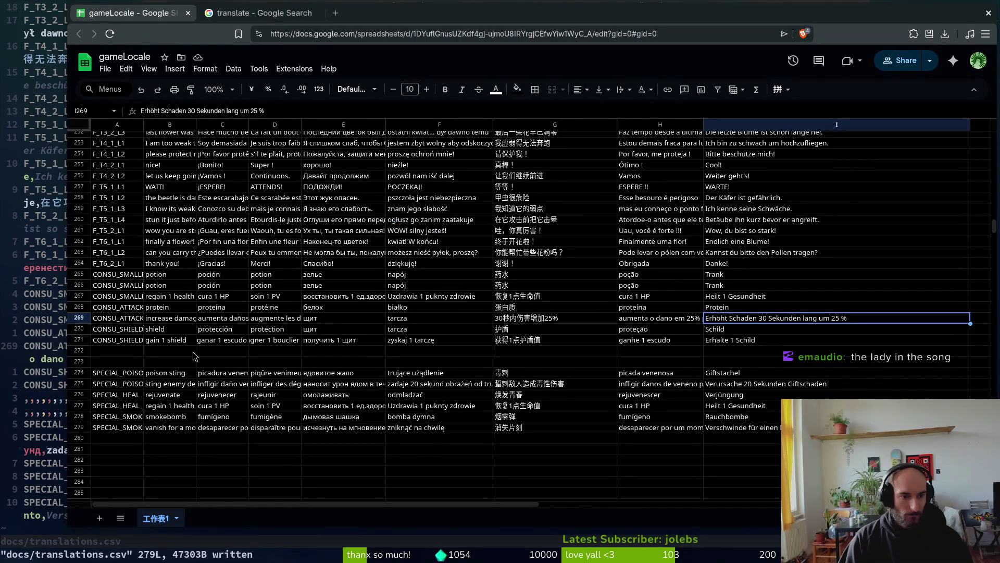
left_click(172, 319)
triple_click(287, 108)
key("ctrl+c")
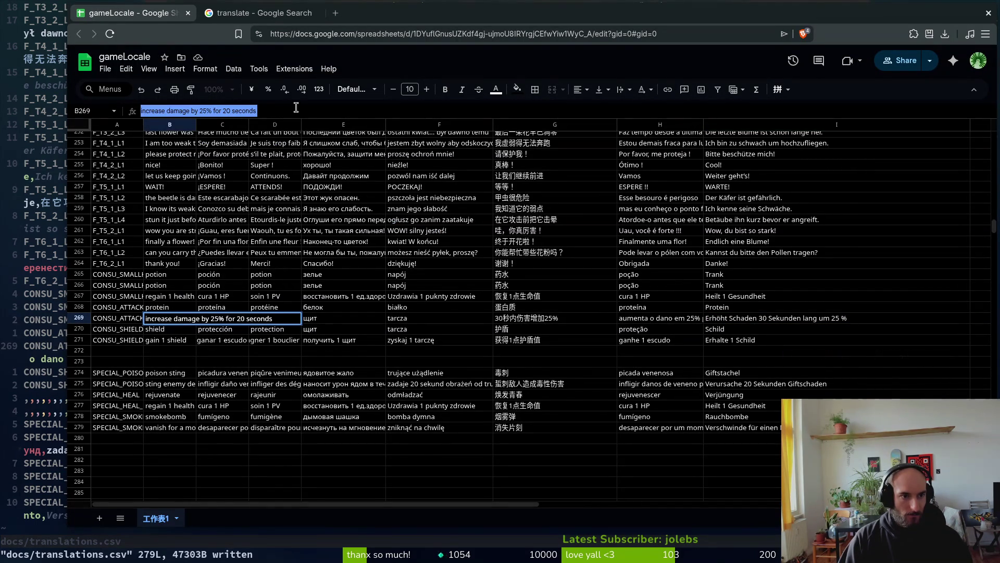
key("ctrl+Tab")
key("ctrl+v")
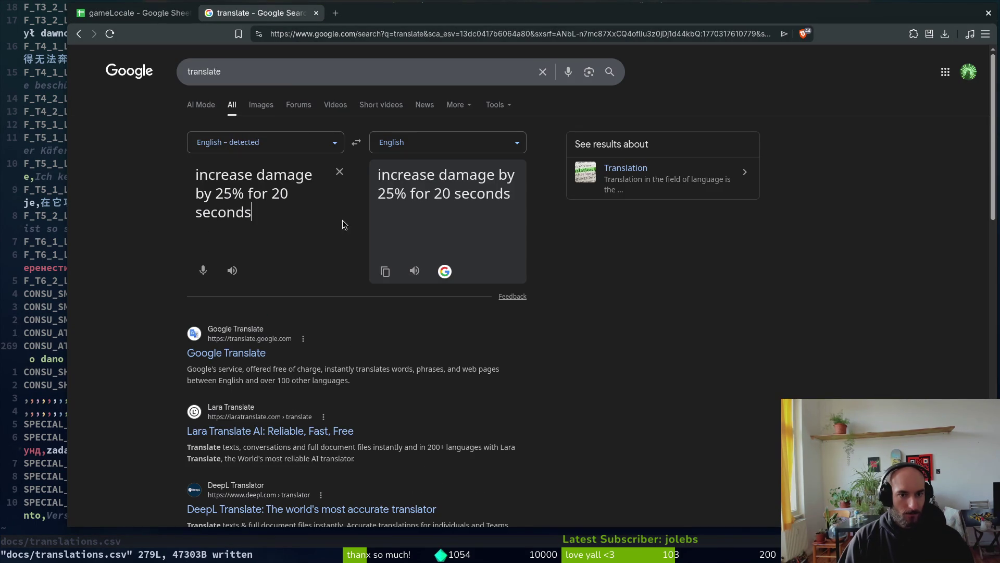
left_click(483, 142)
type("russ")
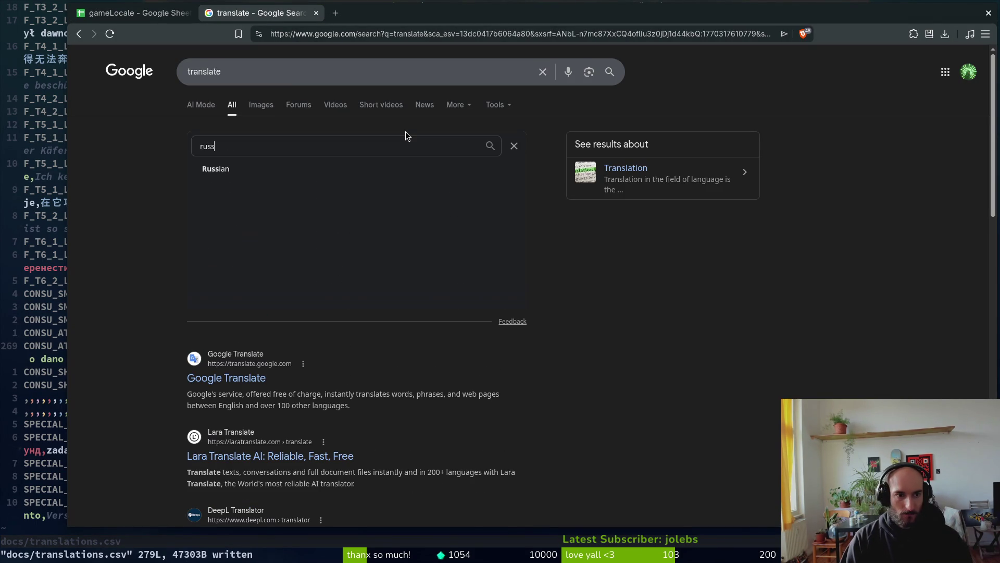
key("Return")
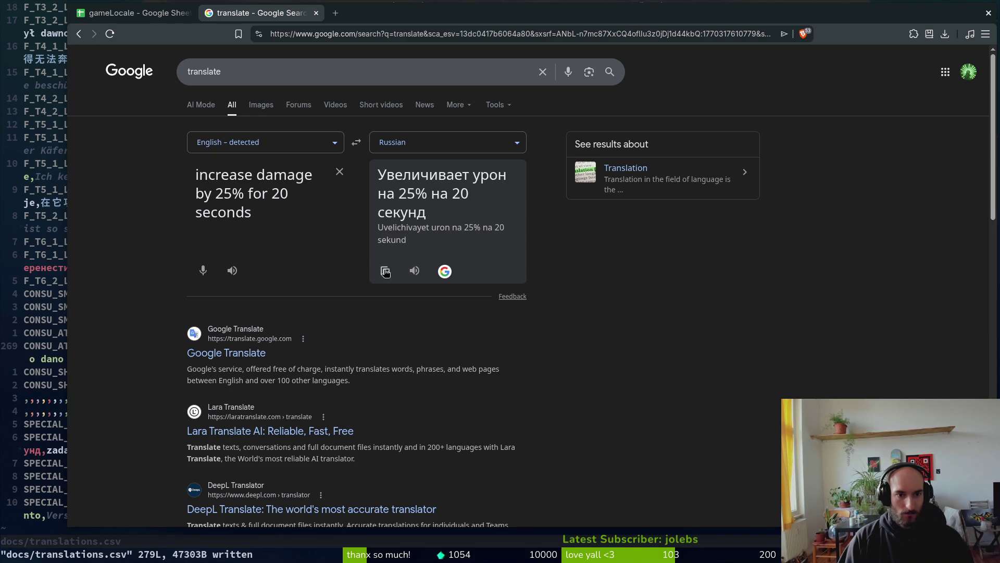
Copy the Russian translation and enter it into cell B269.
triple_click(273, 188)
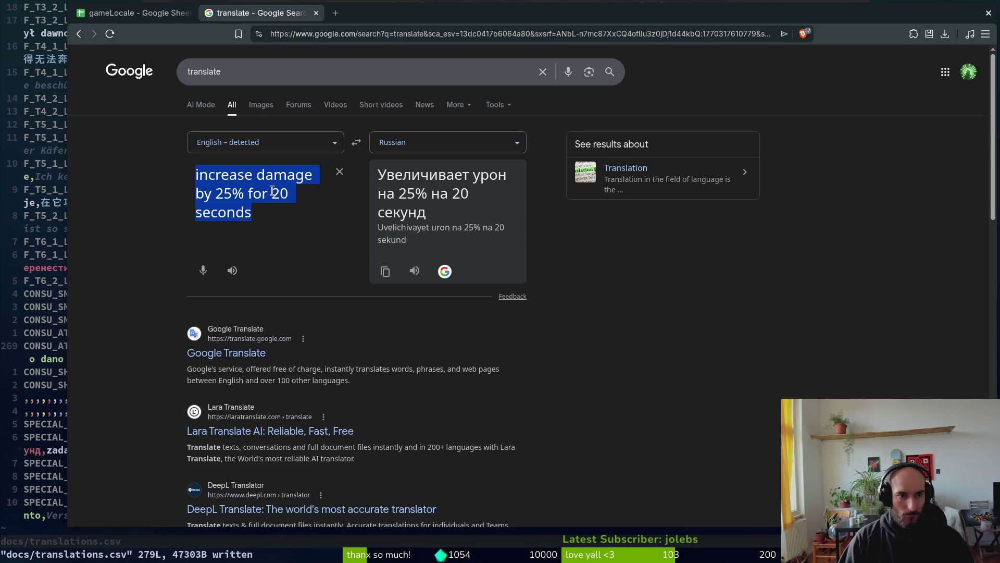
left_click(385, 272)
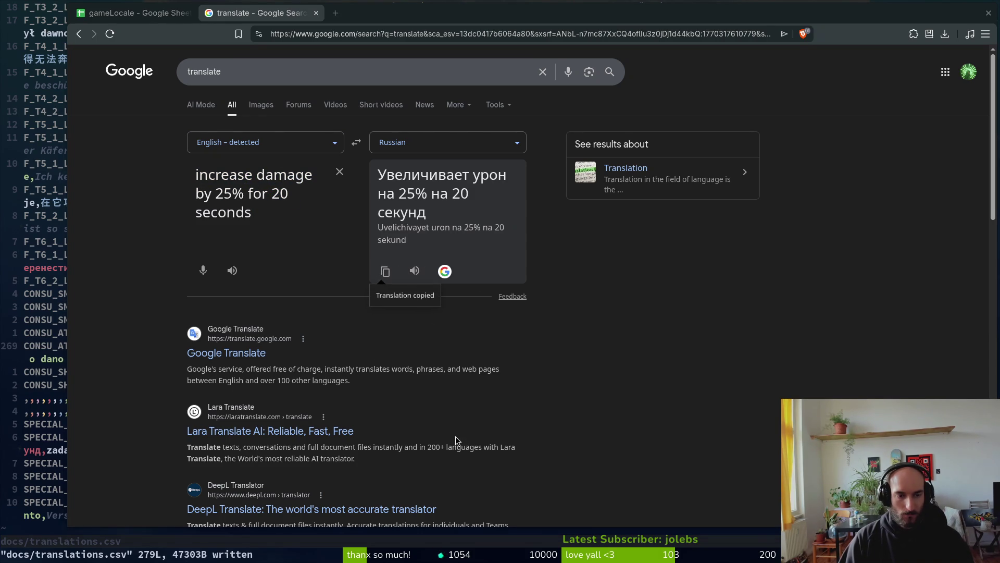
left_click(155, 19)
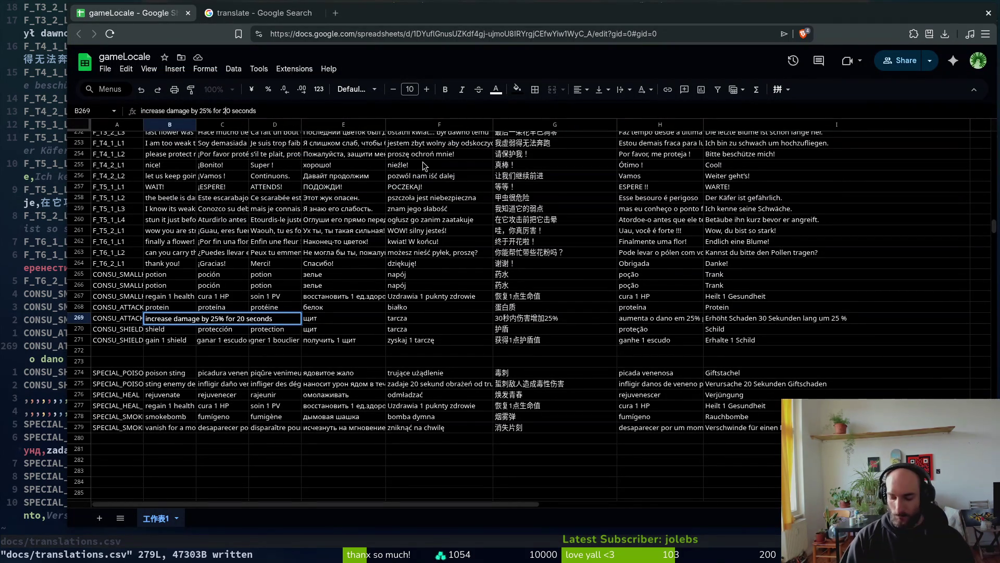
key("Return")
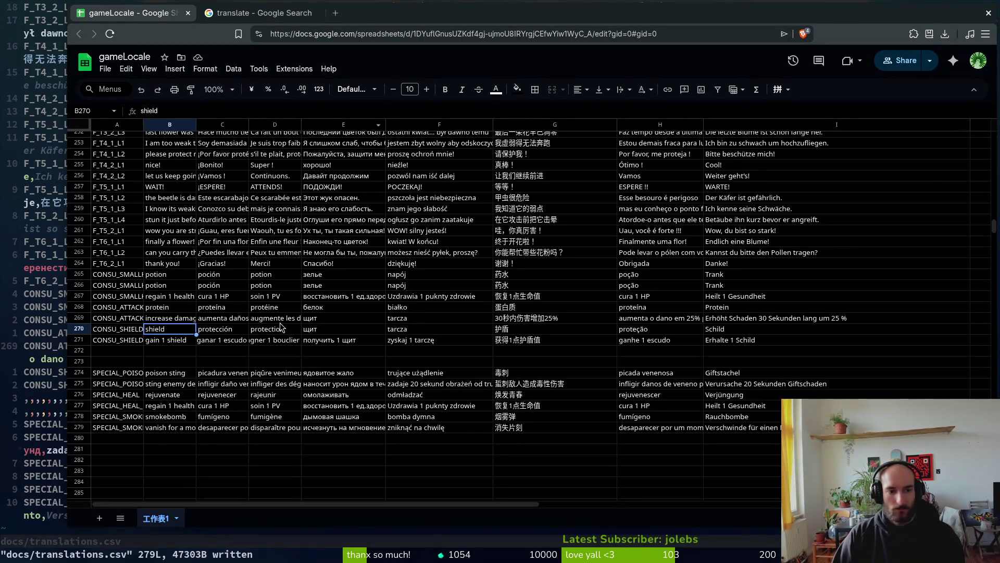
Paste the Russian damage-boost text into E269 and change its duration from 20 to 30 seconds.
left_click(352, 319)
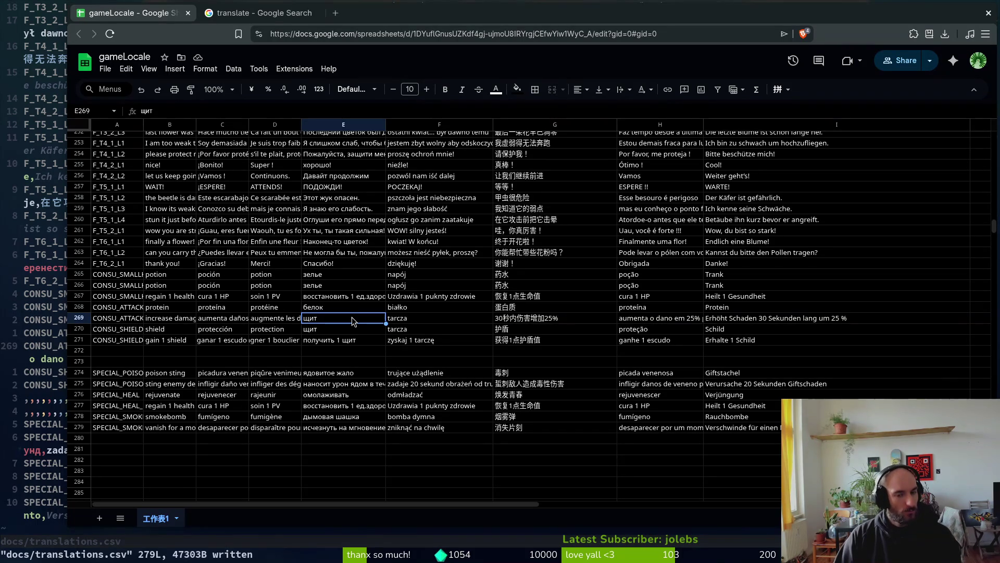
type("Увеличивает урон на 25% на 20 секунд")
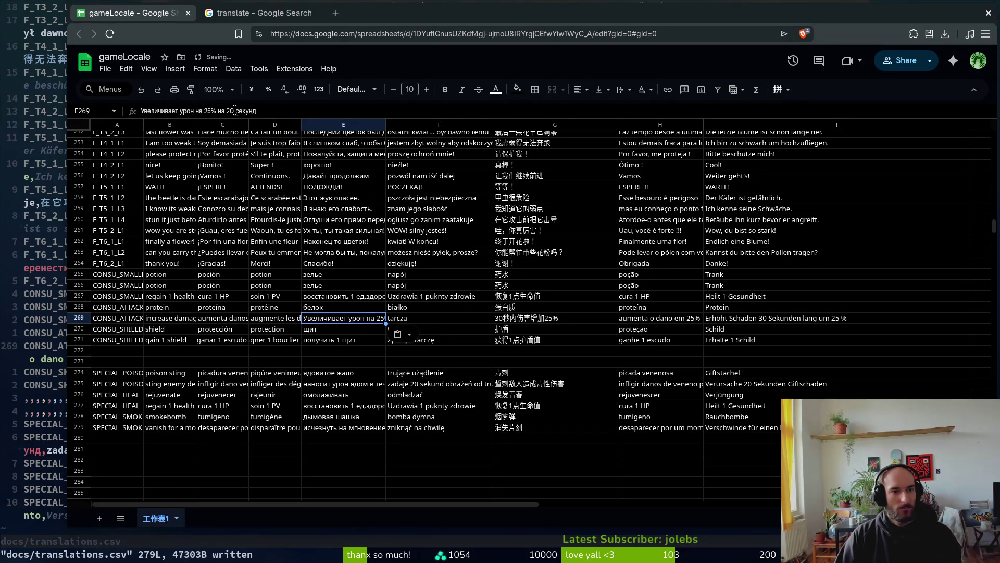
left_click(235, 110)
key("BackSpace")
type("3")
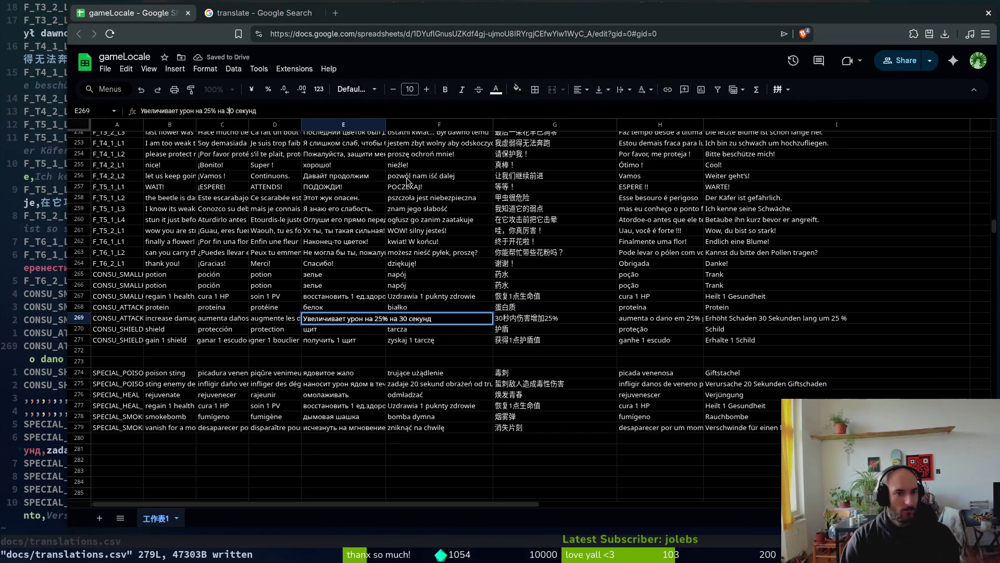
key("Return")
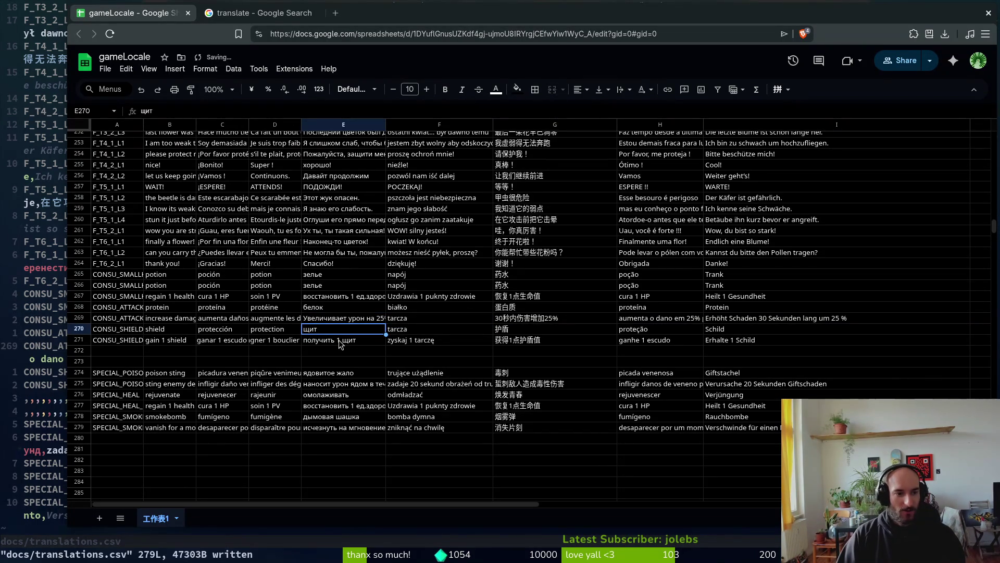
left_click(415, 319)
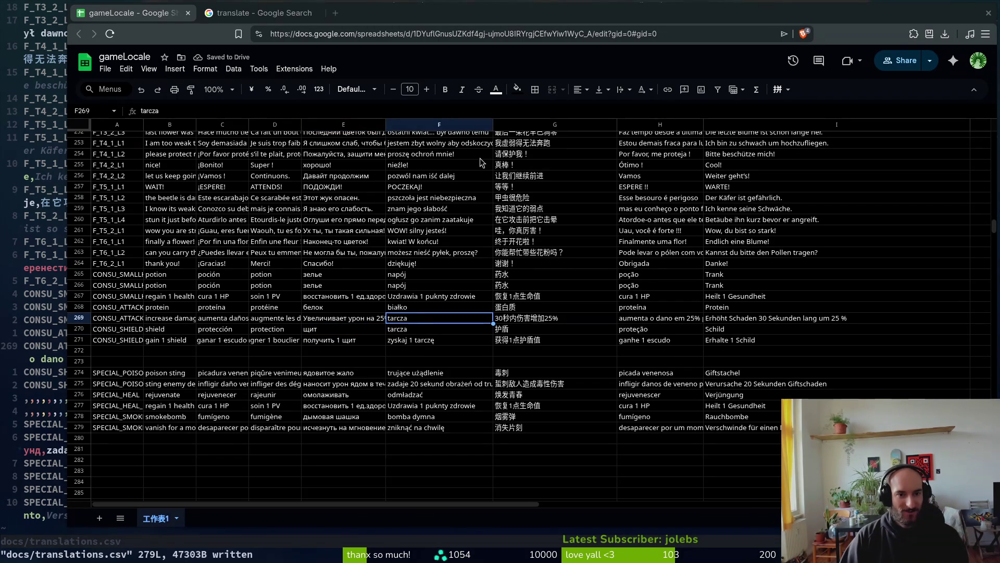
key("ctrl+Tab")
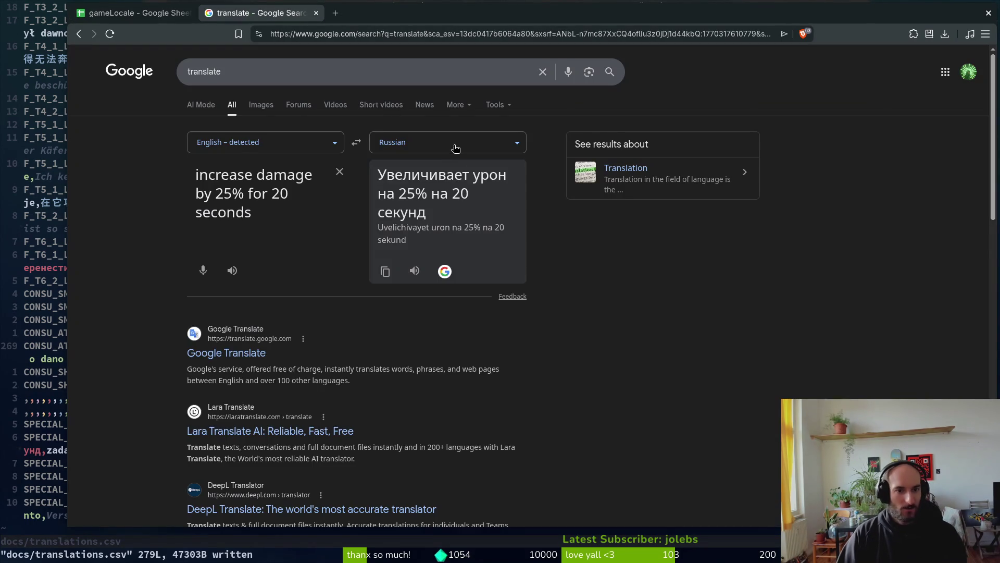
Translate 'increase damage by 25% for 30 seconds' into Polish and copy the result.
left_click(443, 140)
type("po")
key("Return")
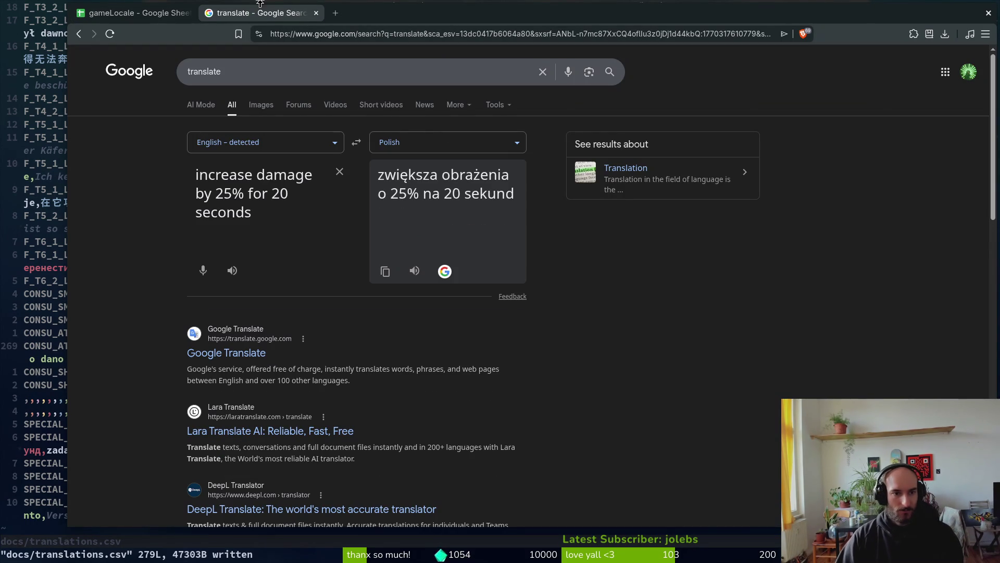
left_click(281, 197)
key("ctrl+a")
left_click(284, 195)
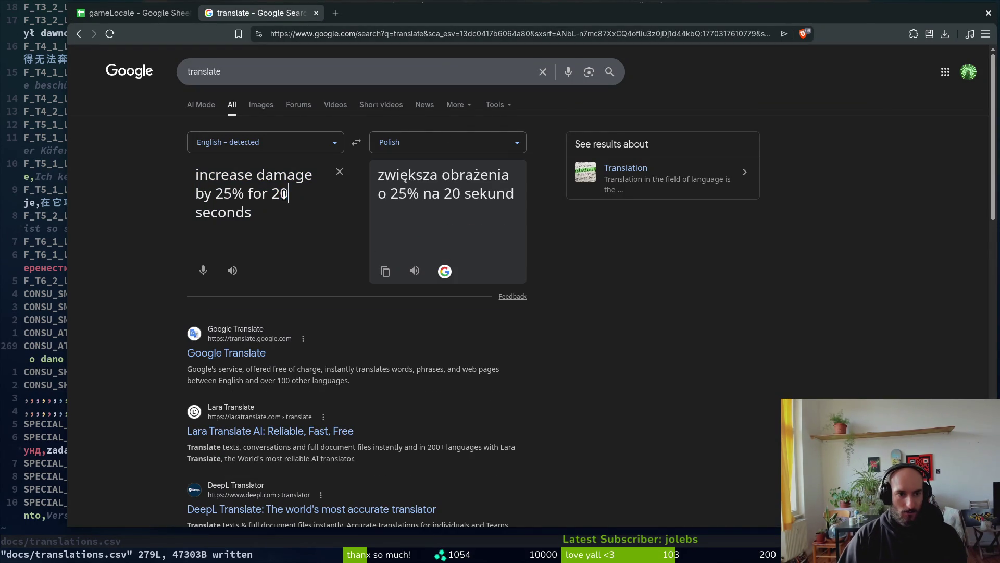
key("BackSpace")
type("3")
key("Return")
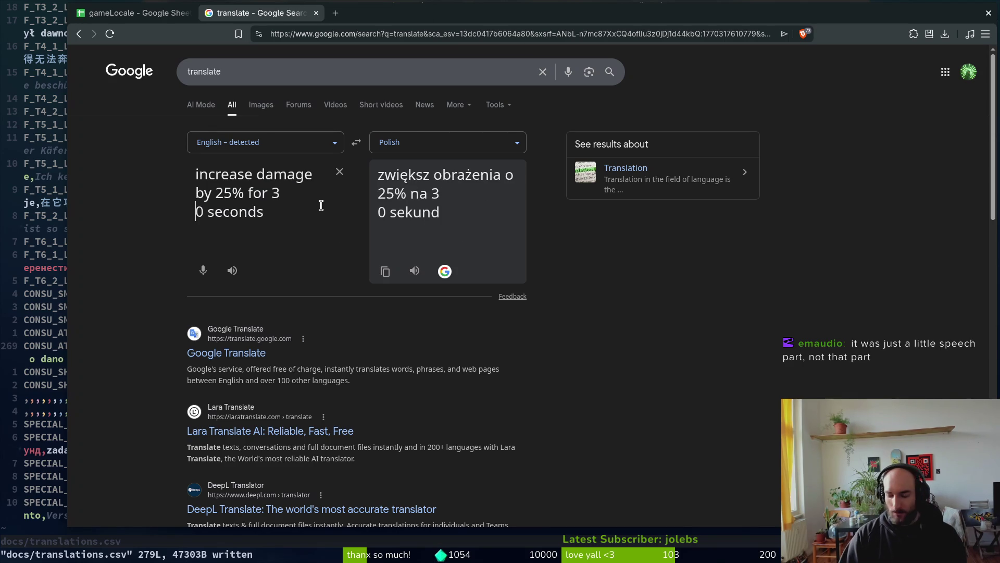
key("BackSpace")
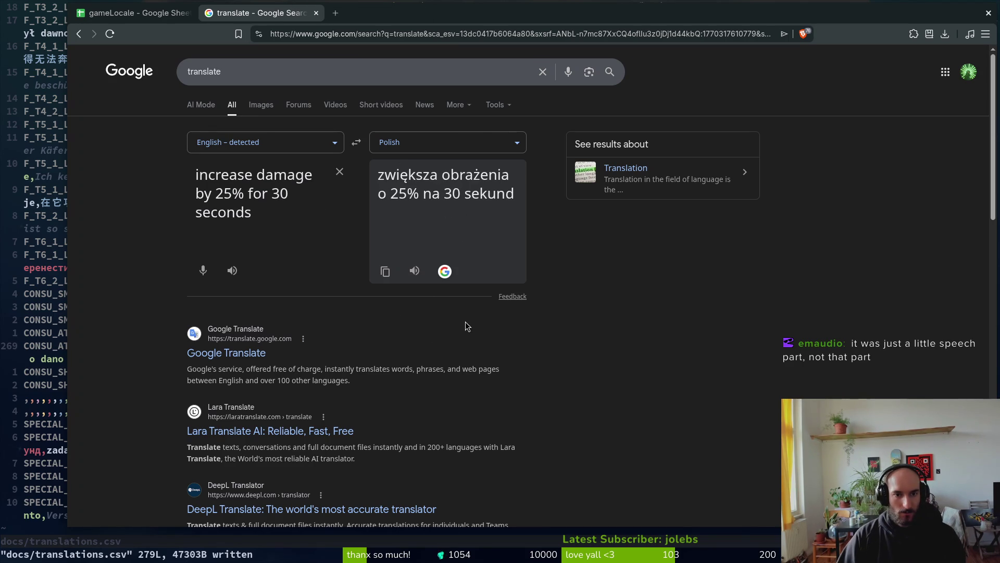
left_click(385, 271)
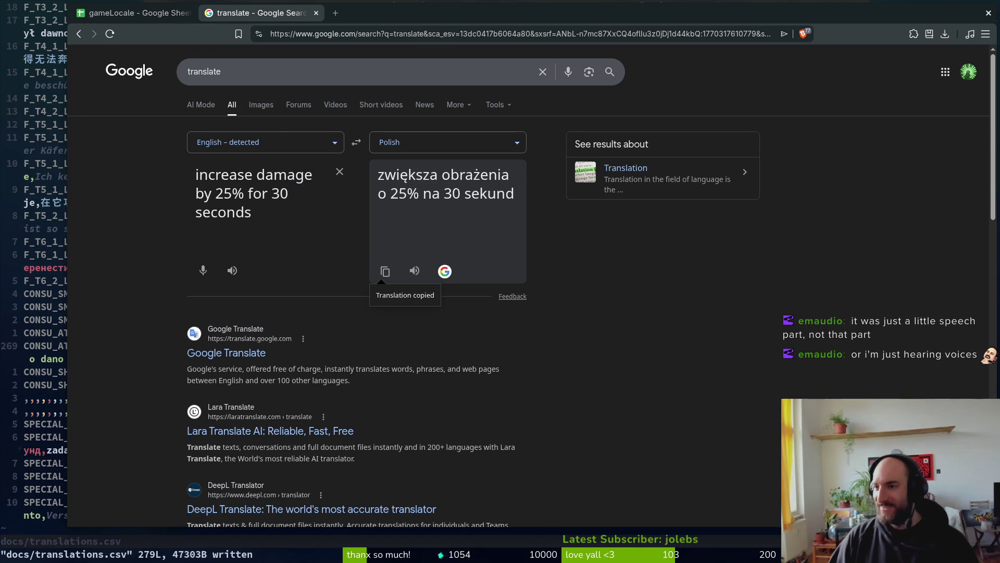
Replace F269's old text with the Polish 'zwiększa obrażenia o 25% na 30 sekund'.
key("alt+Tab")
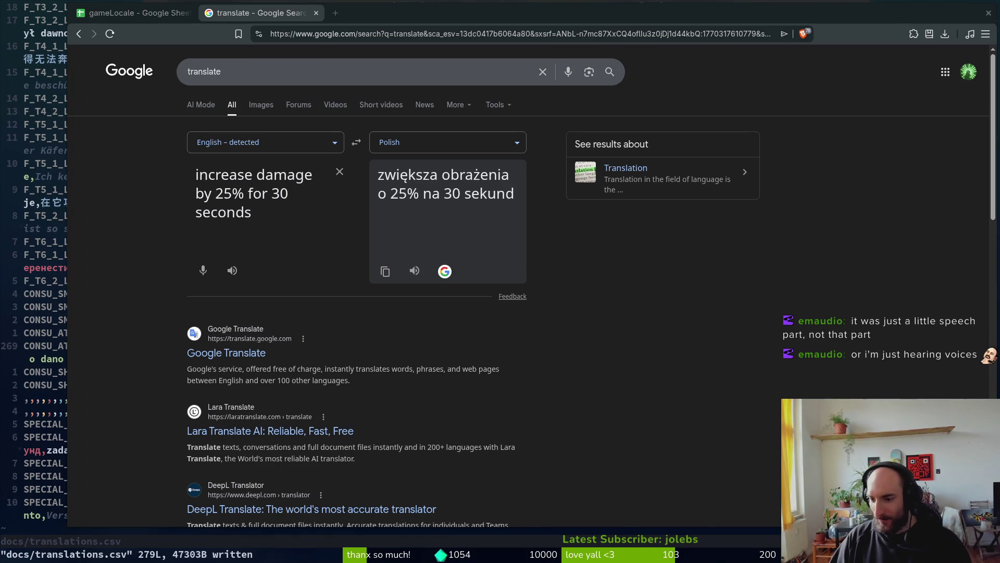
left_click(385, 271)
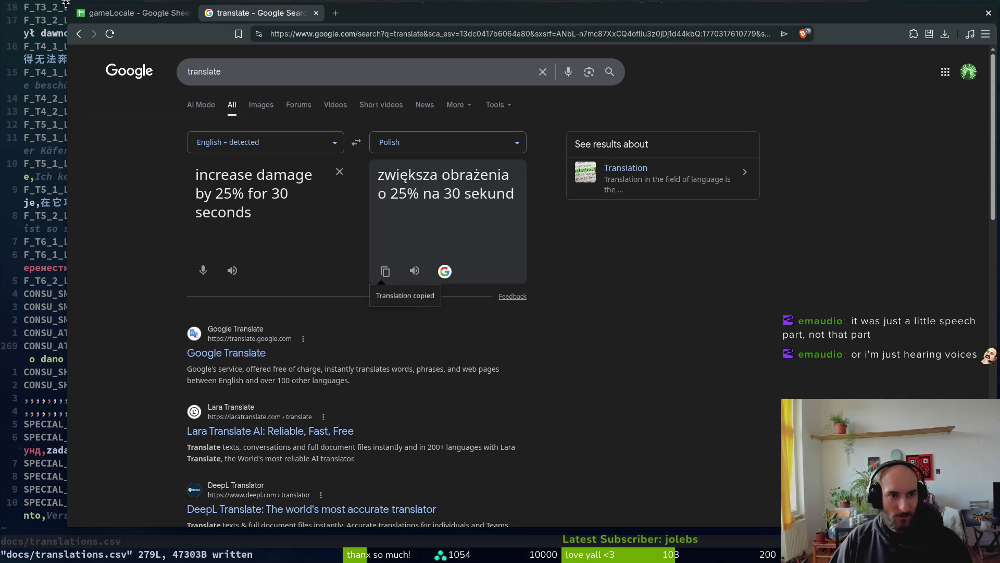
key("ctrl+Page_Up")
key("Return")
key("ctrl+a")
key("ctrl+v")
key("Return")
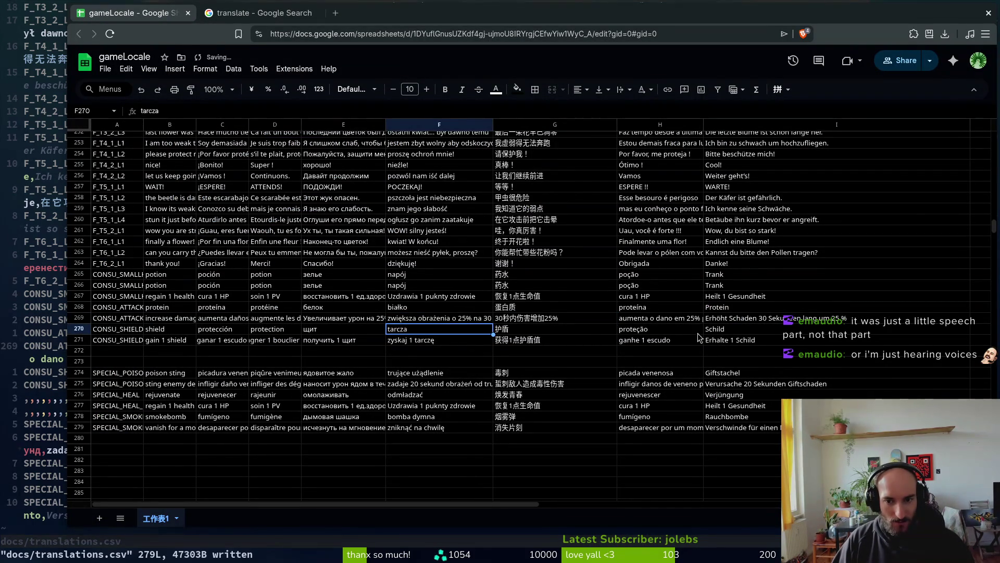
Check the pasted Polish text in F269, then open the File menu.
left_click(435, 319)
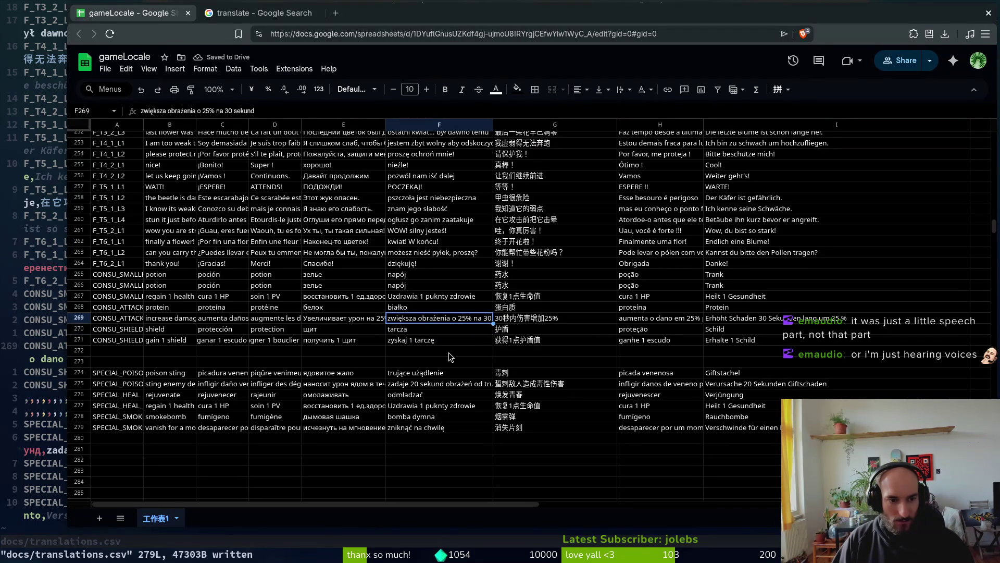
left_click(105, 70)
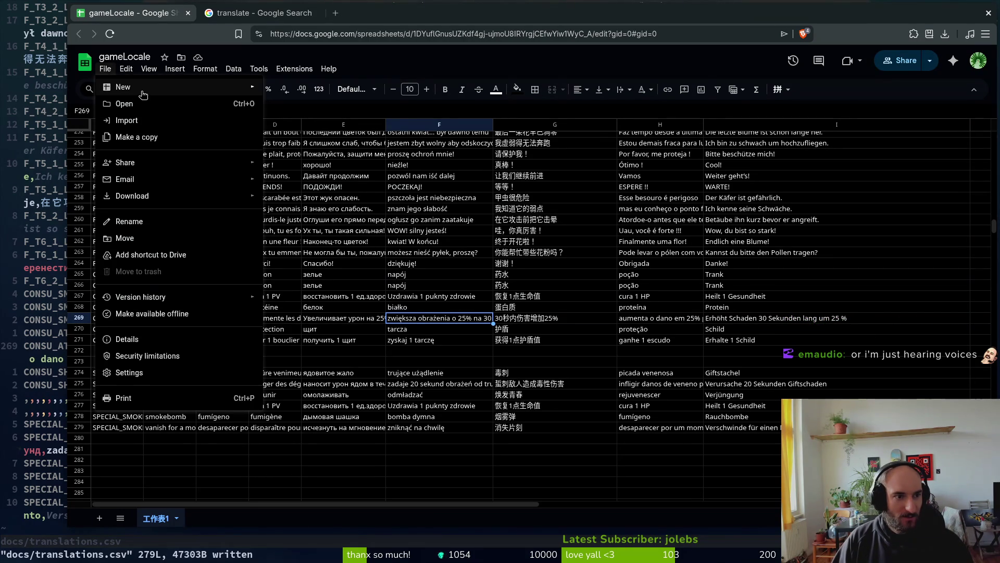
Look through the File > Download options, then compare the Russian E269 and Polish F269 entries.
mouse_move(144, 93)
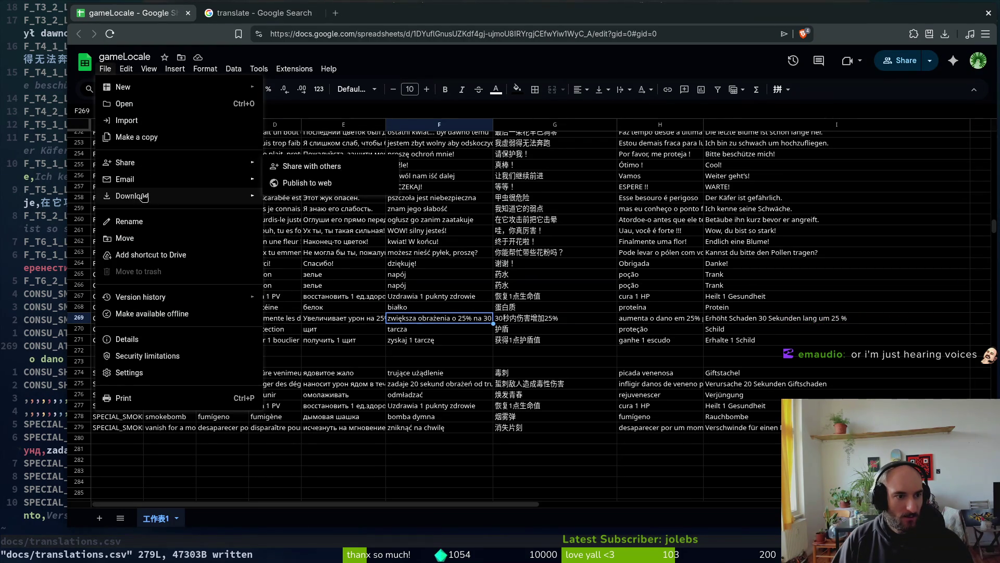
mouse_move(142, 171)
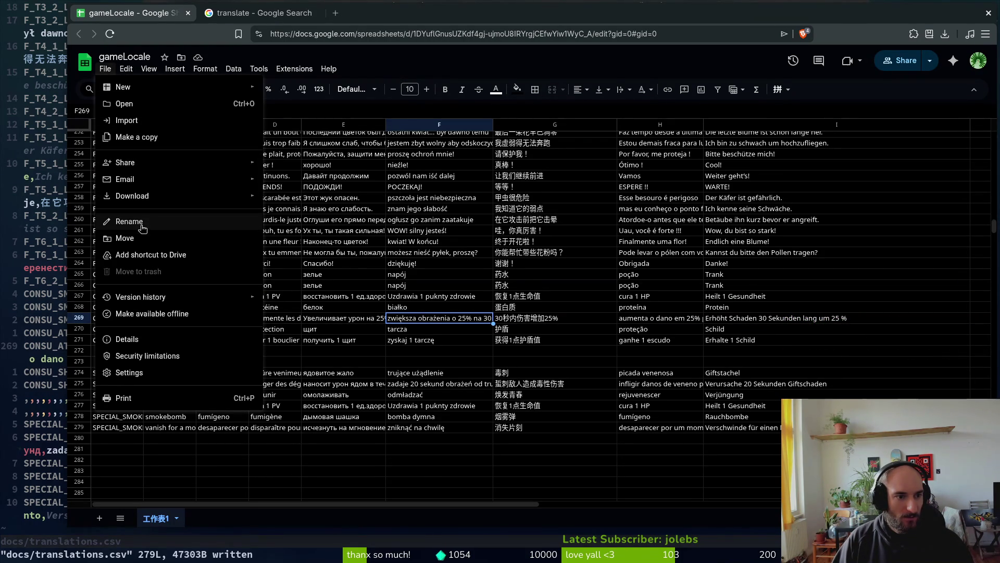
mouse_move(145, 199)
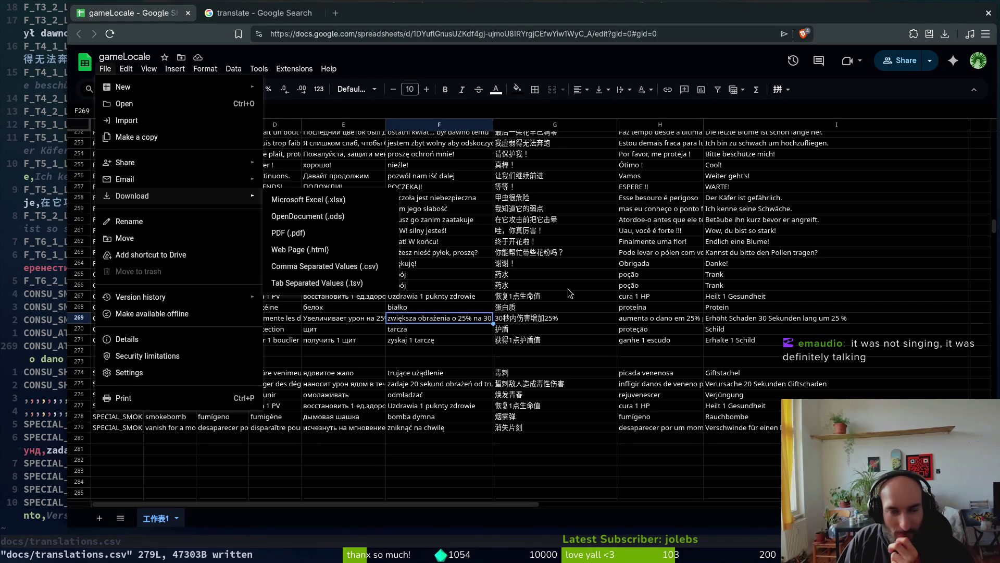
key("alt+Tab")
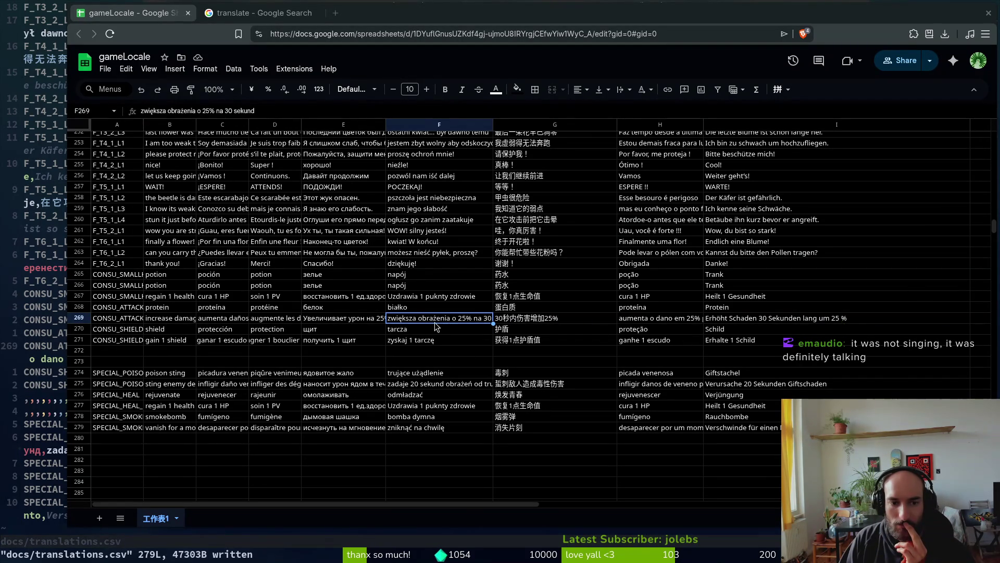
left_click(367, 317)
left_click(435, 314)
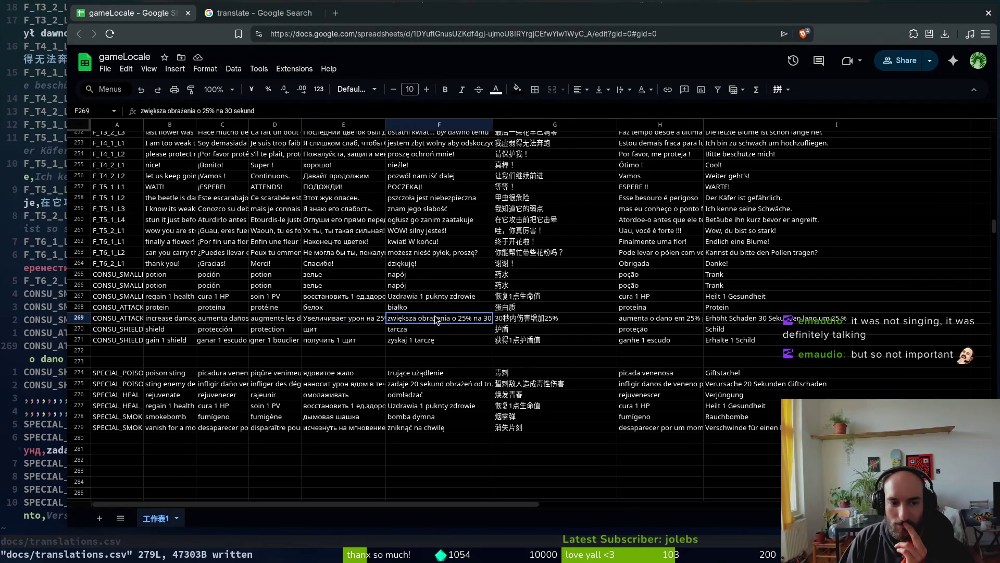
left_click(316, 319)
left_click(415, 320)
left_click(365, 319)
left_click(423, 319)
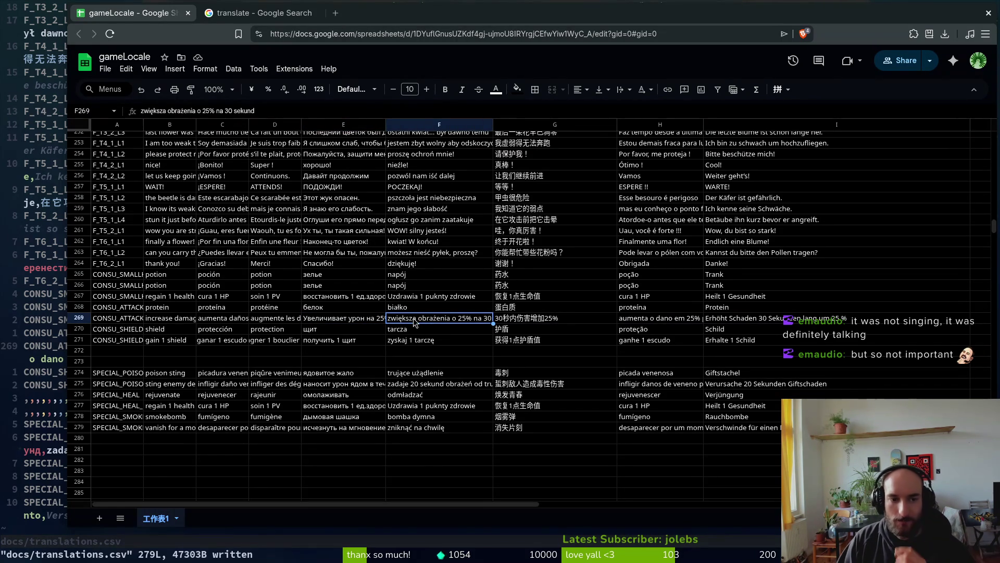
Download gameLocale as a .csv file into Downloads and close the browser.
left_click(104, 69)
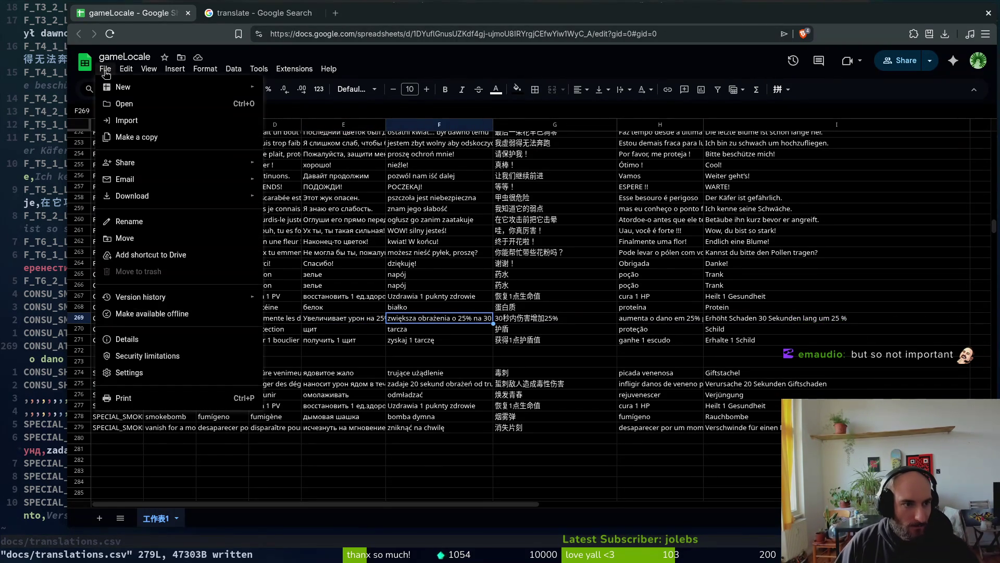
mouse_move(208, 196)
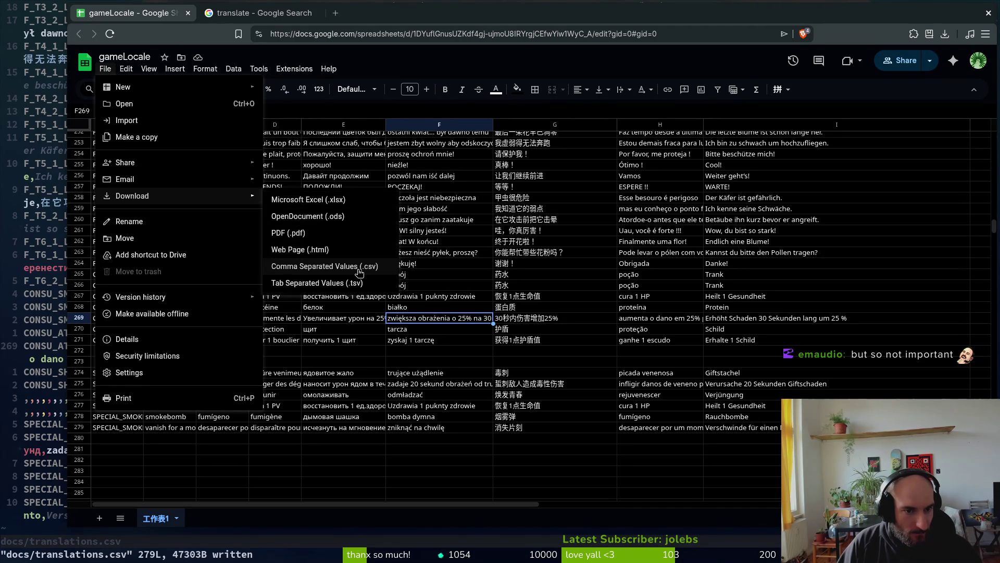
left_click(359, 271)
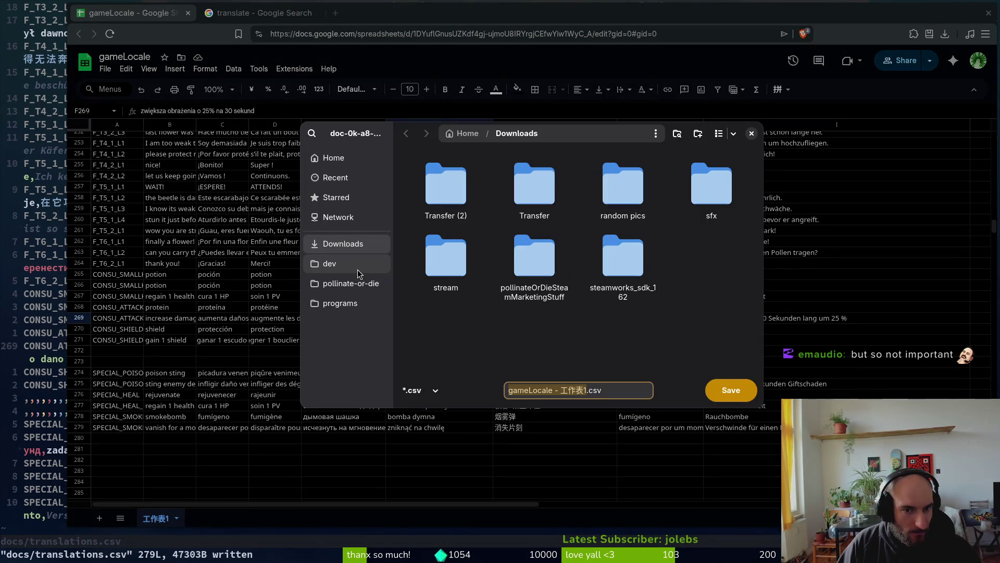
left_click(729, 390)
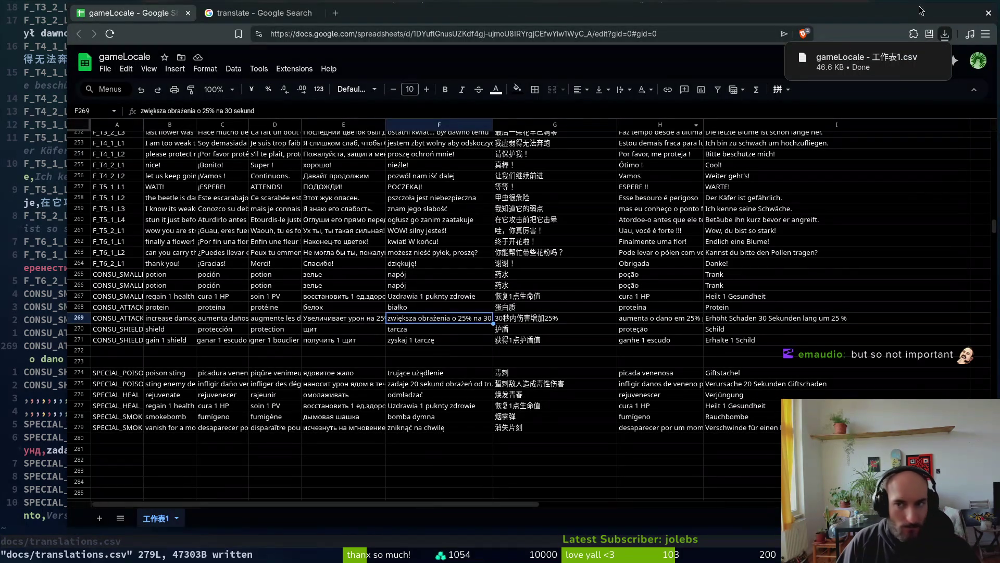
left_click(989, 14)
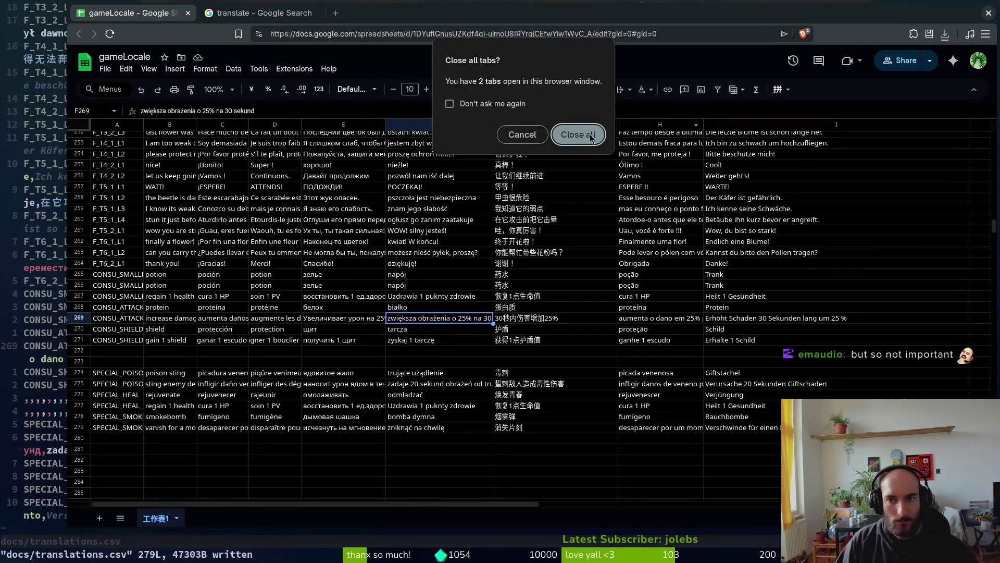
key("Escape")
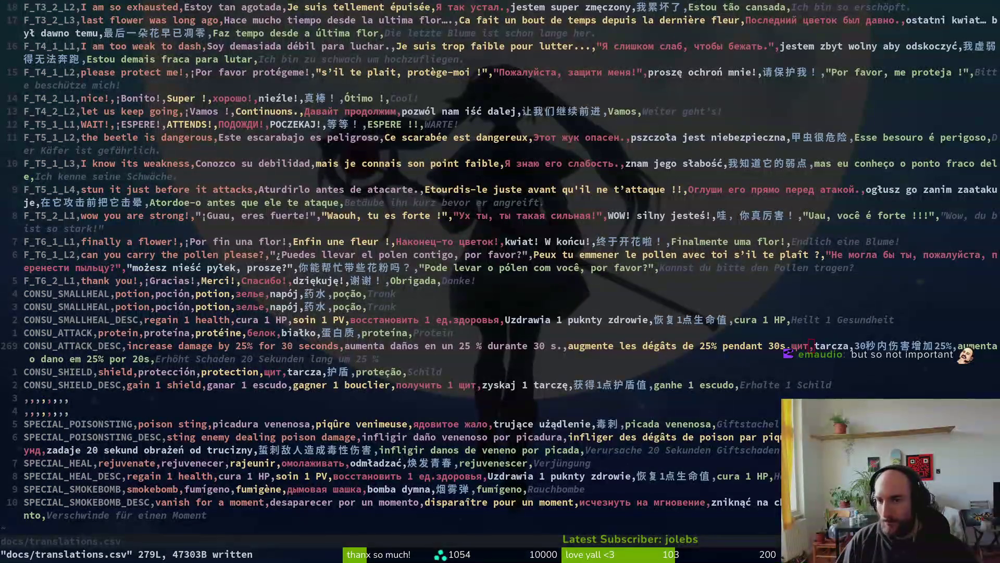
Cancel the visual selection and quit Neovim with :q.
left_click_drag(502, 163, 501, 171)
key("Escape")
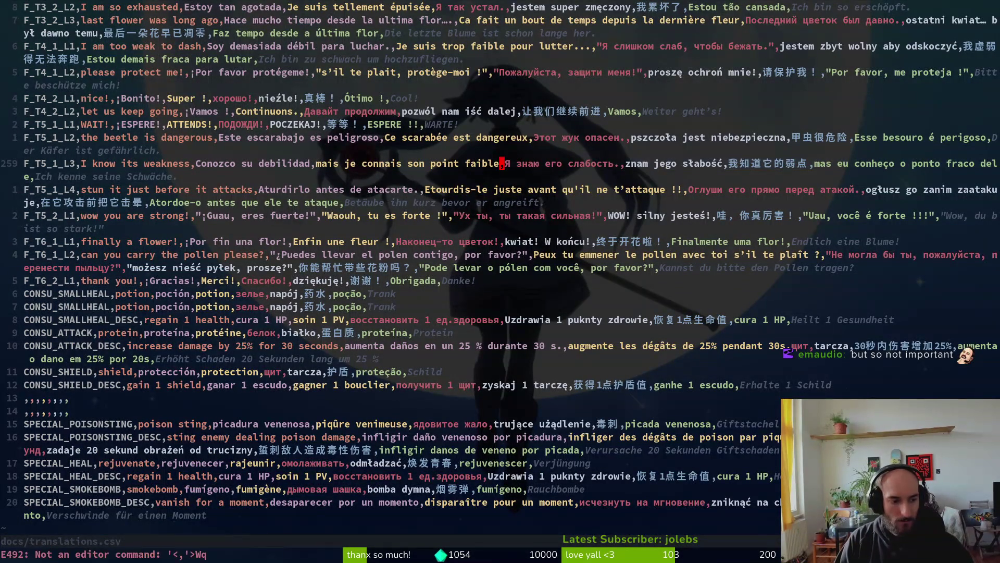
type(":q")
key("Return")
Move translations.csv from the pollinate-or-die docs folder to the trash.
key("super+e")
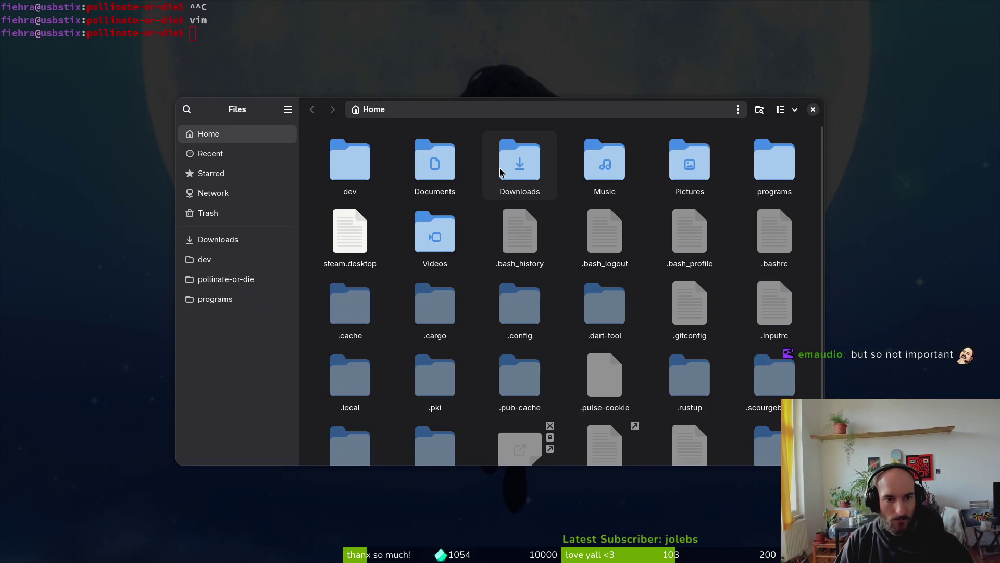
left_click(231, 285)
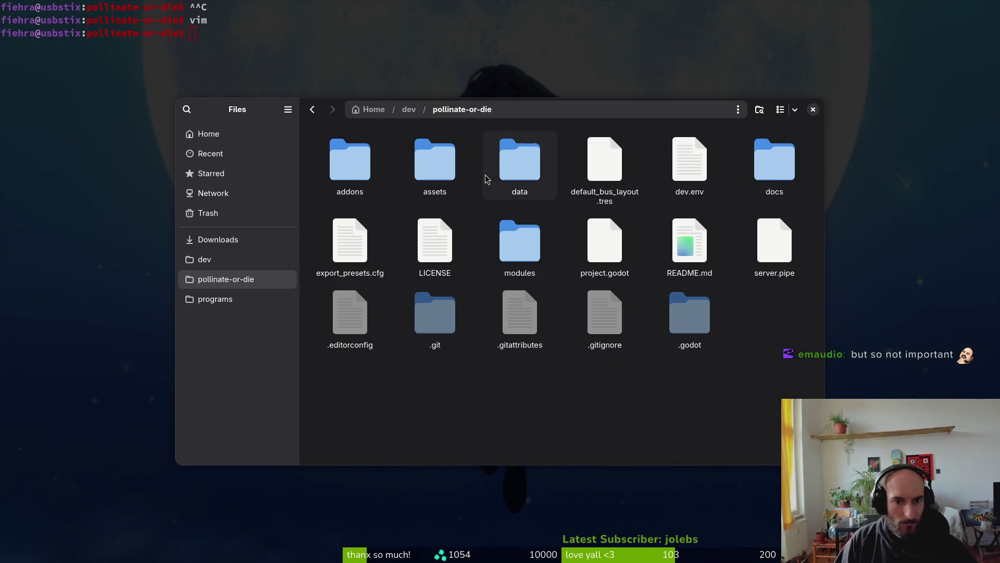
double_click(508, 169)
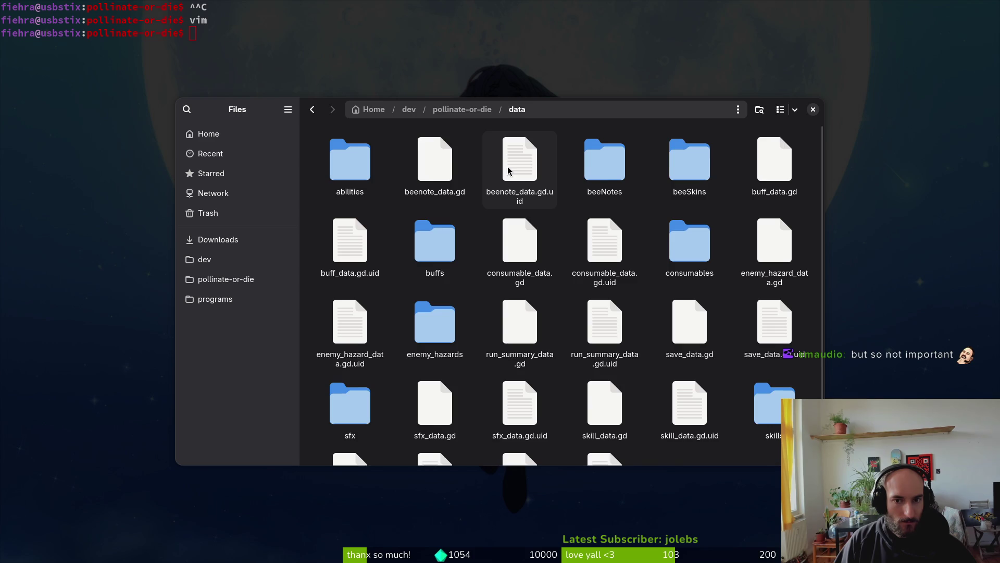
key("alt+Left")
double_click(774, 159)
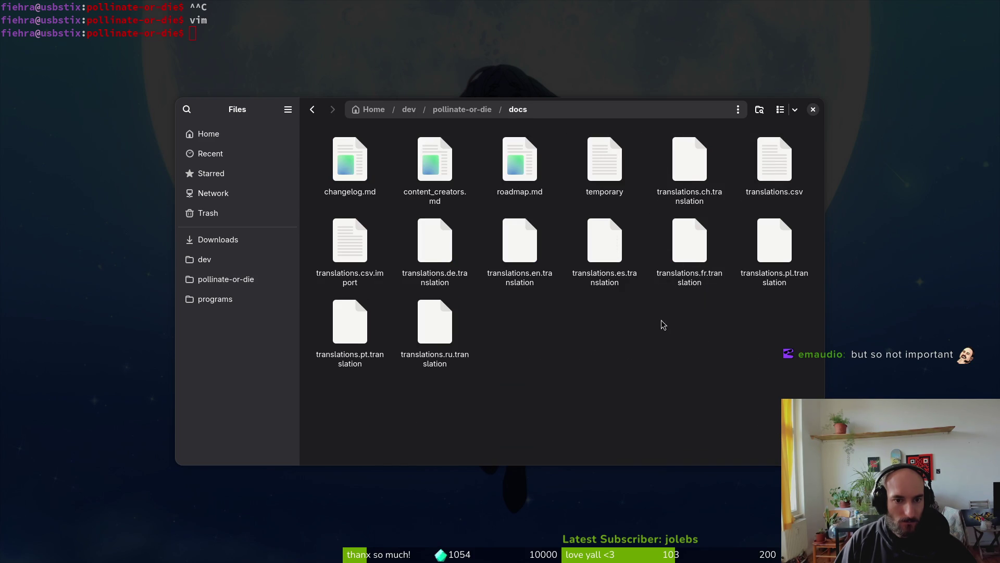
left_click(208, 212)
key("alt+Left")
left_click(353, 251)
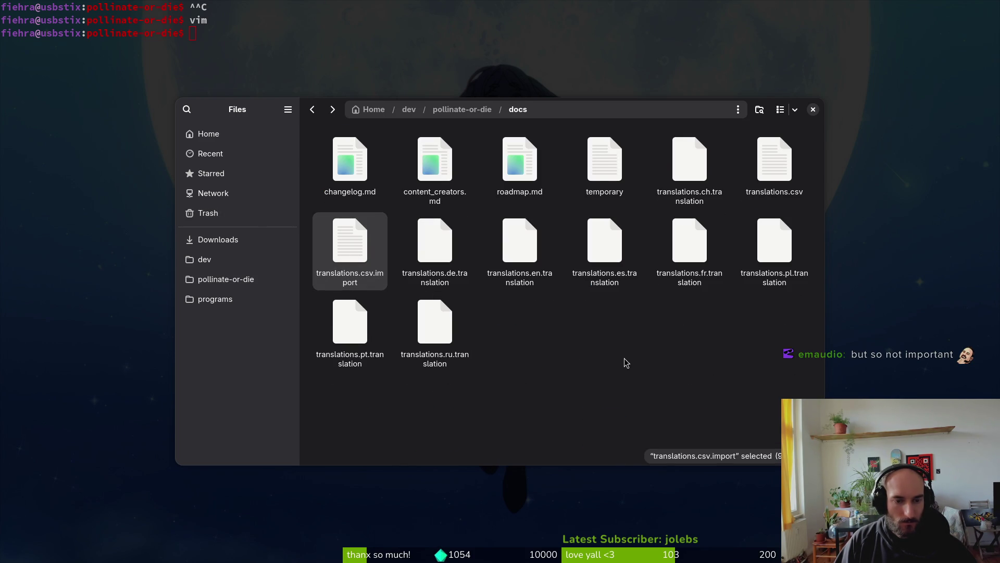
left_click(769, 185)
key("Delete")
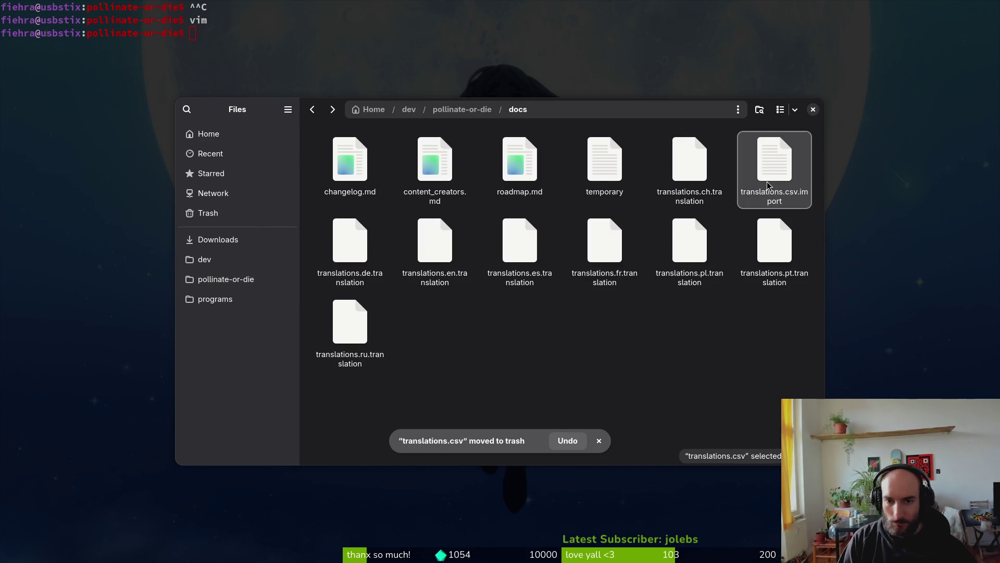
Open Downloads and select the gameLocale CSV file.
left_click(286, 241)
left_click(340, 157)
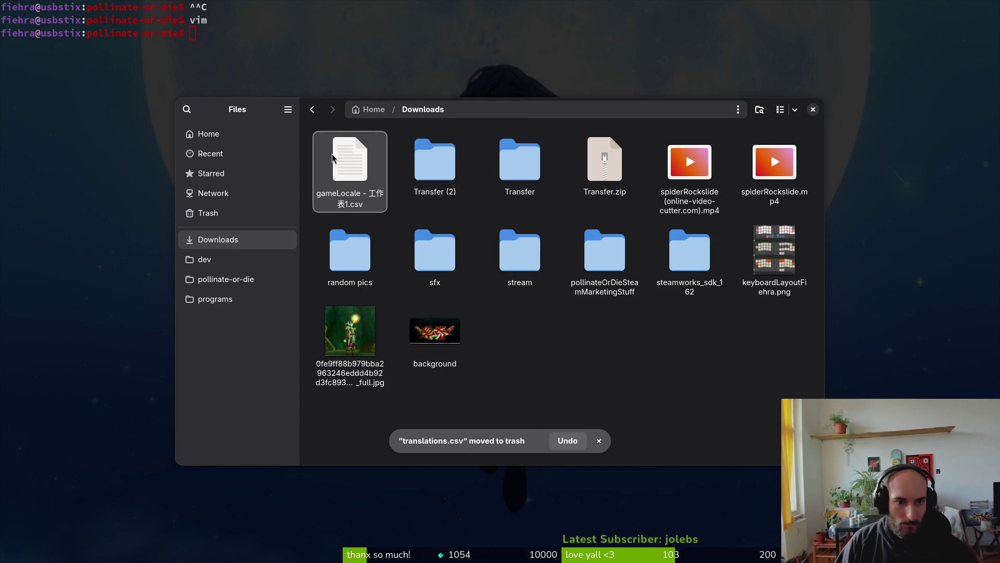
type("qtrans")
key("Escape")
type("q")
key("Escape")
left_click(377, 184)
type("q")
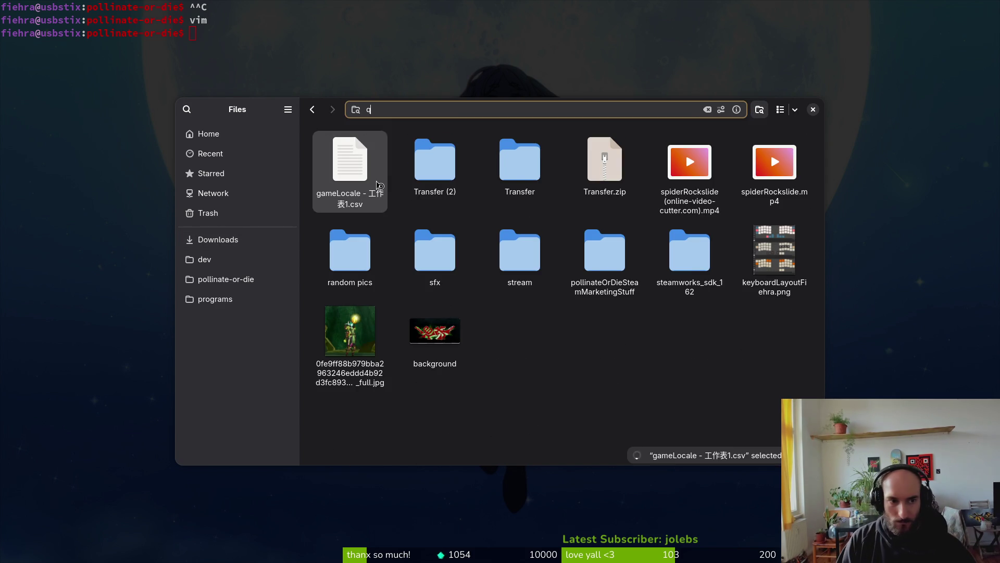
key("Escape")
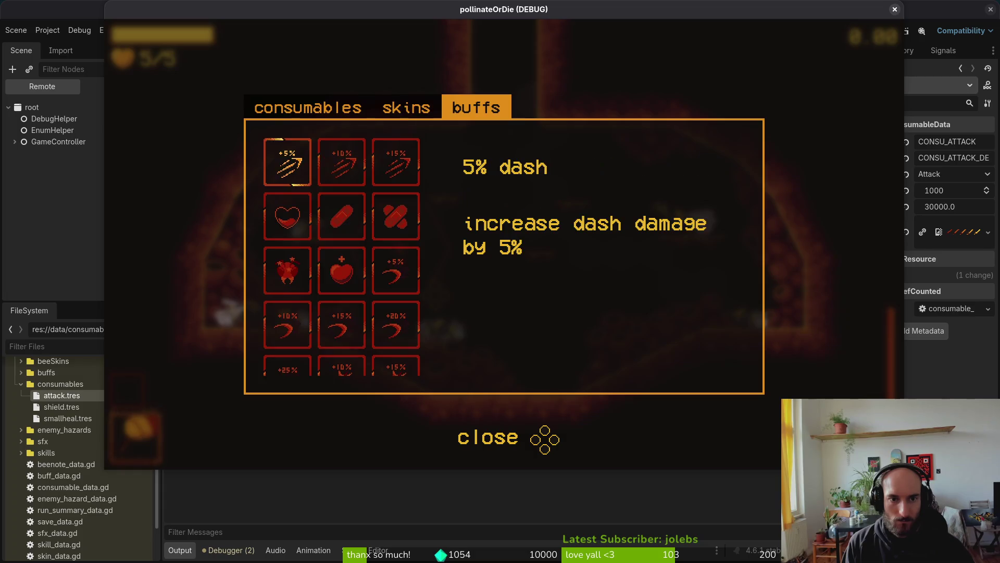
Rebind the slash action to X in the game's controls settings.
key("e")
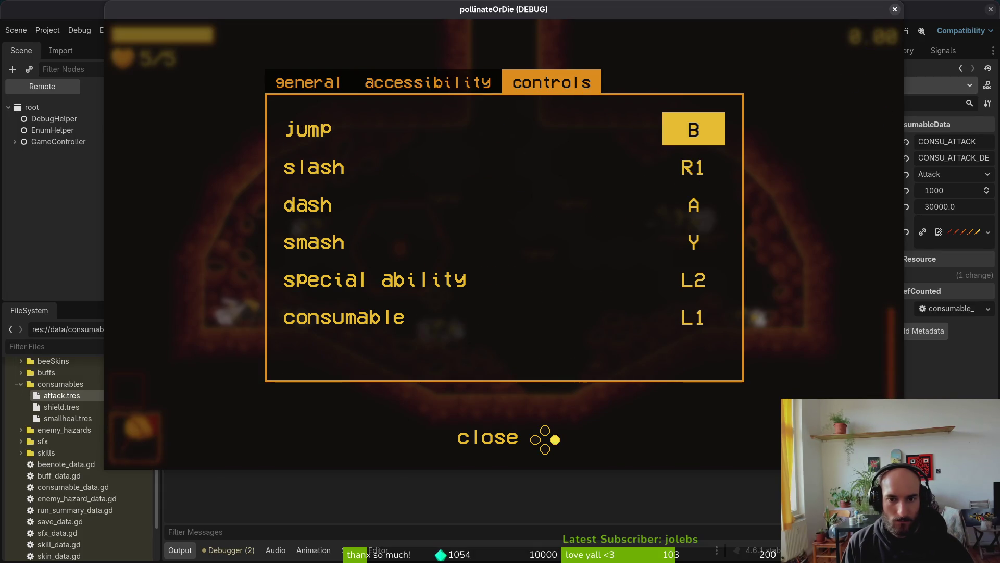
key("Down")
key("Return")
key("x")
key("Escape")
Buy the Protein consumable from the shop's consumables section.
key("Tab")
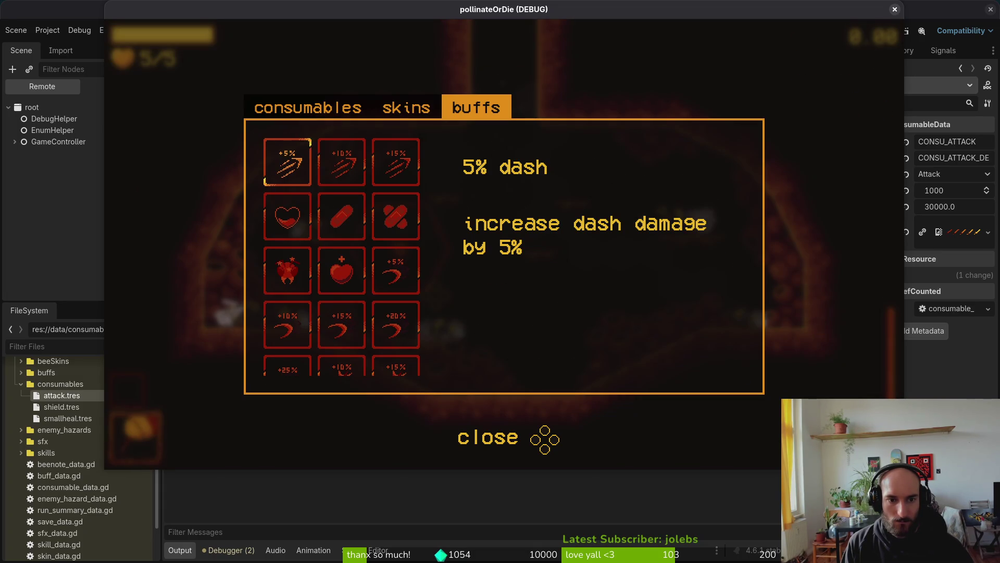
key("e")
key("Right")
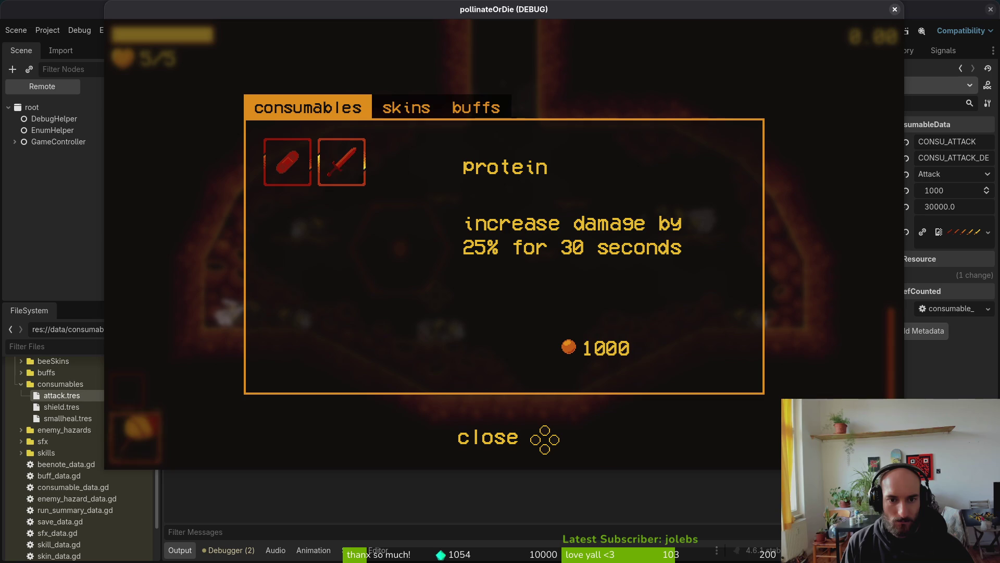
key("Left")
key("Right")
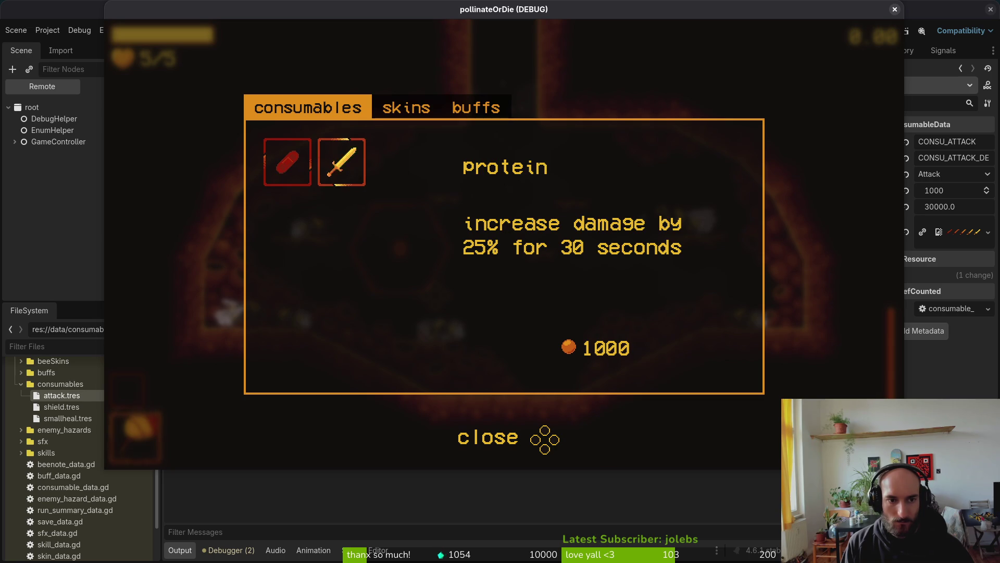
key("Return")
key("Escape")
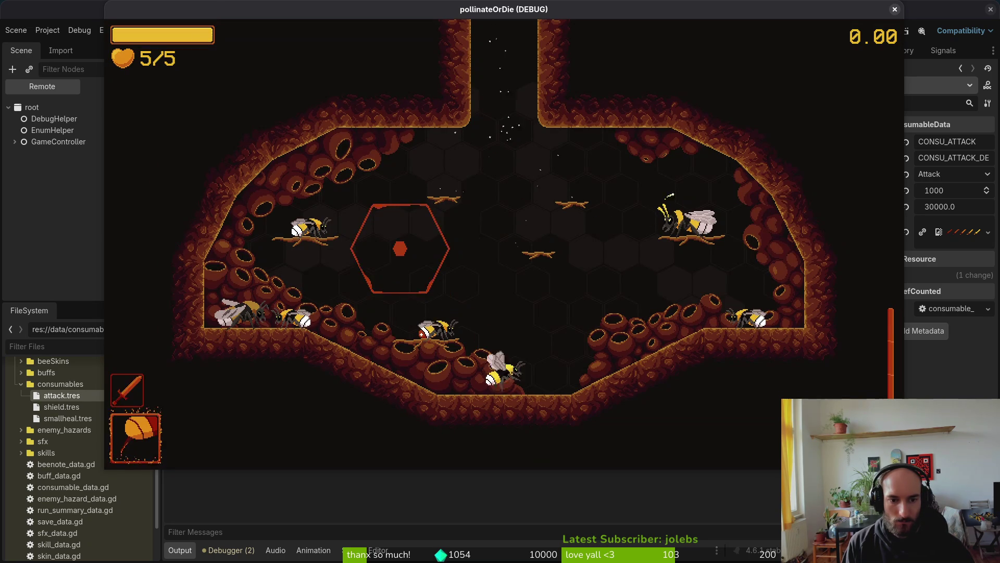
Use the Protein boost in play, then stop the game with F8.
key("q")
key("space")
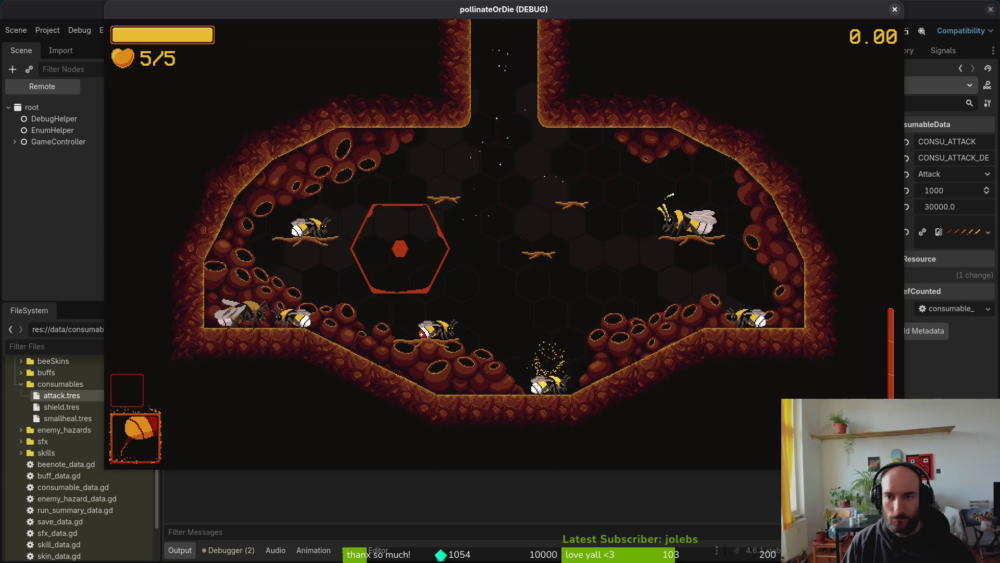
key("F8")
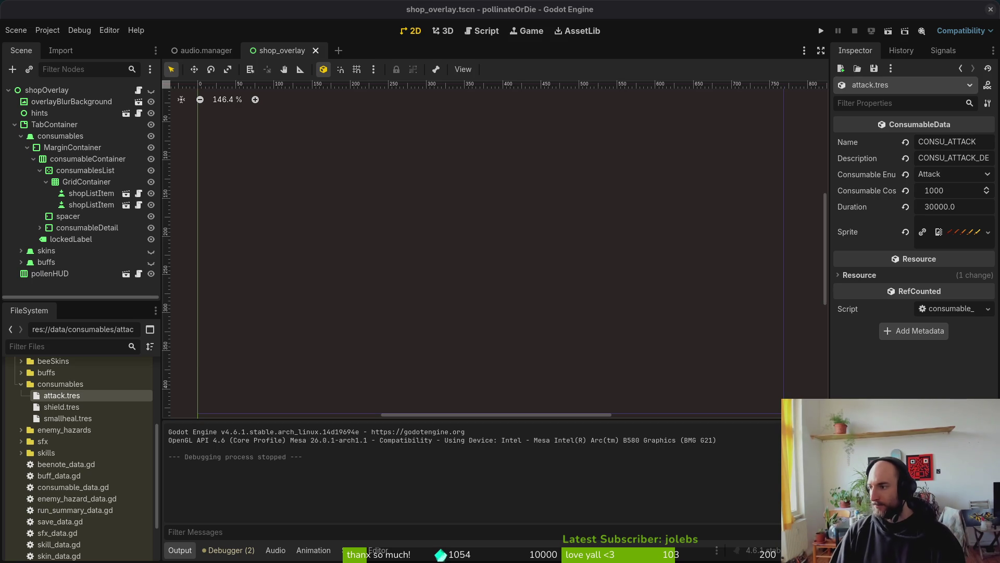
key("alt+Tab")
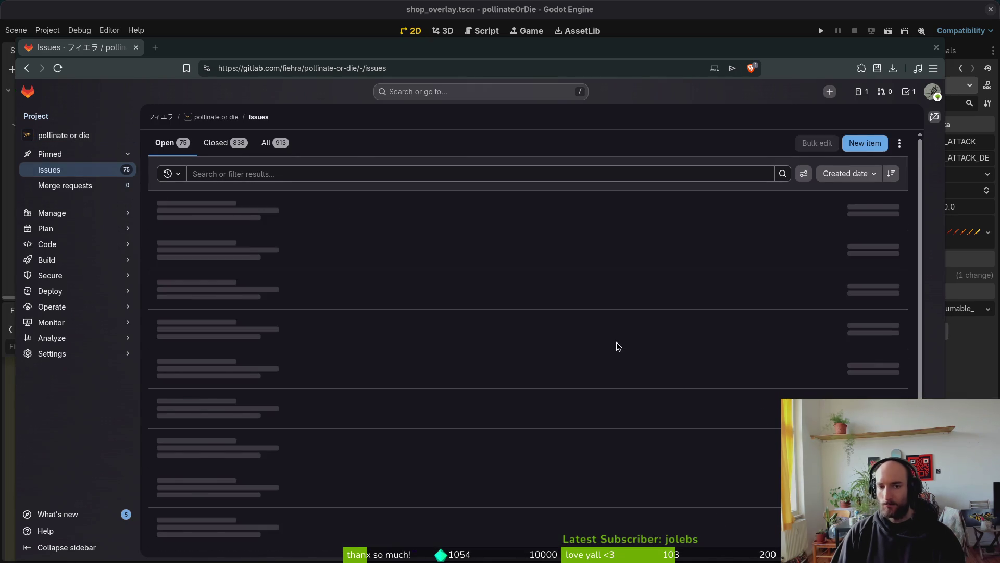
Create the 'reset to default keybind values' issue labelled infrastructure, then hide the browser.
left_click(866, 144)
type("reset default keybind values")
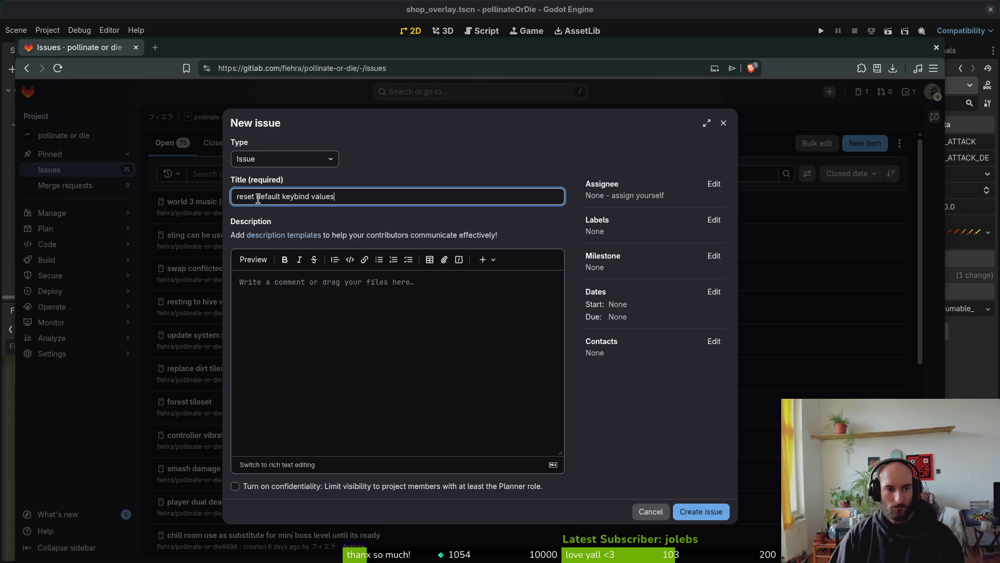
type("to")
left_click(723, 223)
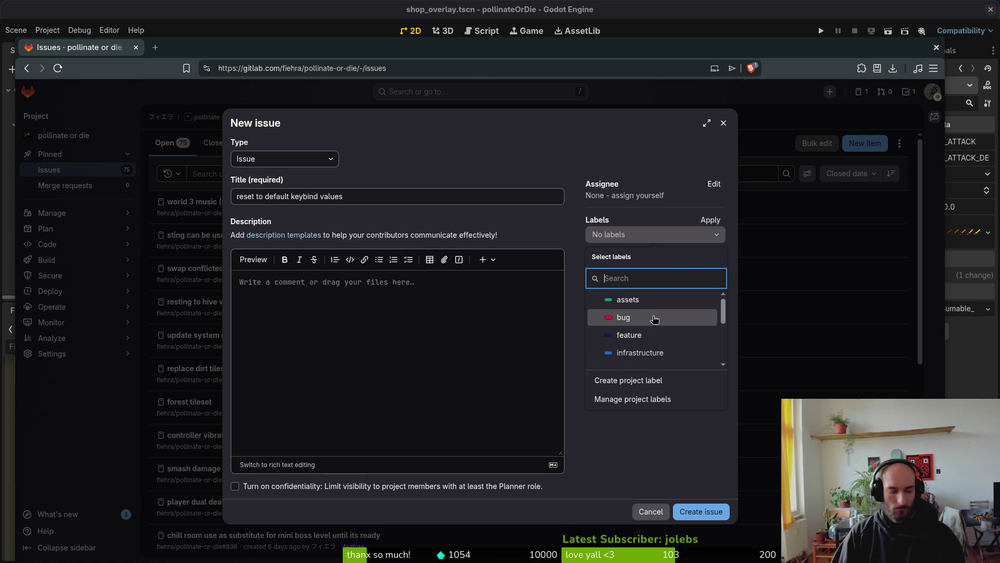
left_click(661, 352)
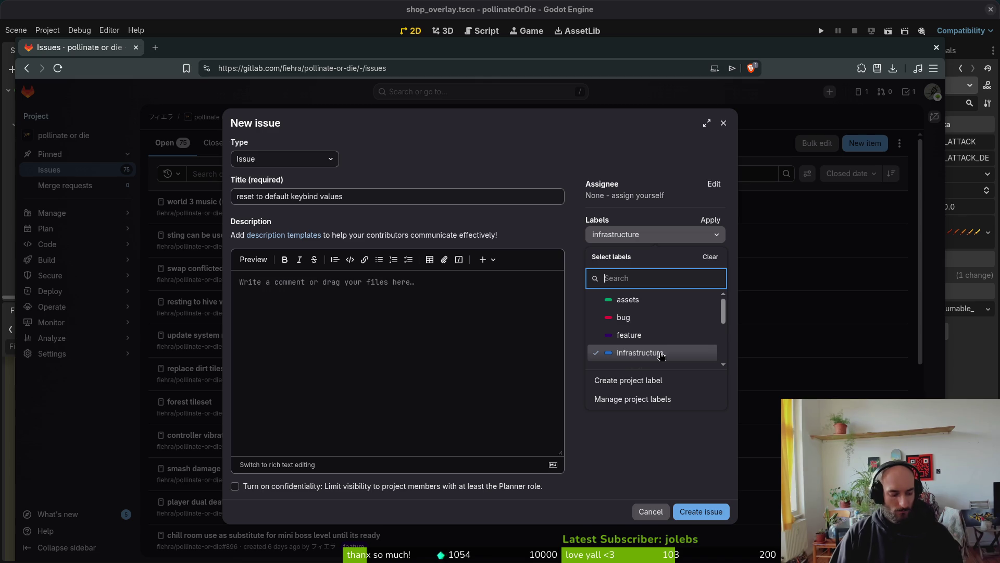
left_click(713, 507)
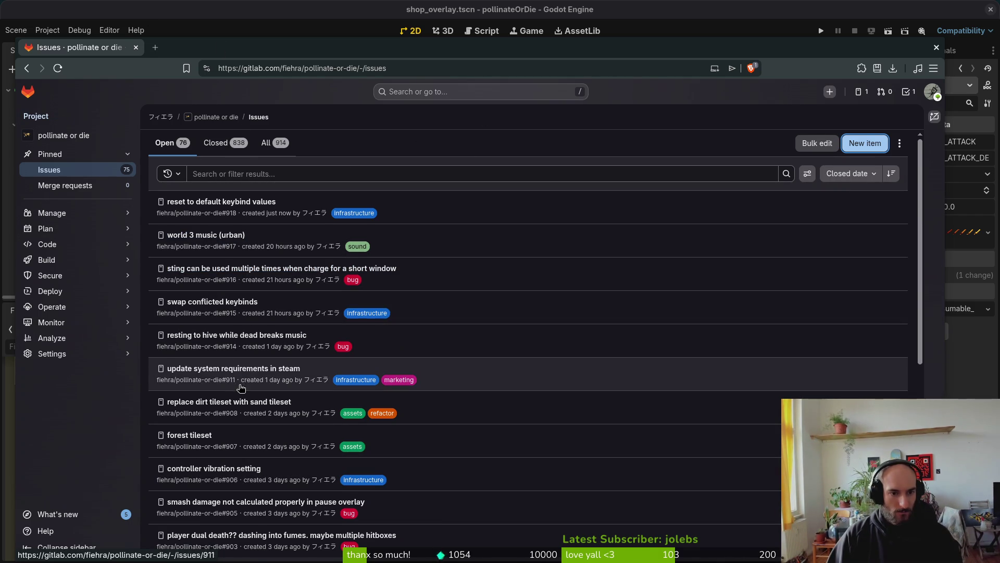
key("super+s")
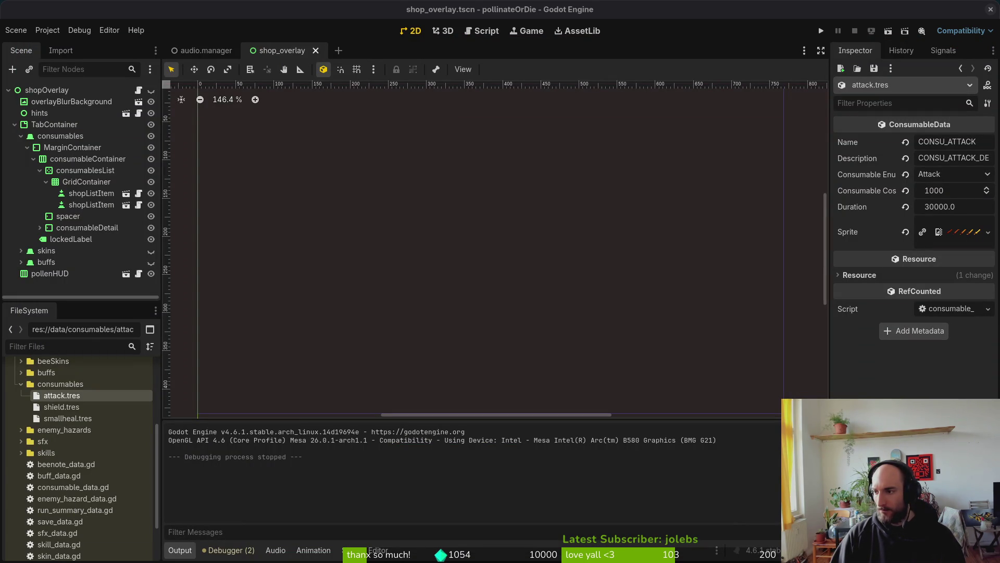
Open modules/player/player.gd in vim and go to the hive music switch line.
key("super+1")
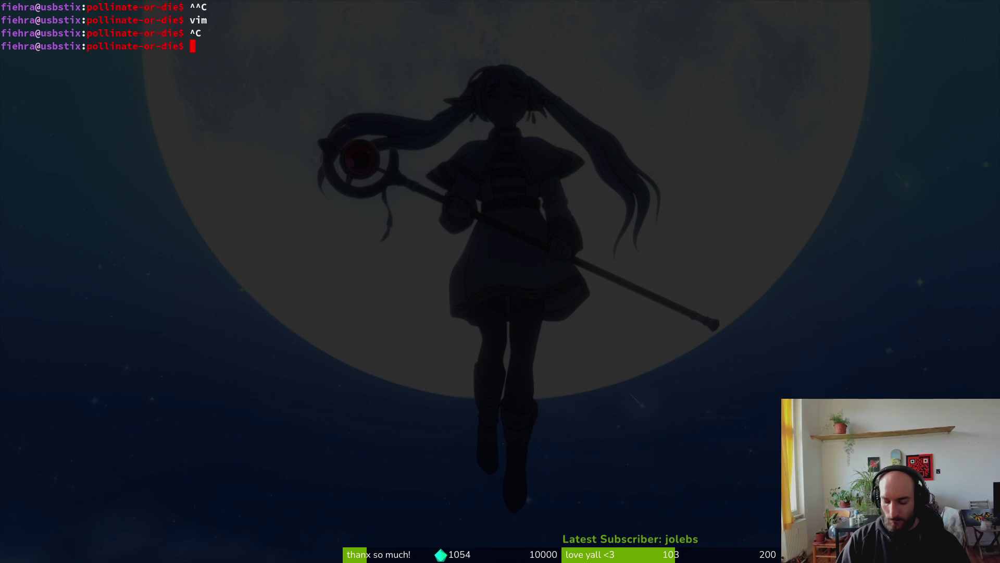
type("p")
key("Up")
key("Return")
type("pl")
key("Return")
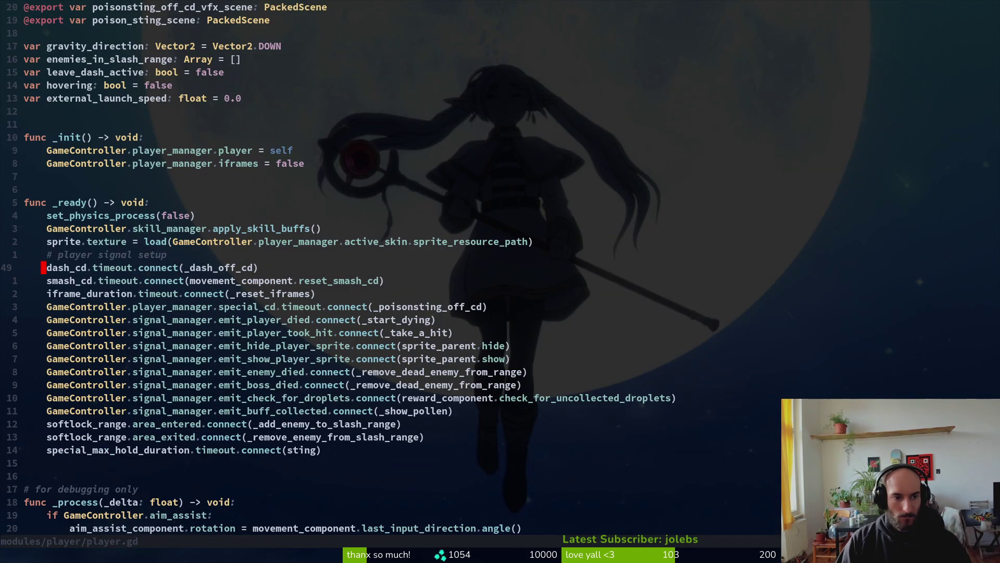
key("ctrl+d")
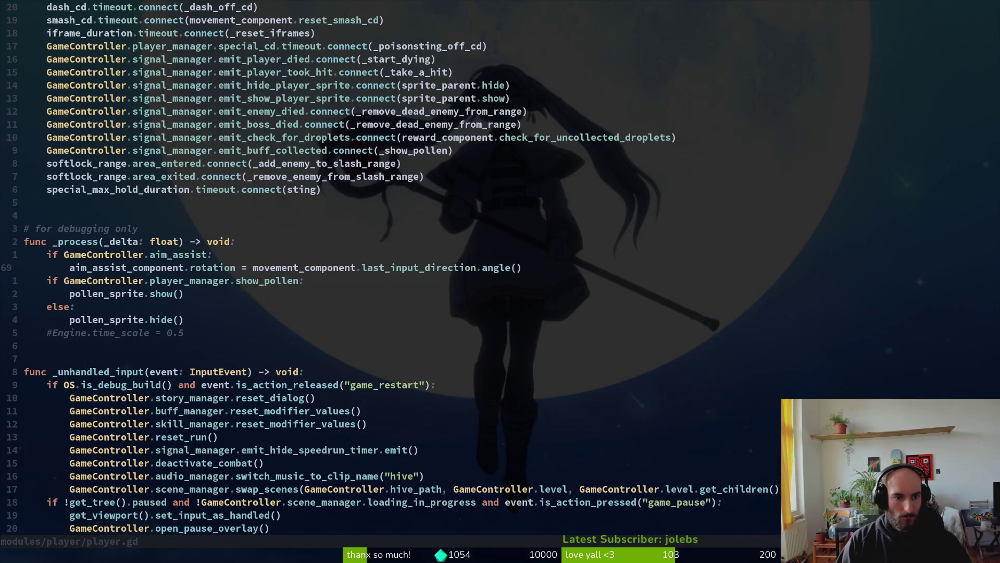
key("ctrl+d")
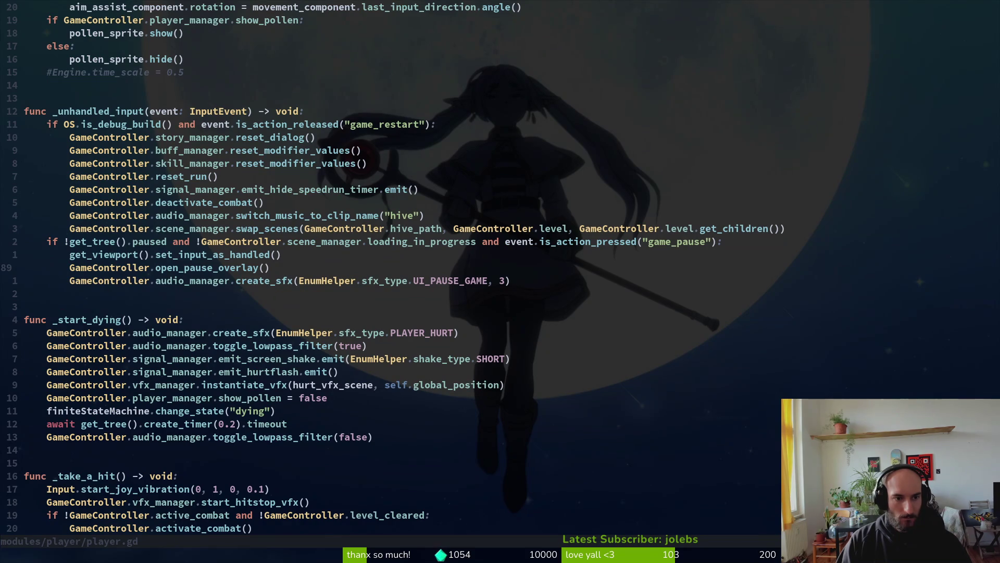
key("k")
key("k")
key("k")
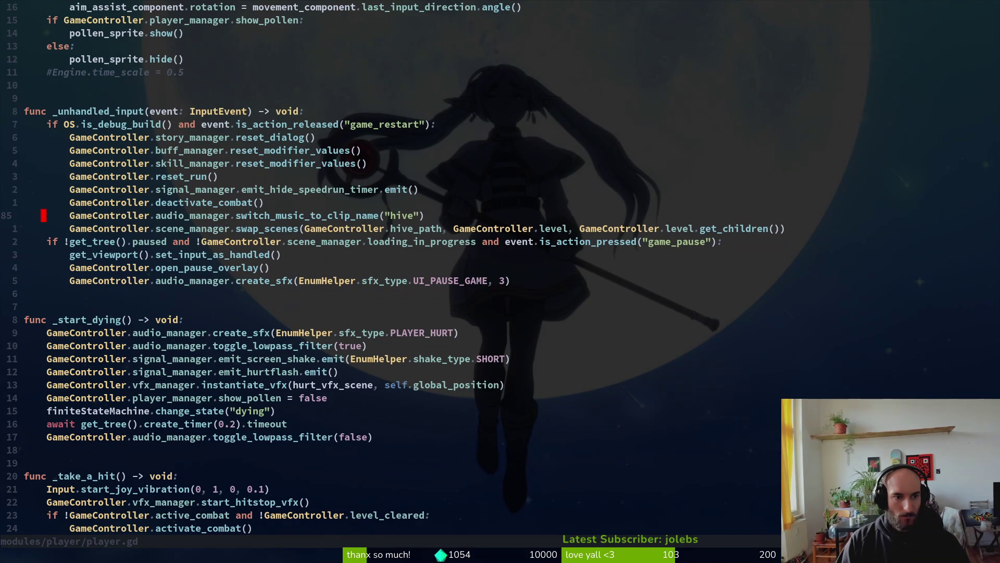
Add GameController.audio_manager.fade_in_music() on the next line and save with :w.
type("oGameController.audio_manager.fa")
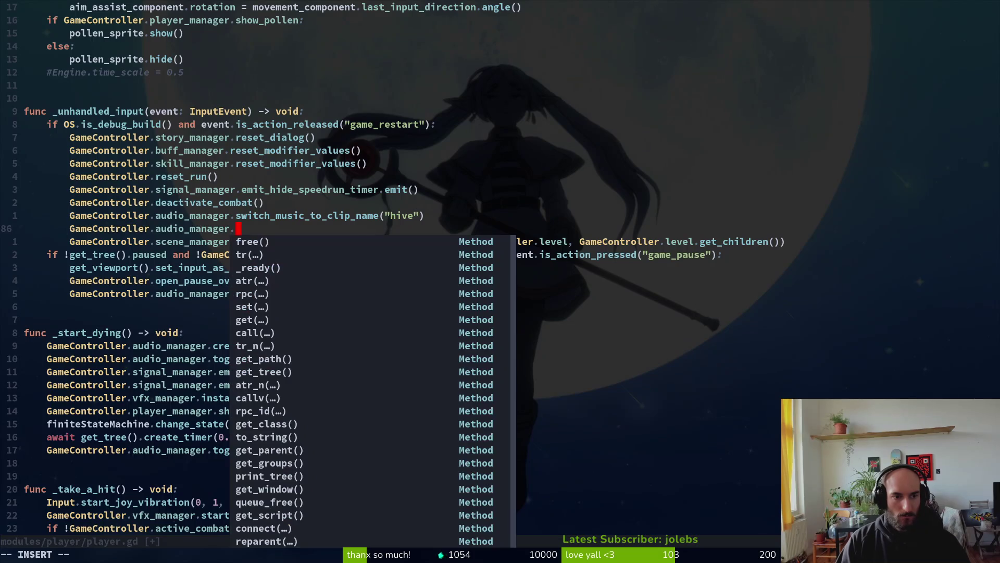
key("Return")
key("Escape")
type(":w")
key("Return")
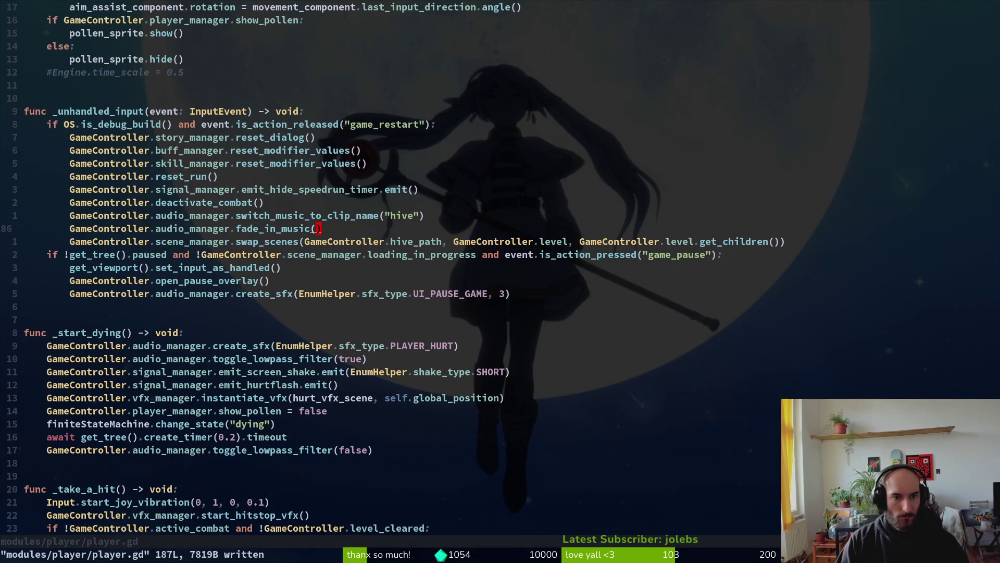
key("alt+Tab")
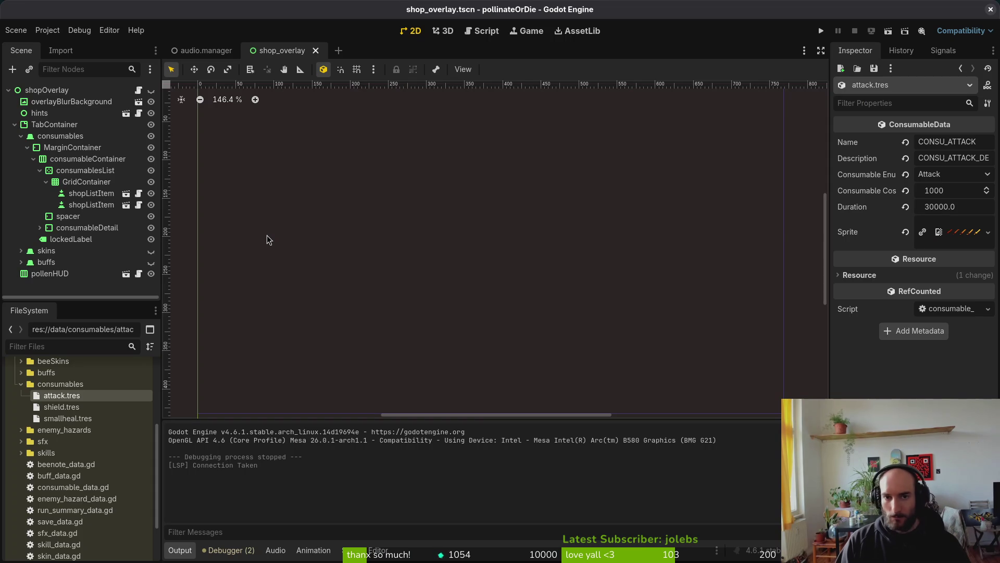
Launch the game with F5 and open the pause menu's Controls settings.
key("F5")
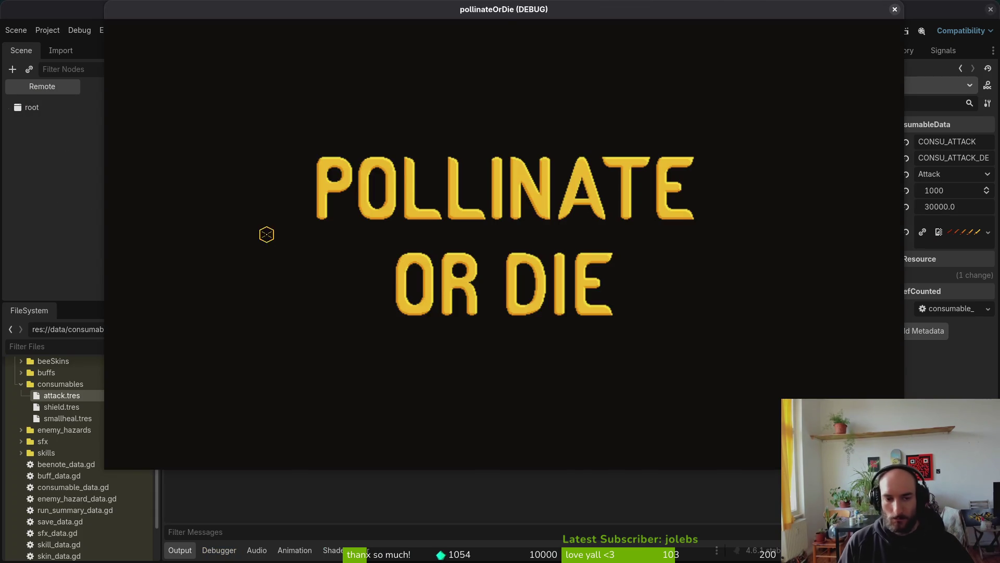
key("Return")
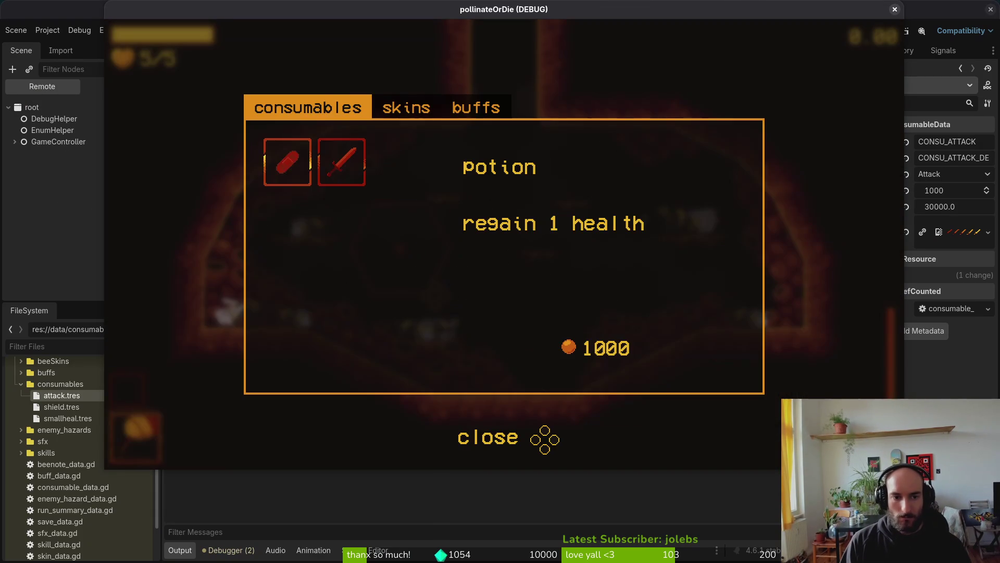
key("Escape")
key("Down")
key("Down")
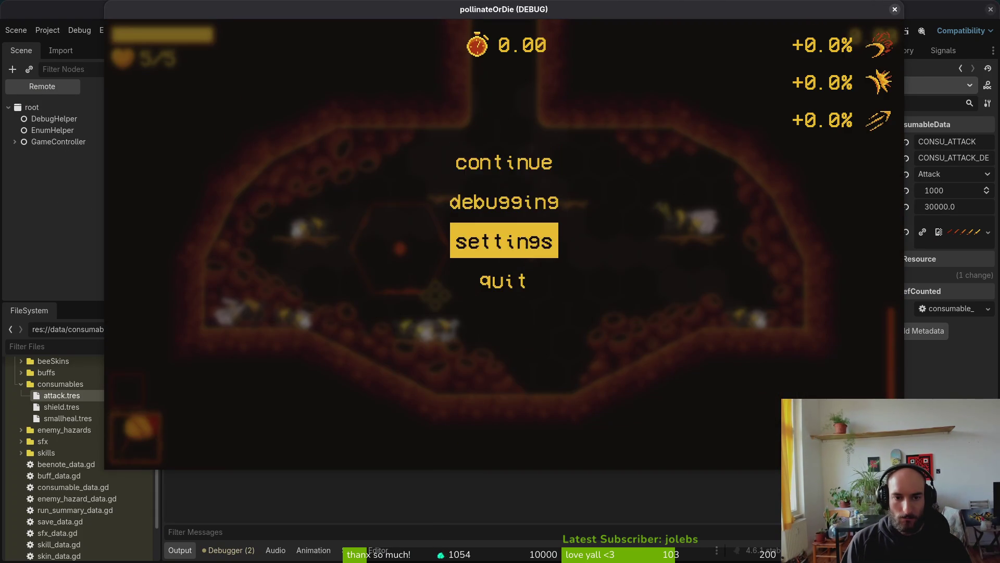
key("Return")
key("Right")
key("Right")
Rebind dash to R1, jump to A, smash to B and consumable to R2.
key("Down")
key("Down")
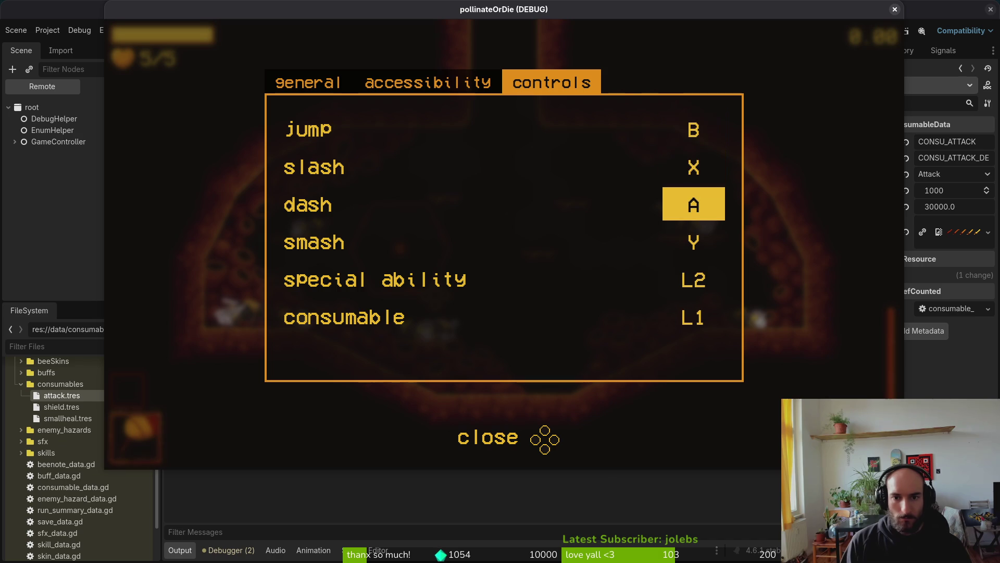
key("Return")
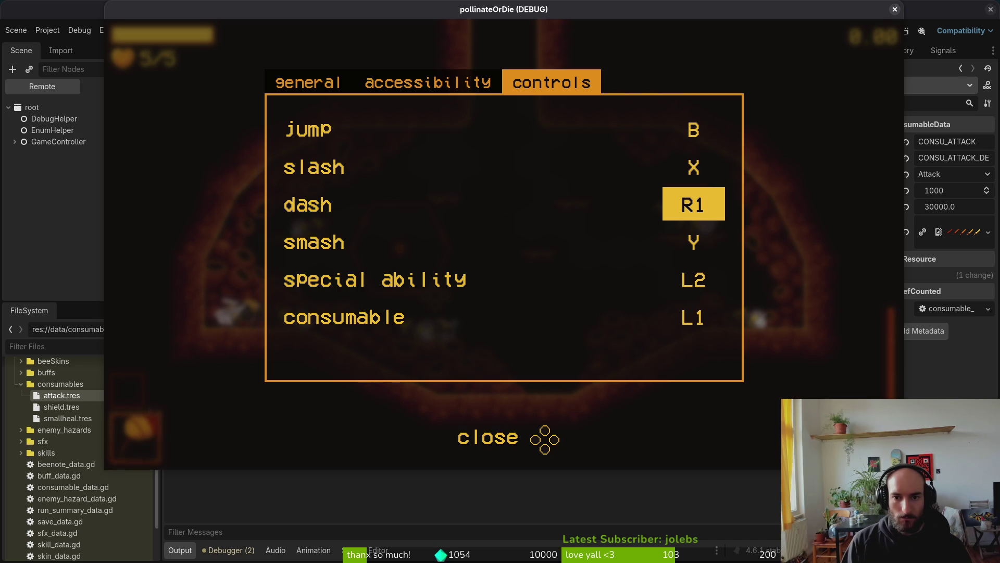
key("Up")
key("Up")
key("Return")
key("Down")
key("Down")
key("Down")
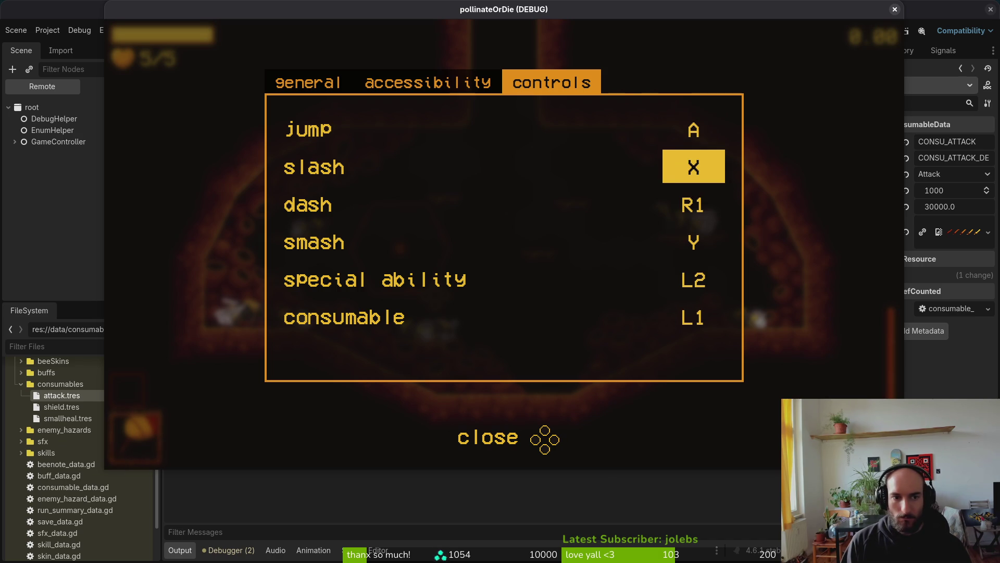
key("Return")
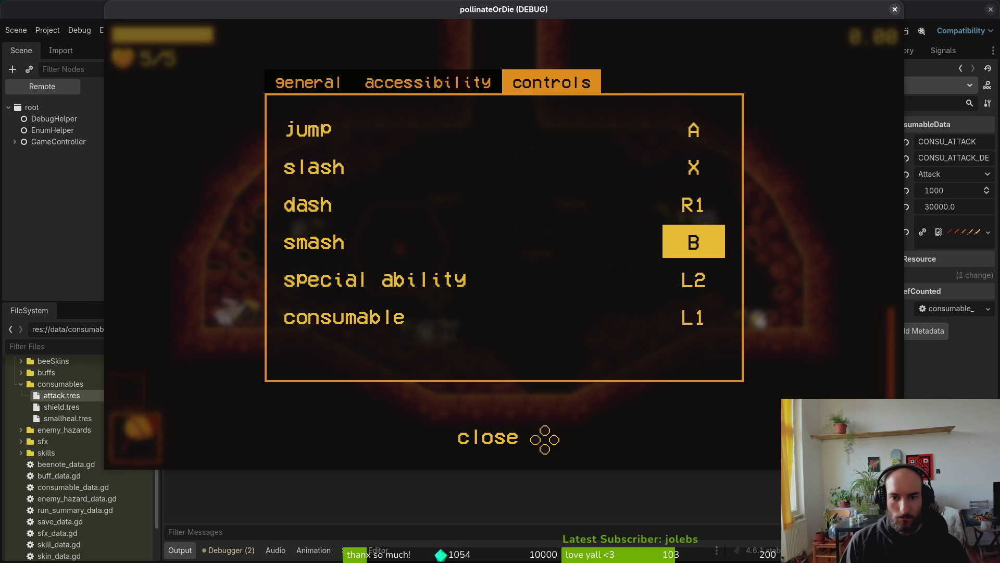
key("Down")
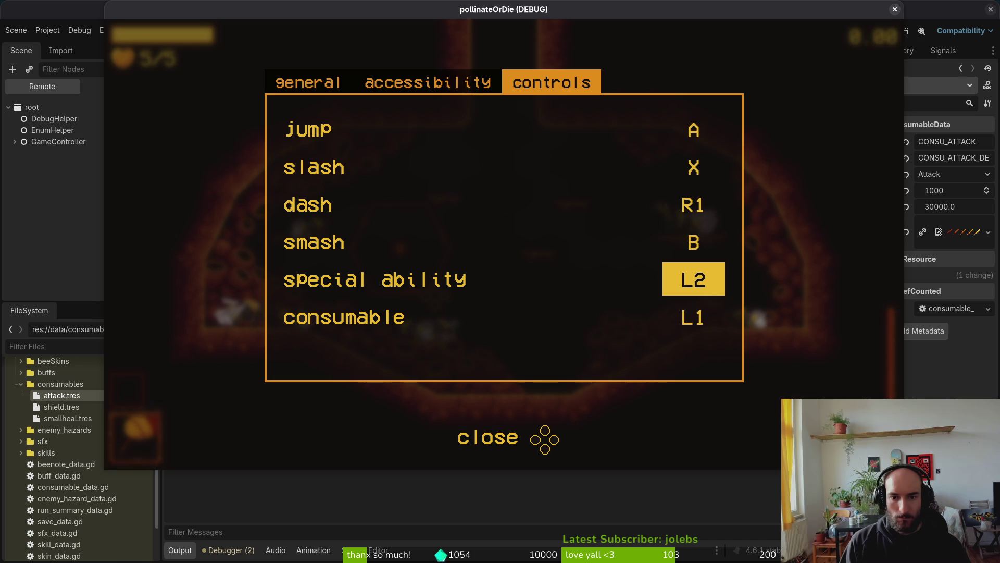
key("Down")
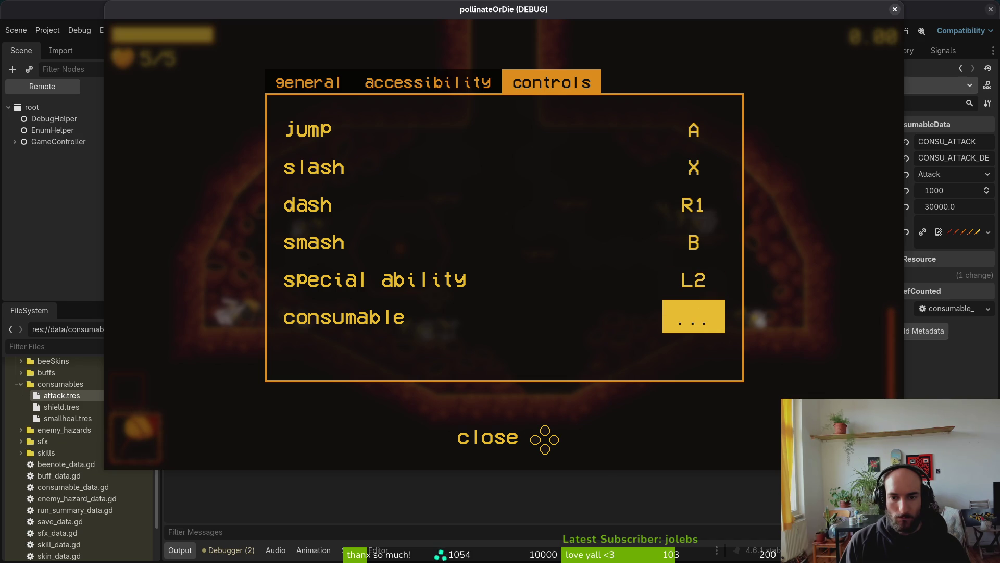
key("Up")
key("Up")
key("Up")
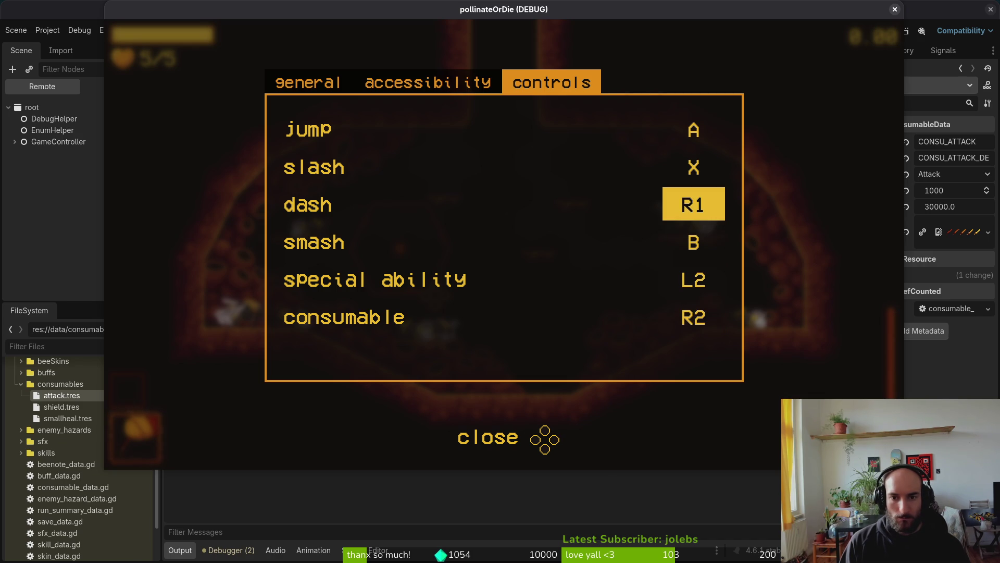
key("Up")
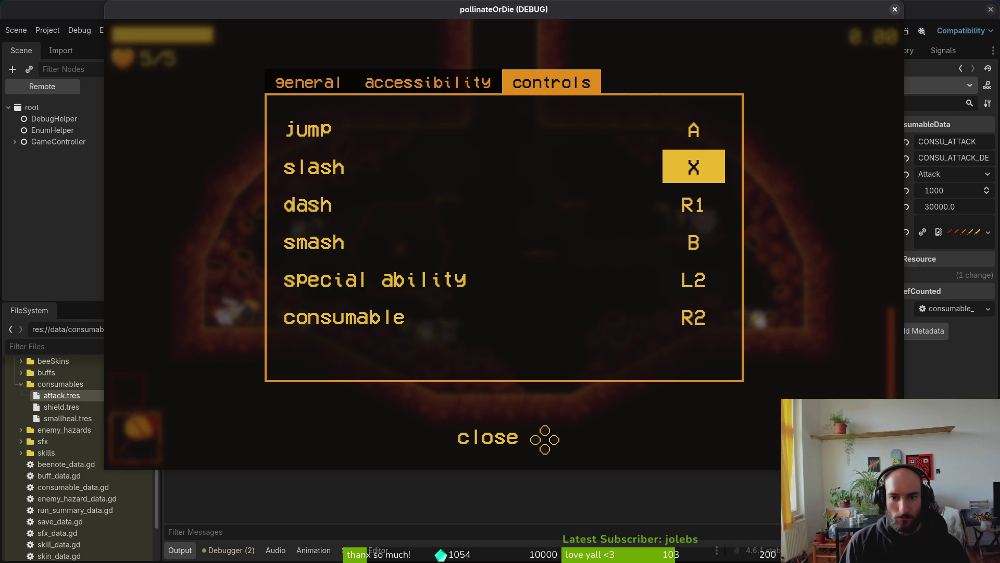
key("Escape")
Slash around the hive with the bee, then bring up the shop overlay.
key("x")
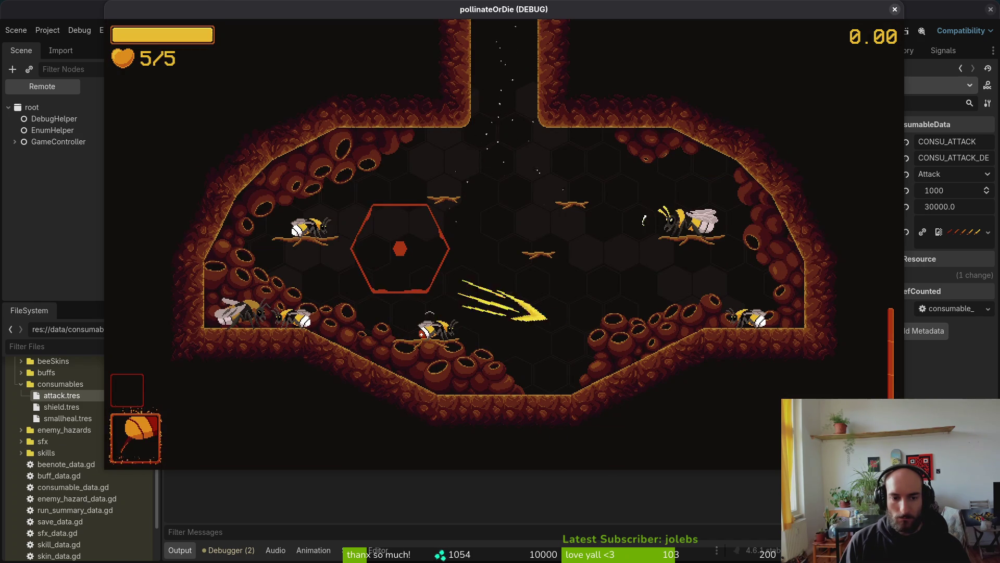
key("x")
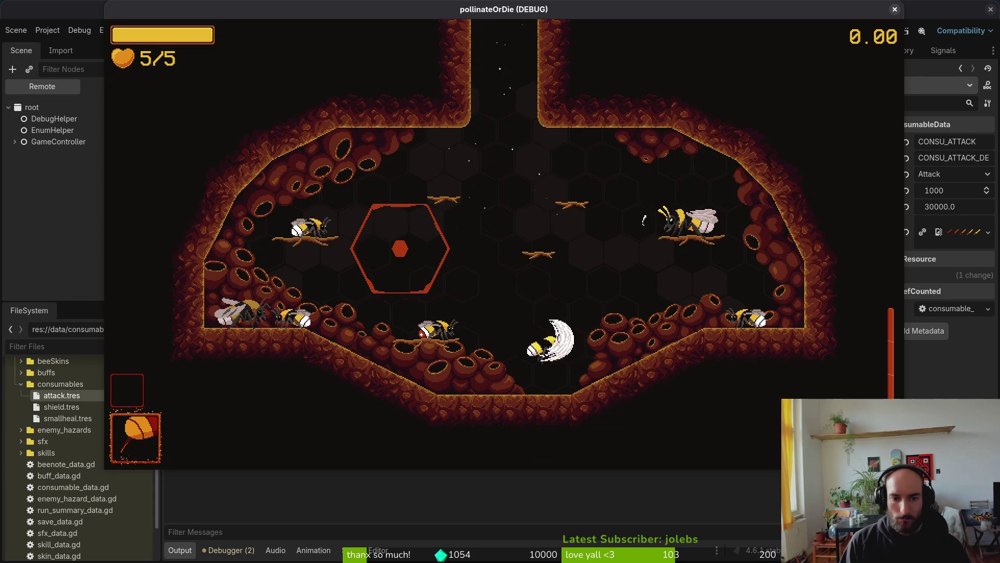
key("Left")
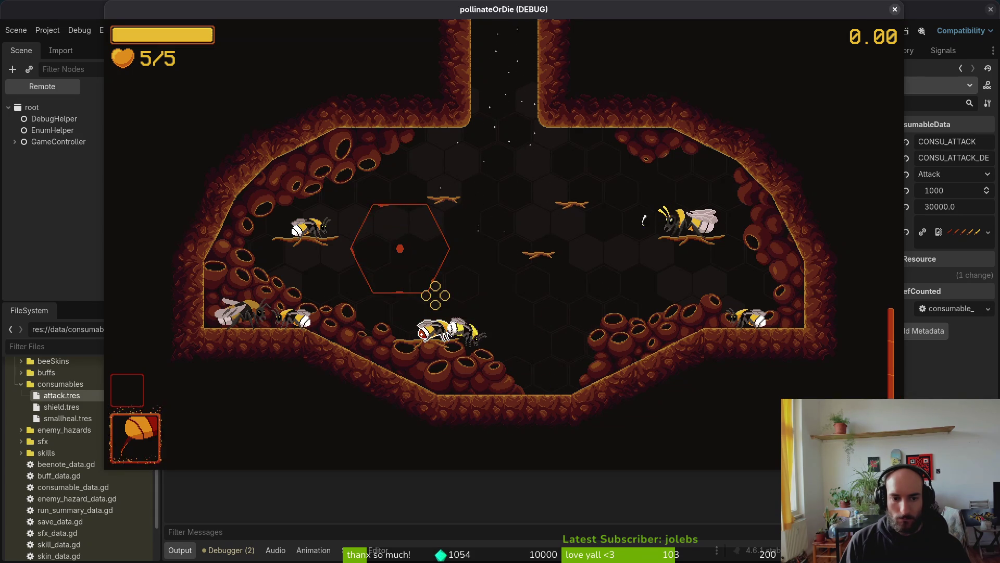
key("Tab")
key("Tab")
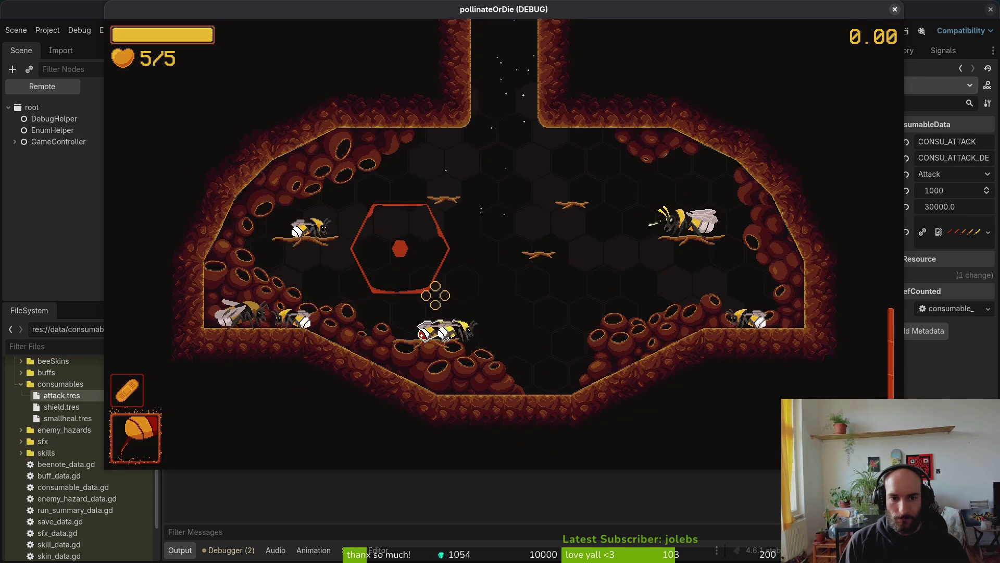
Raise the music volume in the game's settings and return to the game.
key("Escape")
key("Right")
key("Right")
key("Return")
key("Down")
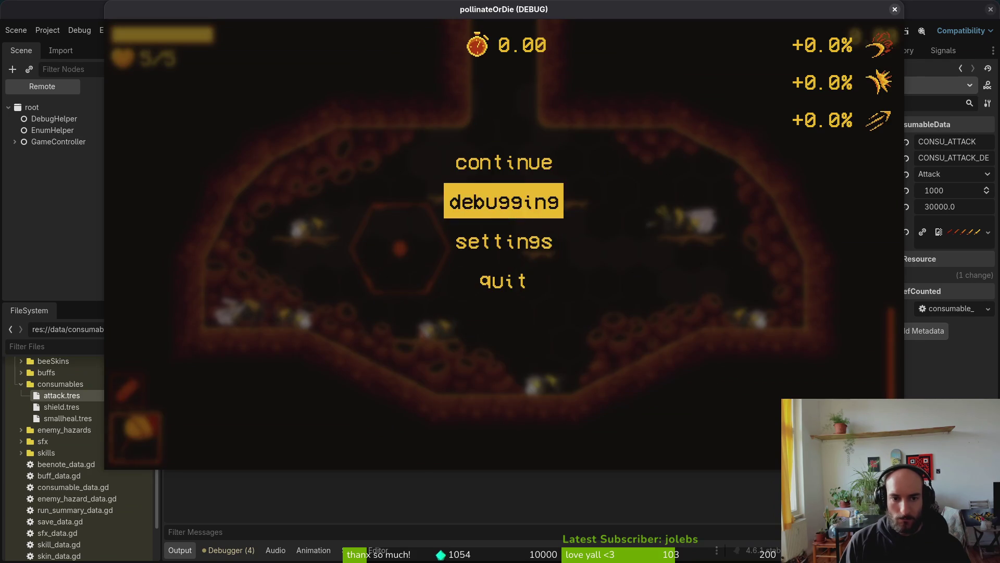
key("Down")
key("Return")
key("Right")
key("Right")
key("Right")
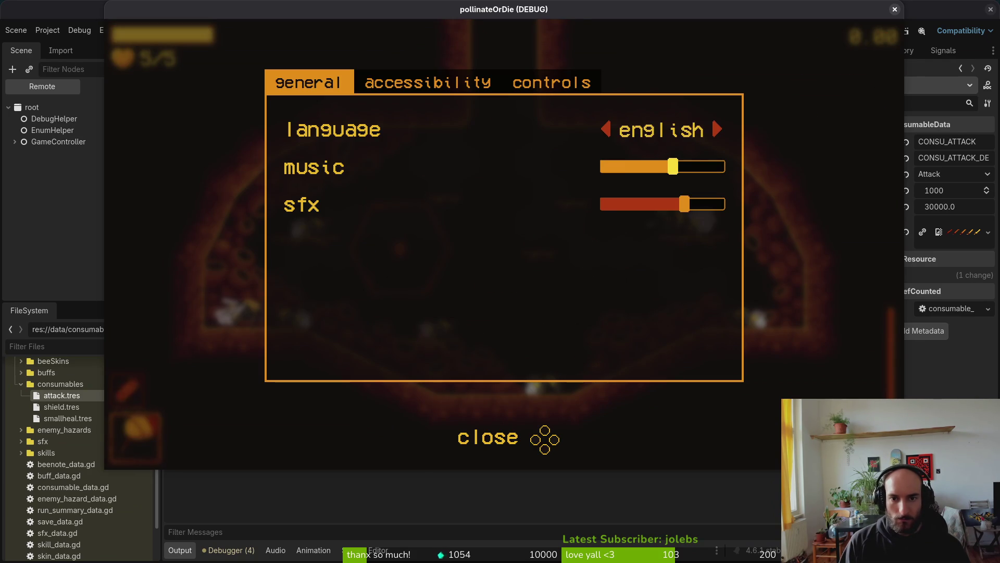
key("Escape")
key("Escape")
Start the spider boss level and fly the bee around dodging the boss.
key("Return")
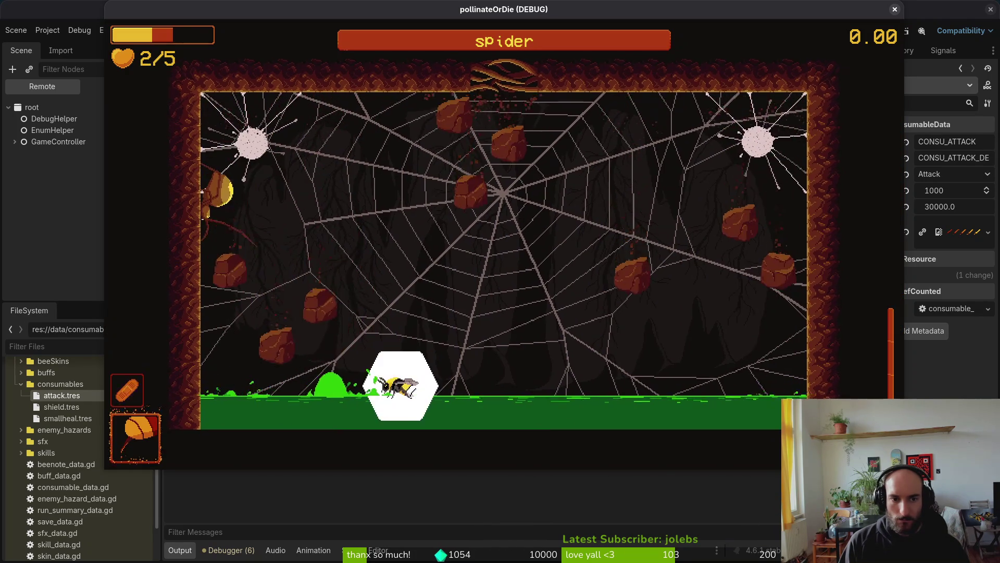
key("space")
key("space")
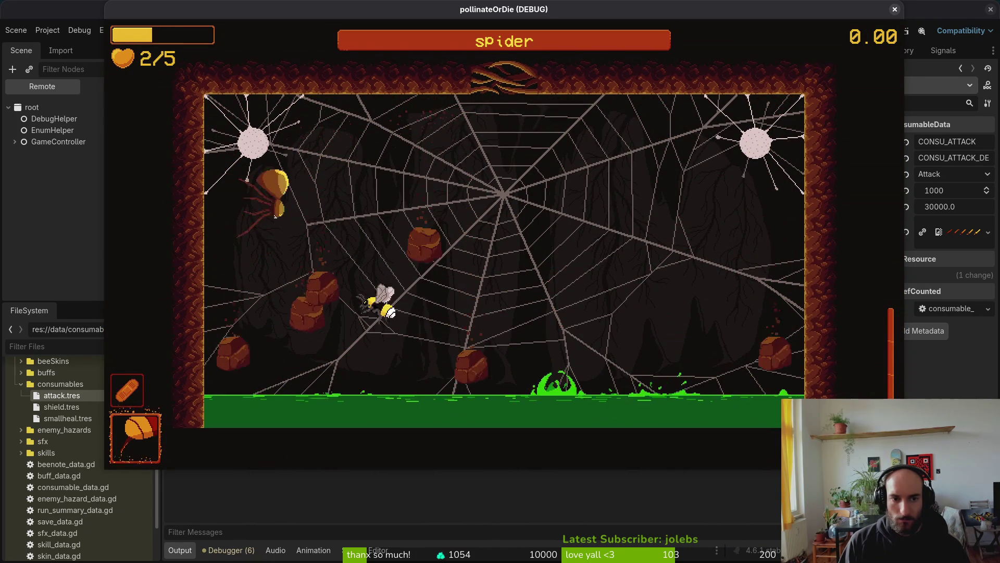
key("space")
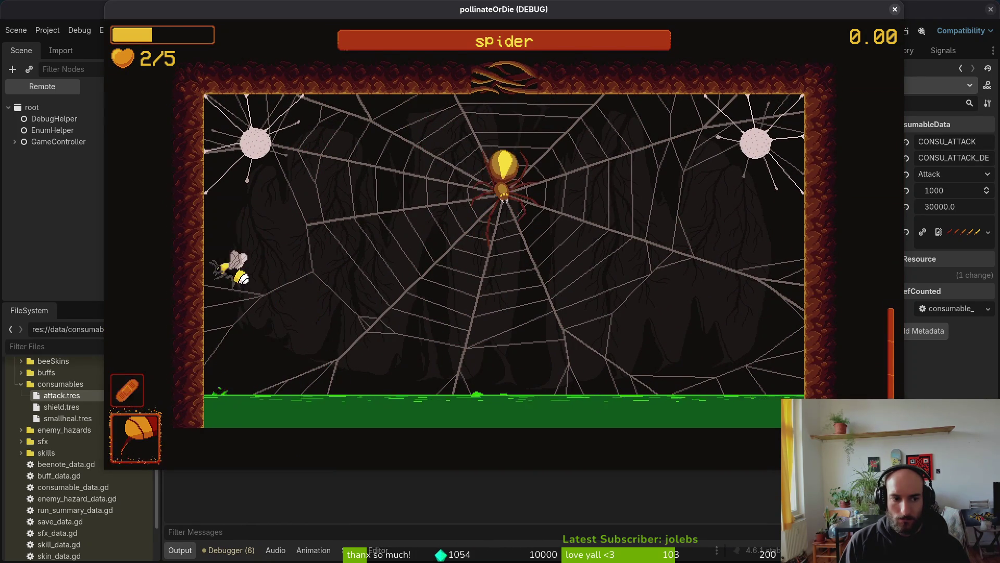
key("space")
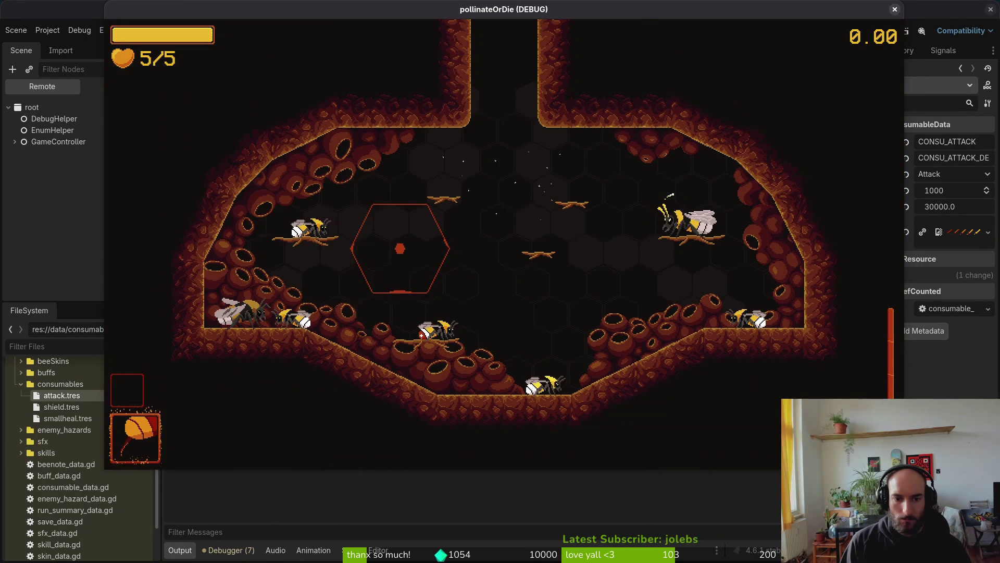
key("a")
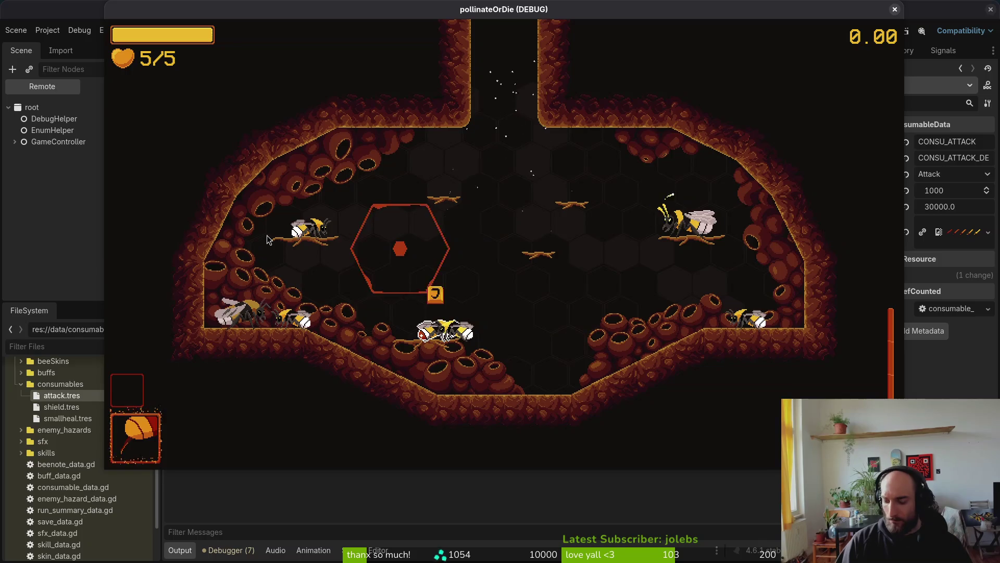
Save player.gd in Vim with :w.
key("alt+Tab")
type(":w")
key("Return")
key("alt+Tab")
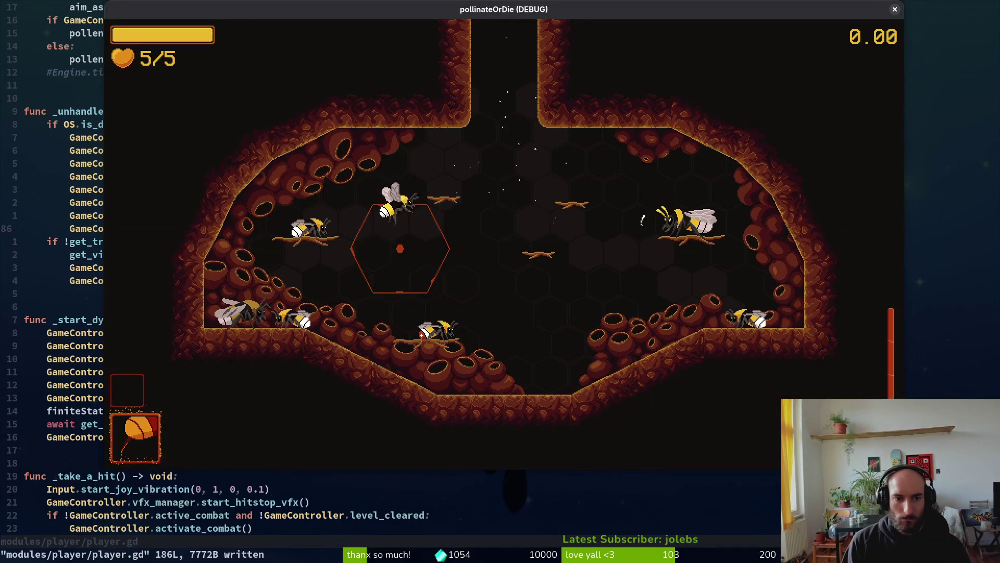
Enter the spider boss level, rebirth after losing, and enter it again.
key("Escape")
key("Return")
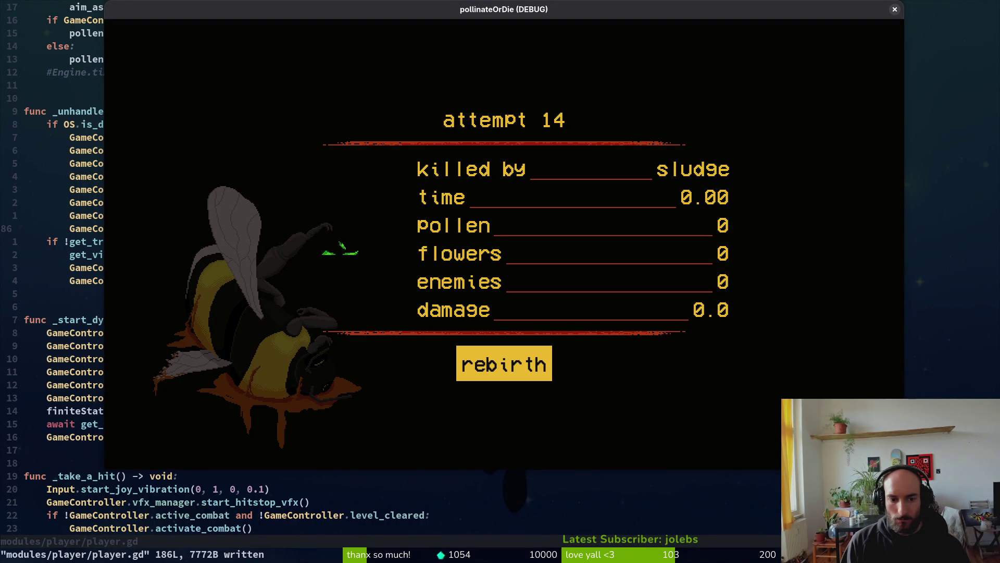
key("Return")
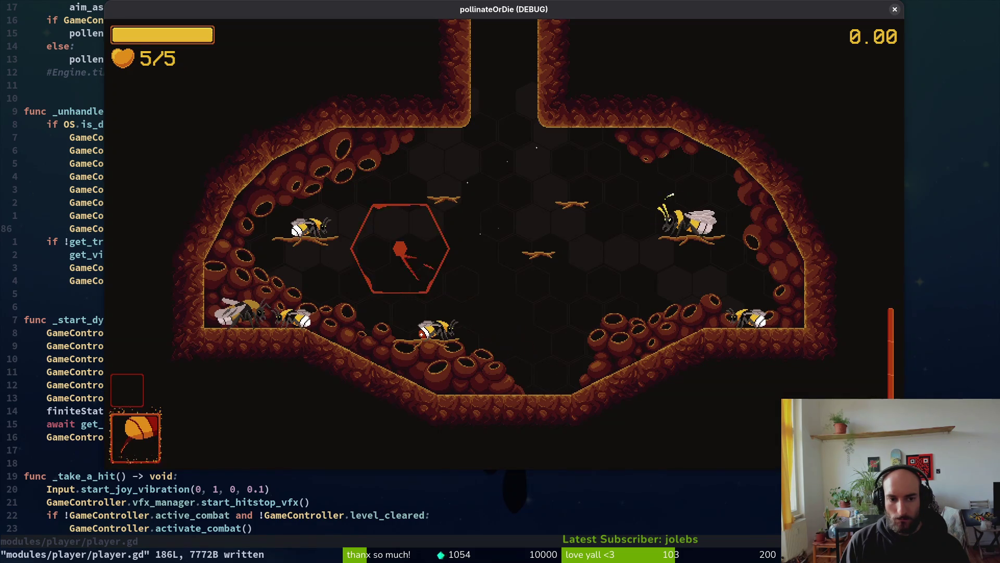
key("Escape")
key("Return")
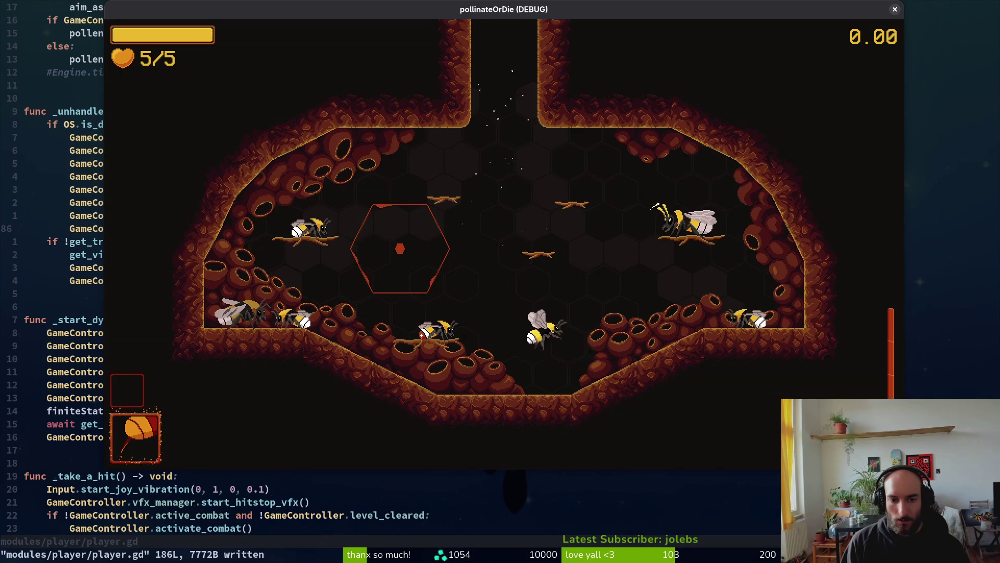
Pause, then fly the bee to the upper left and dive into the red enemy.
key("Escape")
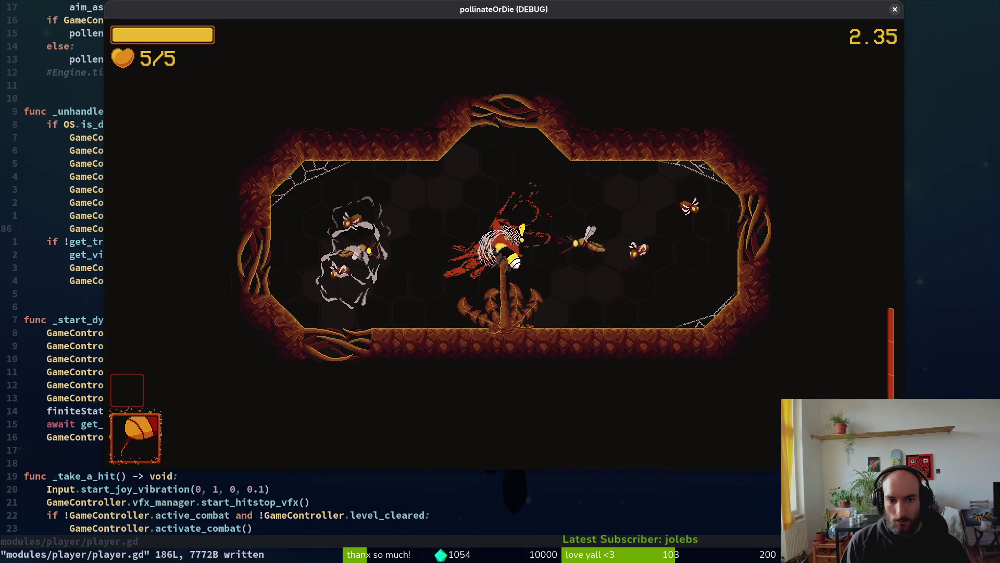
key("a")
key("w")
key("s")
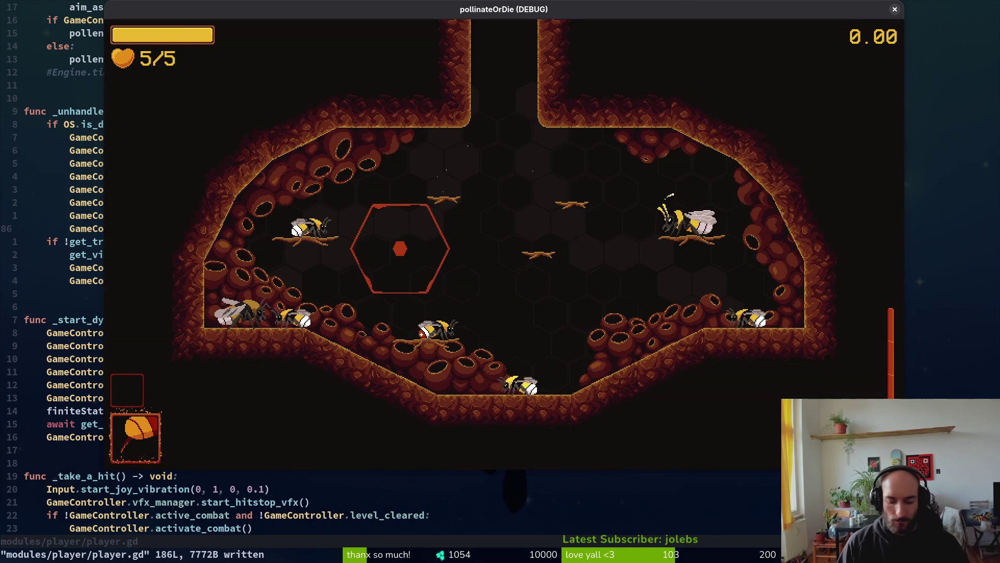
Close the game window, then undo the deletion in player.gd and save it.
key("alt+F4")
type("u:w")
key("Return")
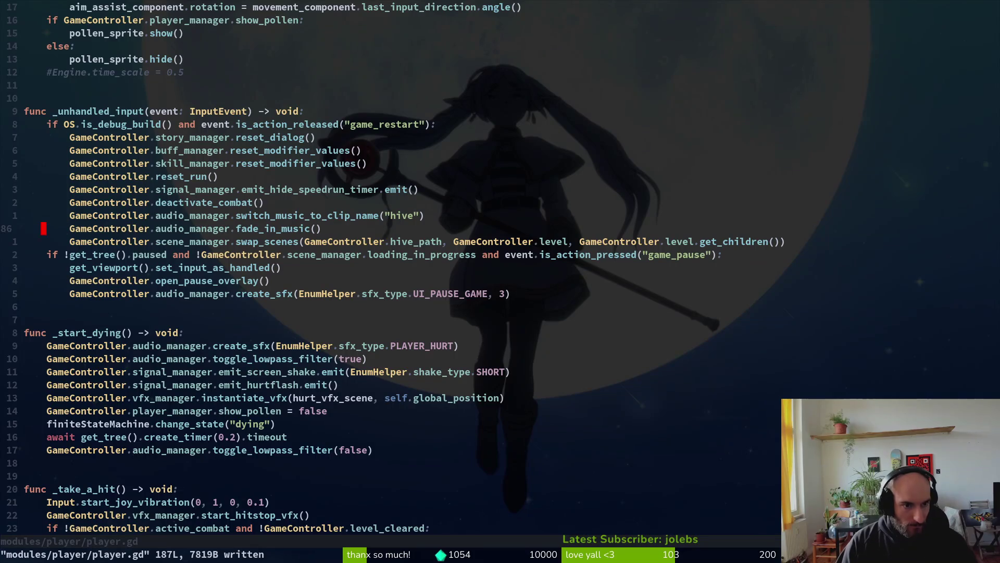
Cancel the fade_in_music() line selection and save player.gd.
key("shift+v")
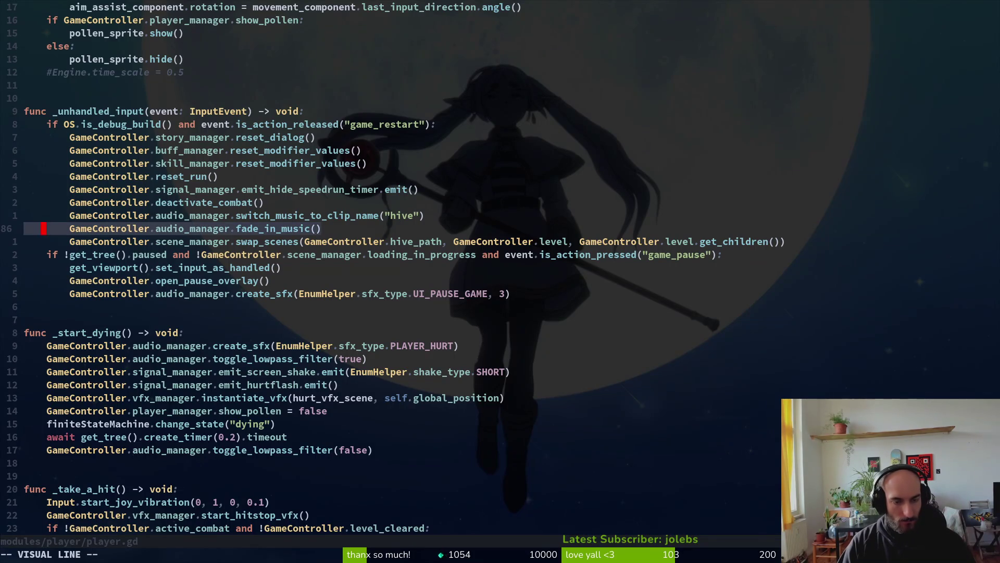
key("Escape")
type(":w")
key("Return")
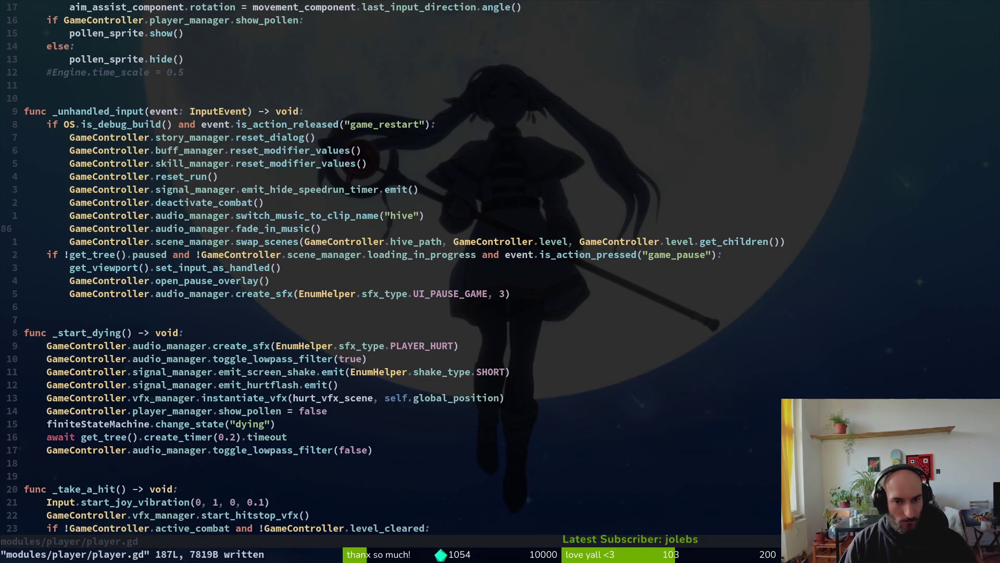
Reopen player.gd via the fuzzy finder and go to the vibration line in _take_a_hit.
key("space")
key("f")
key("f")
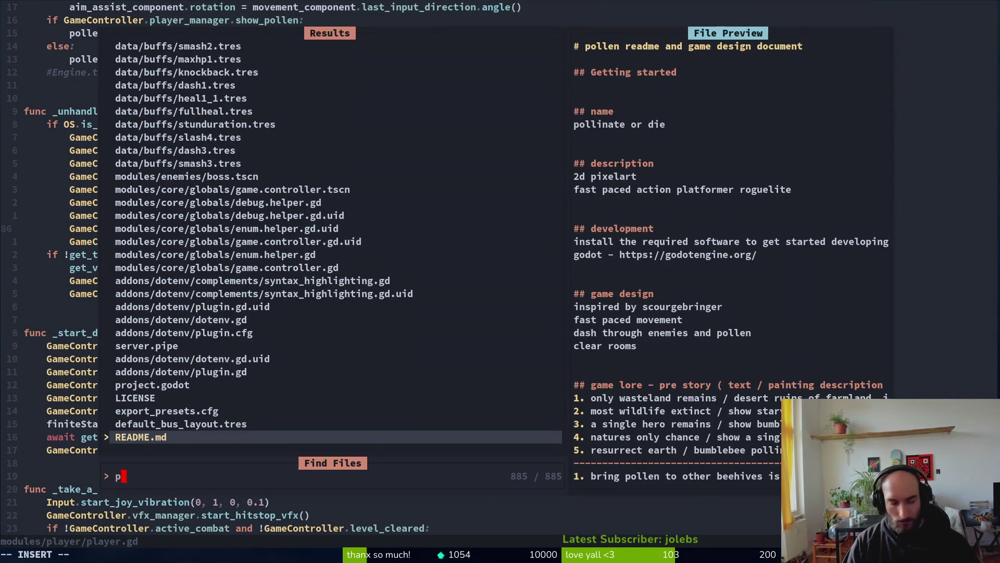
type("pla")
key("Return")
key("ctrl+d")
key("ctrl+d")
key("ctrl+d")
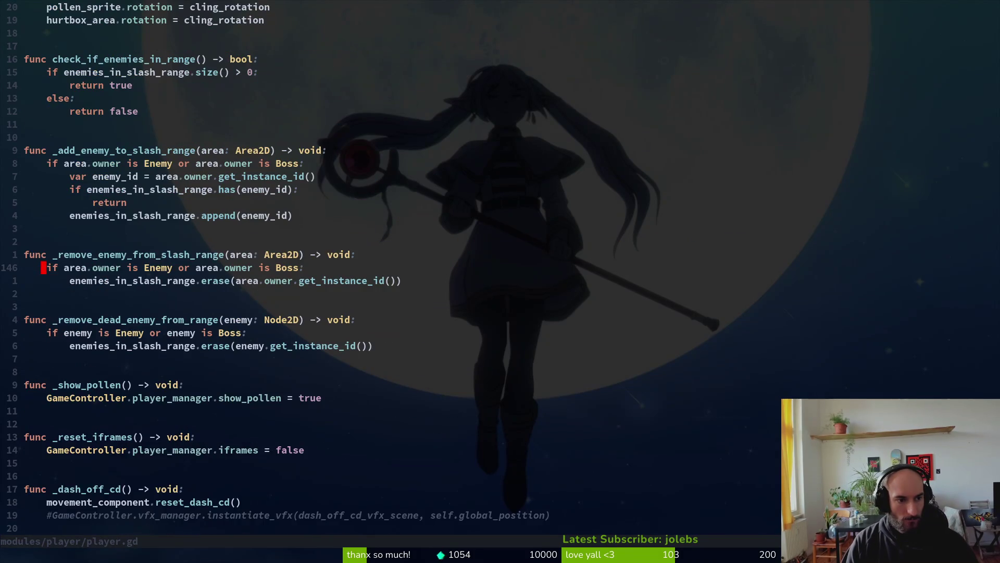
key("ctrl+d")
key("ctrl+d")
key("ctrl+u")
key("ctrl+u")
key("ctrl+u")
key("ctrl+u")
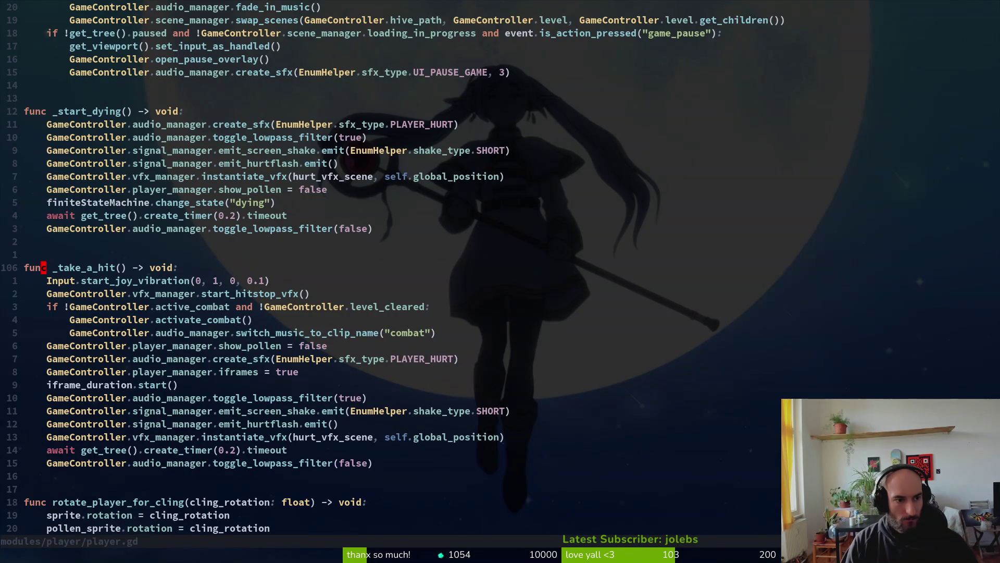
key("j")
Copy the Input.start_joy_vibration line into _start_dying and save player.gd.
key("y")
key("y")
key("k")
key("k")
key("k")
key("p")
key("colon")
key("w")
key("Return")
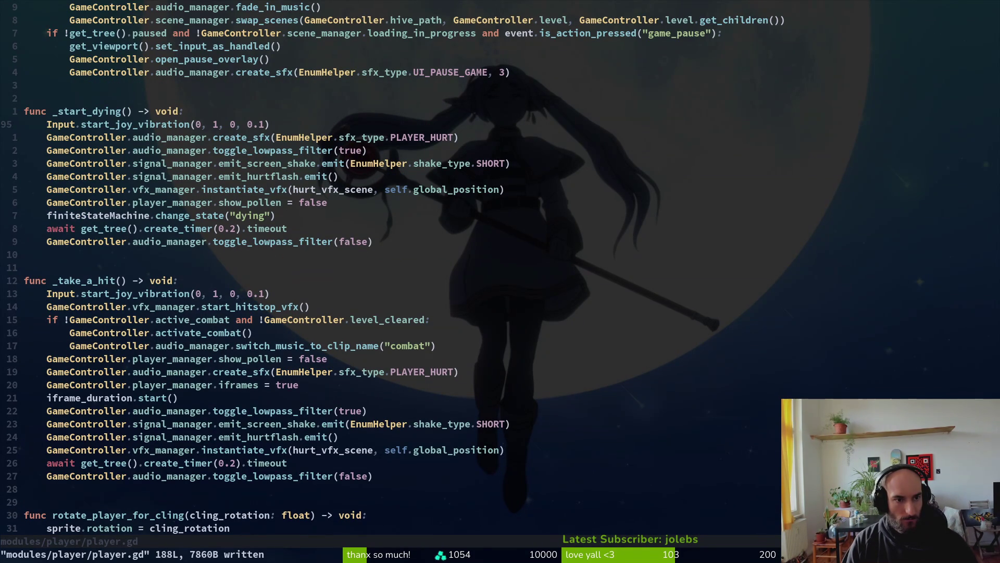
key("j")
key("j")
key("j")
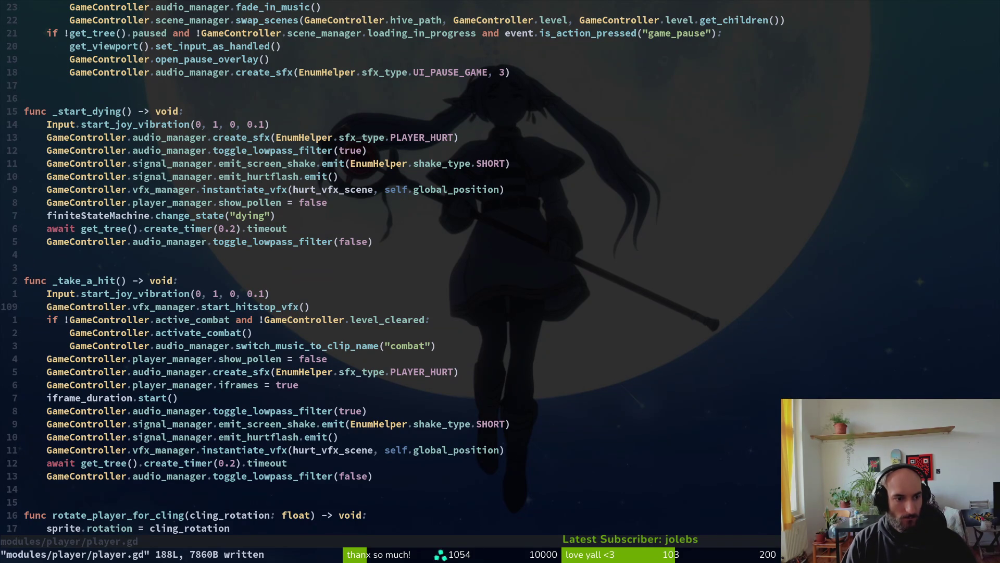
Quit Vim and run tig status.
type(":q")
key("Return")
type("tig status")
key("Return")
Stage the nine translation files and commit them as "updated translatiuons".
key("j")
key("j")
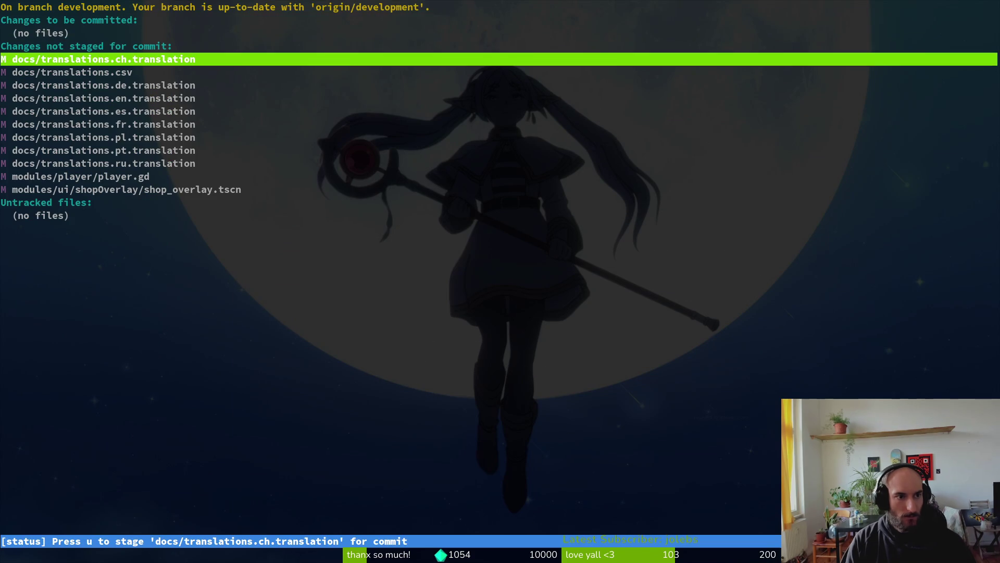
key("u")
key("u")
key("u")
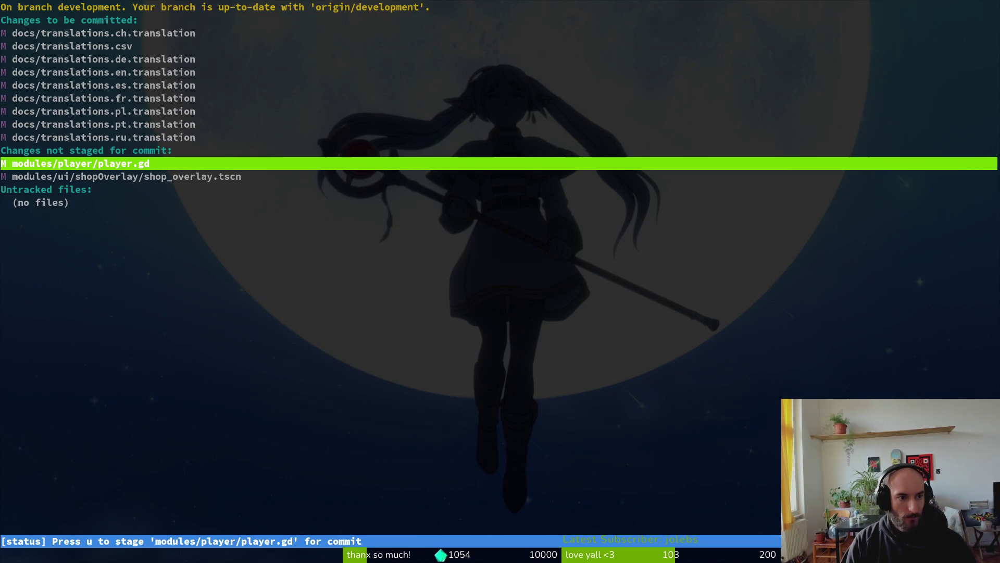
type("qgit comi")
key("BackSpace")
type("mit -m \"updated tran")
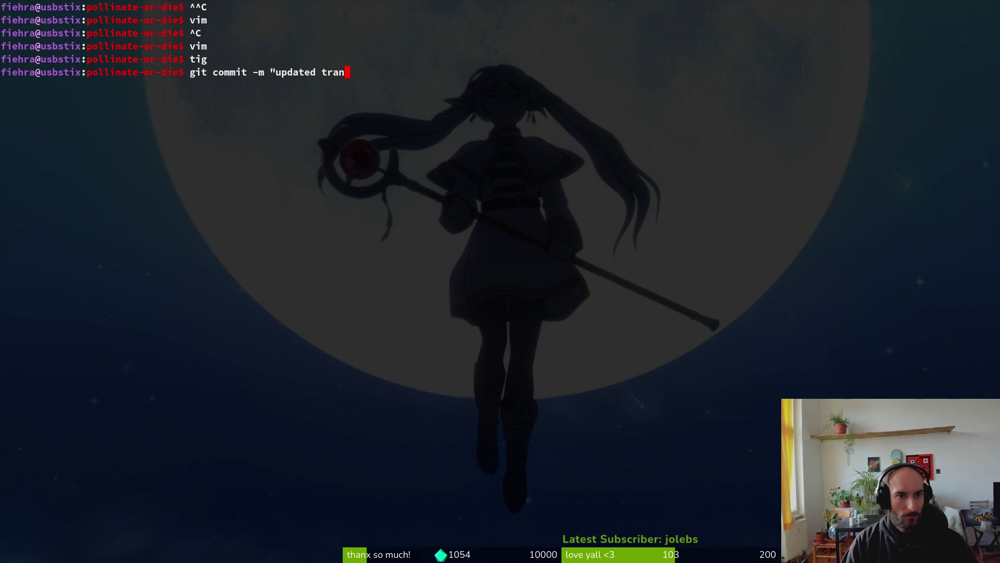
type("slatiuons\"")
key("Return")
Reopen tig status, stage player.gd, and review the player.gd and shop_overlay.tscn diffs.
type("tig status")
key("Return")
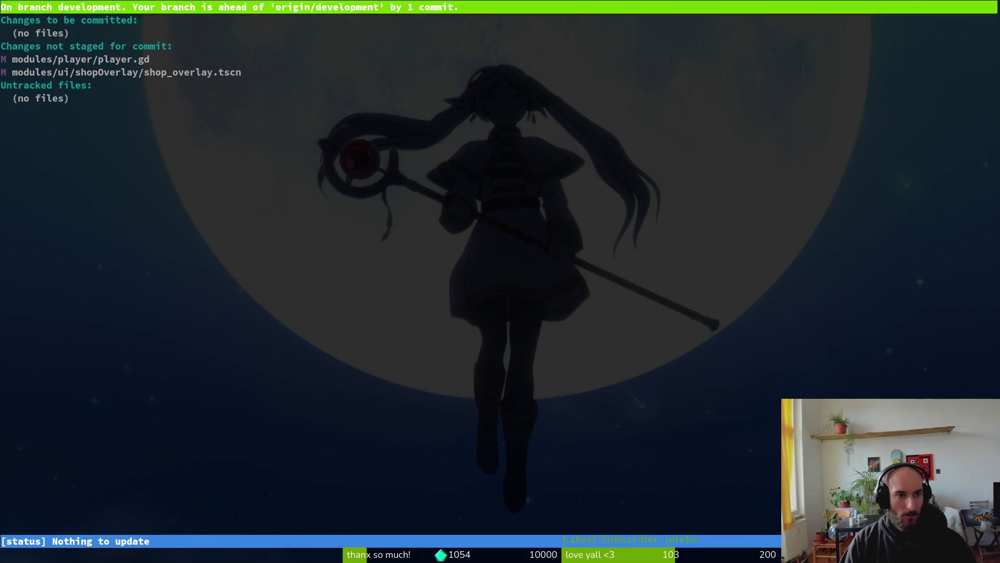
key("Down")
key("Return")
key("u")
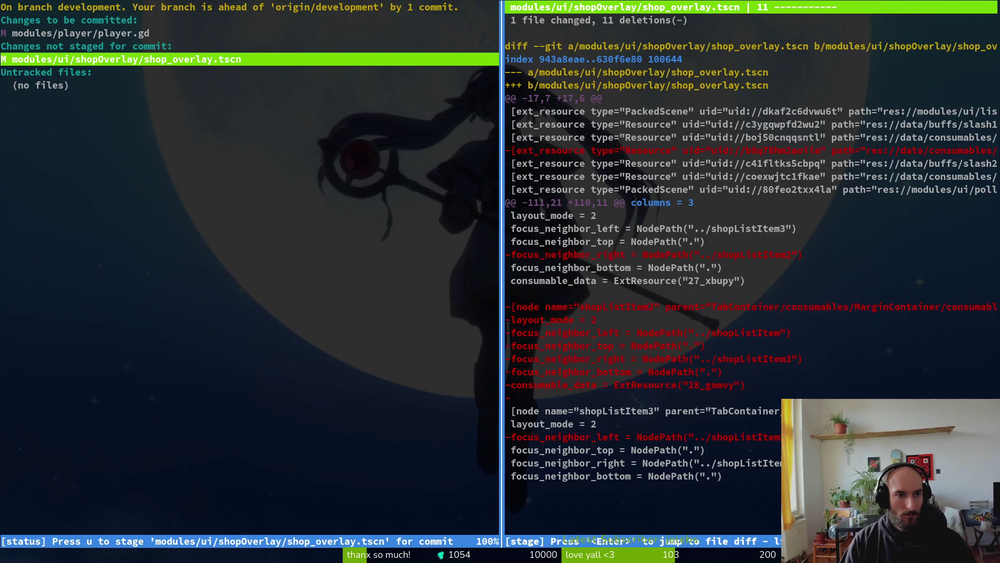
key("Up")
key("Up")
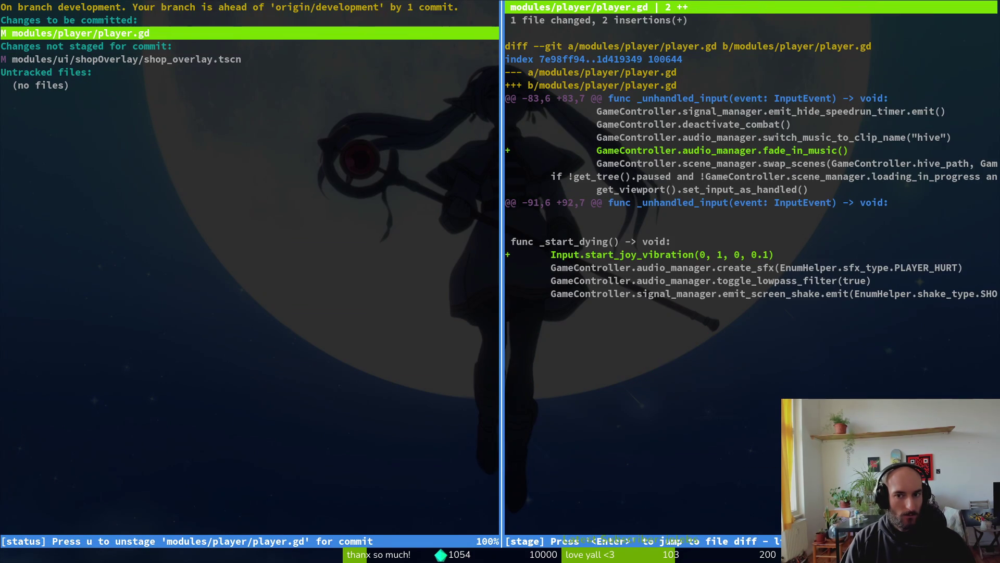
key("Down")
key("Down")
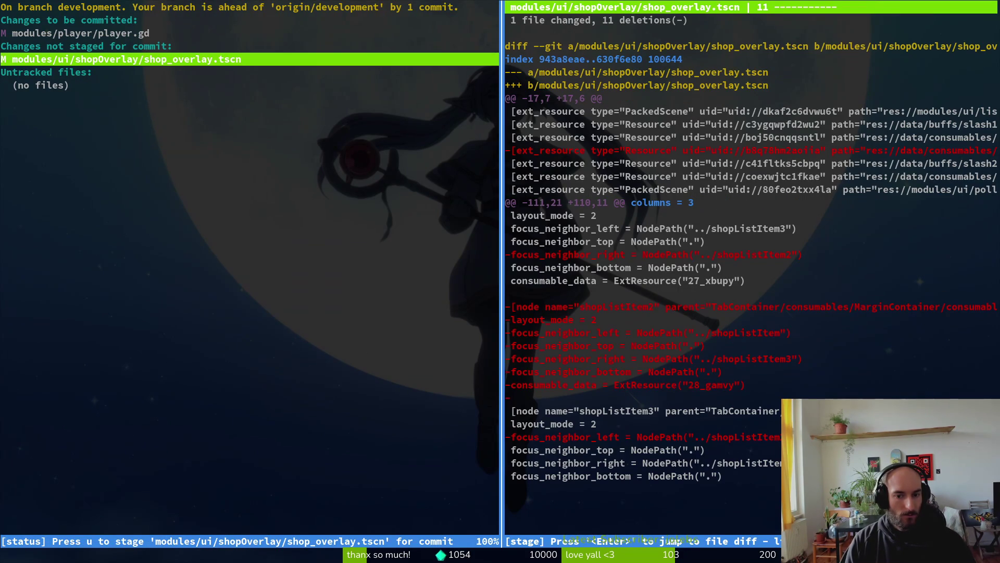
Adjust staging in tig so only player.gd remains staged.
type("qgit add")
key("BackSpace")
key("BackSpace")
key("BackSpace")
key("BackSpace")
key("BackSpace")
key("BackSpace")
type("tig")
key("Return")
key("Down")
key("Down")
key("u")
Check player.gd's staged diff in tig, then start typing the git commit command.
type("q")
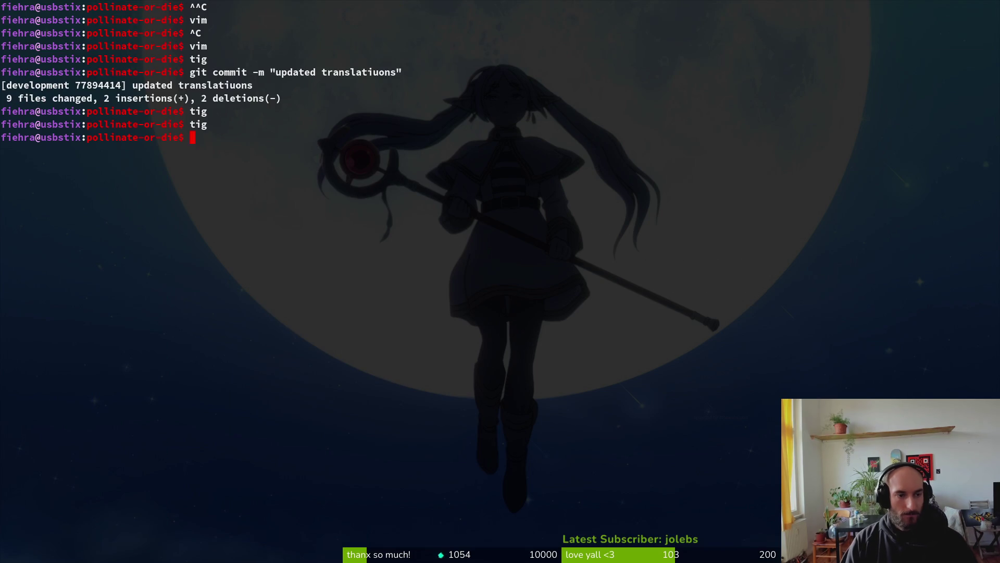
type("tig")
key("Return")
key("s")
key("Return")
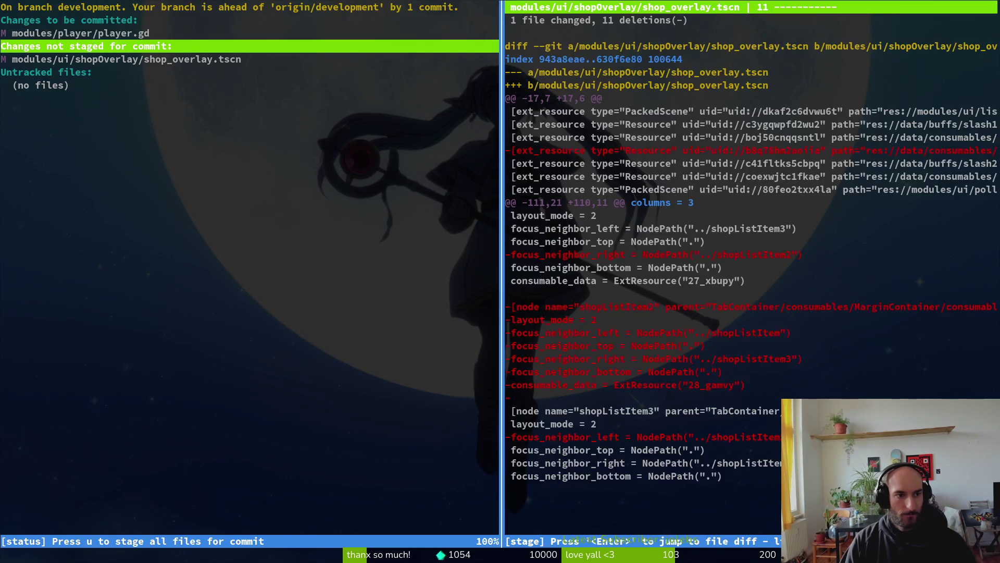
key("Up")
key("Up")
type("qgit commit-&")
key("BackSpace")
key("BackSpace")
key("BackSpace")
Commit player.gd as "added cotnroller vibration on death and fadein music again when reseting to hive".
type("-m \"adde d")
key("BackSpace")
key("BackSpace")
type("d cotnroller vibration on death and fa")
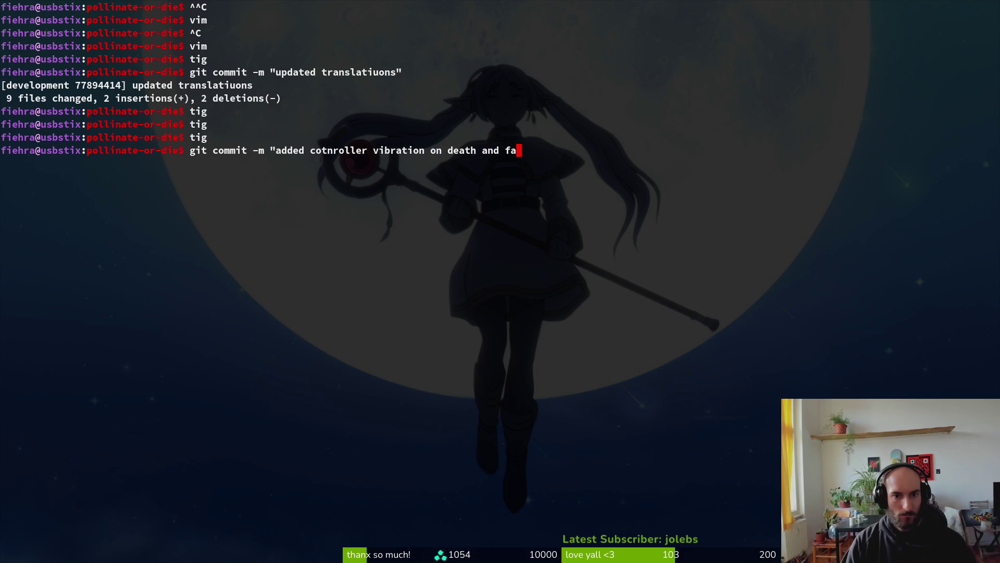
type("dein ")
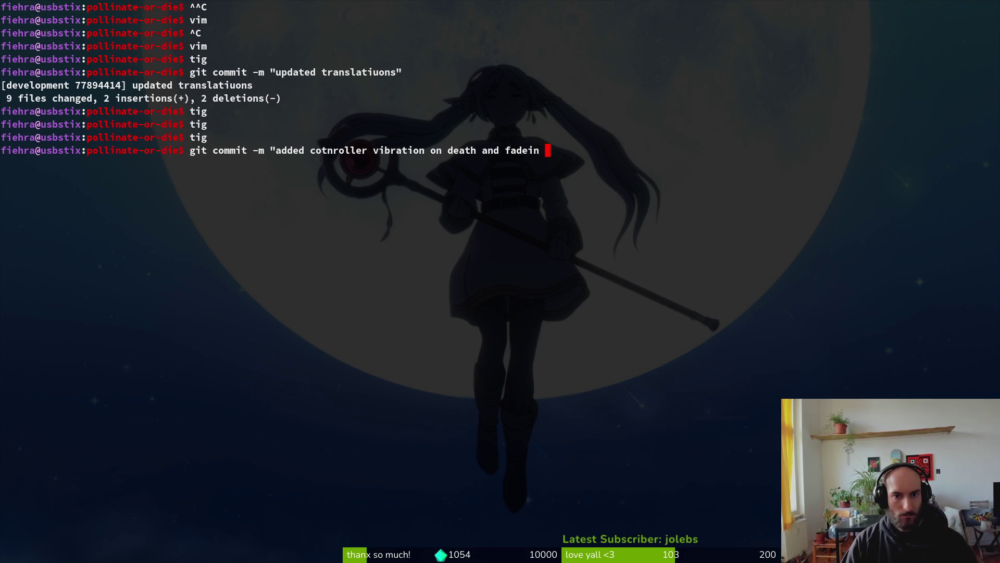
type("music again when reseting")
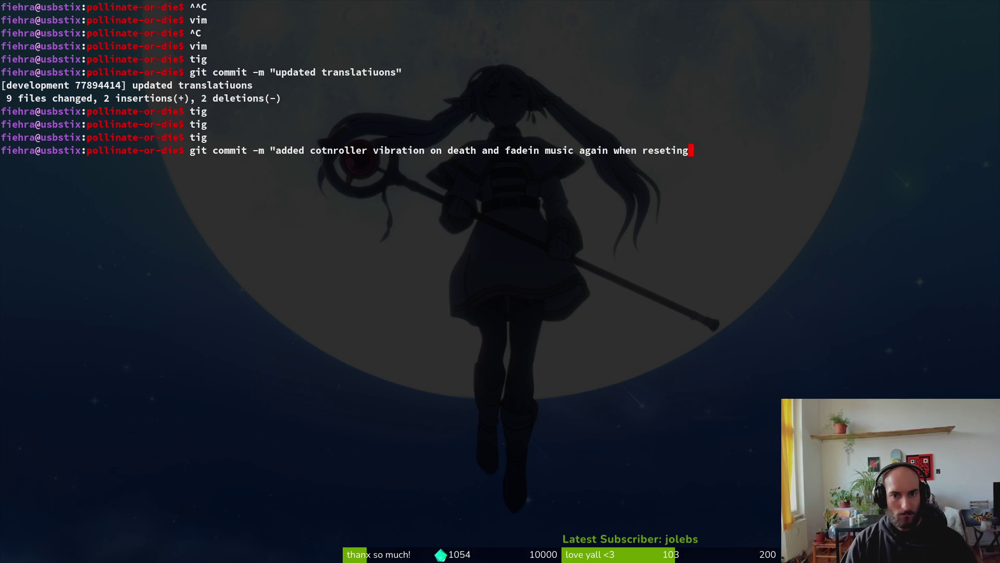
type(" to hive\"")
key("Return")
Stage shop_overlay.tscn and commit it as "removed broken shield consumable for now".
type("tig")
key("Return")
key("s")
key("Down")
type("uqgit commit -m \"re")
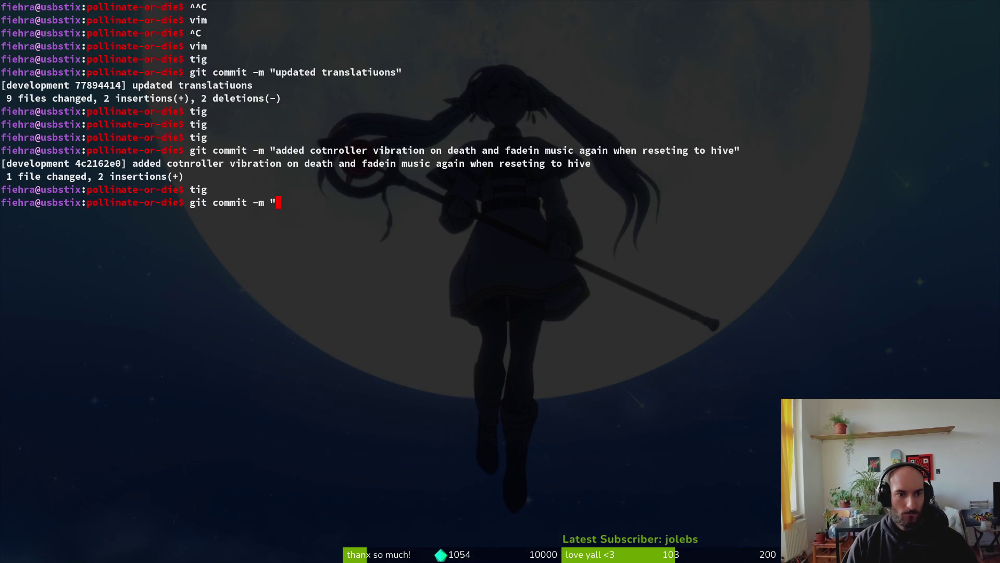
type("moved ")
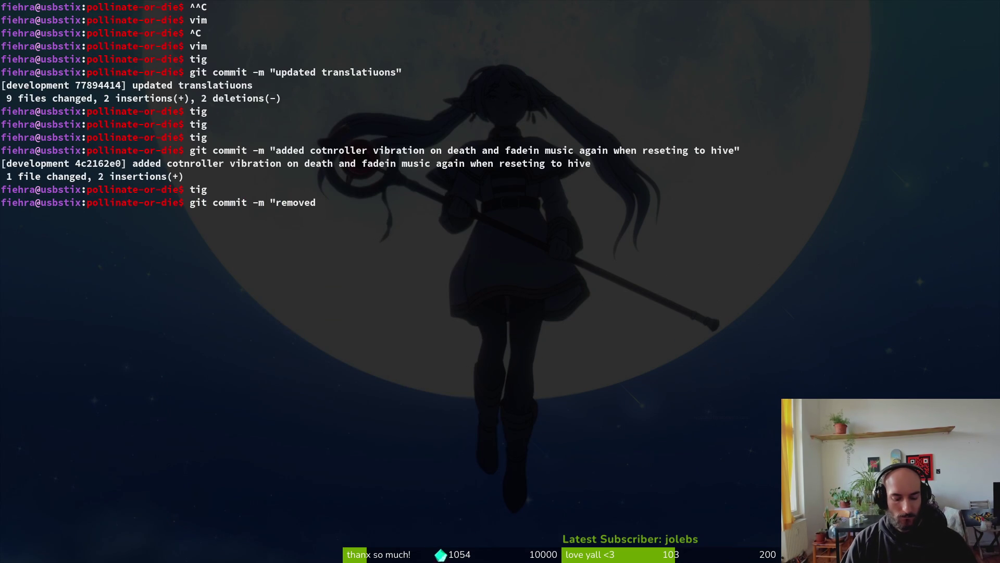
type("broken shield")
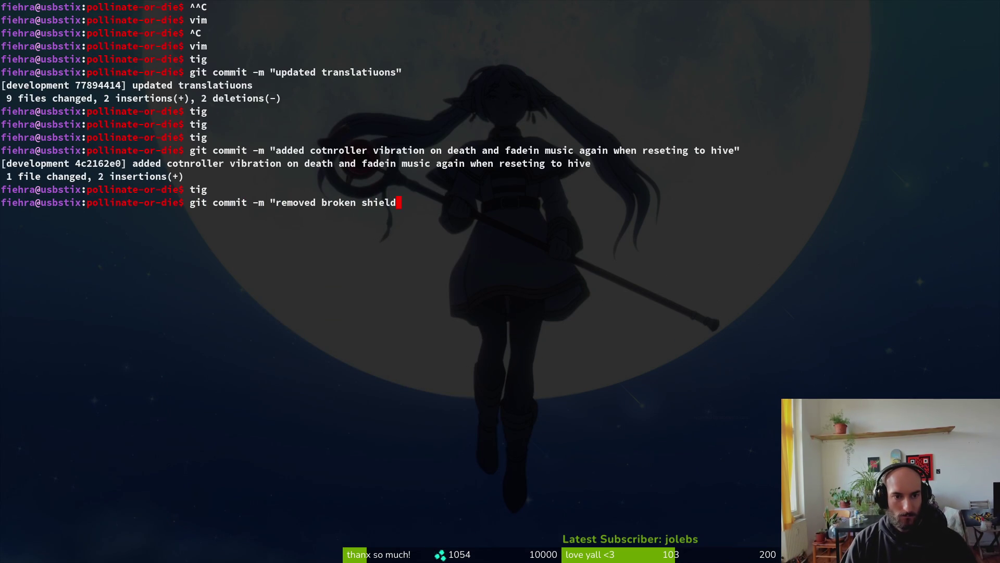
type(" consumable for now")
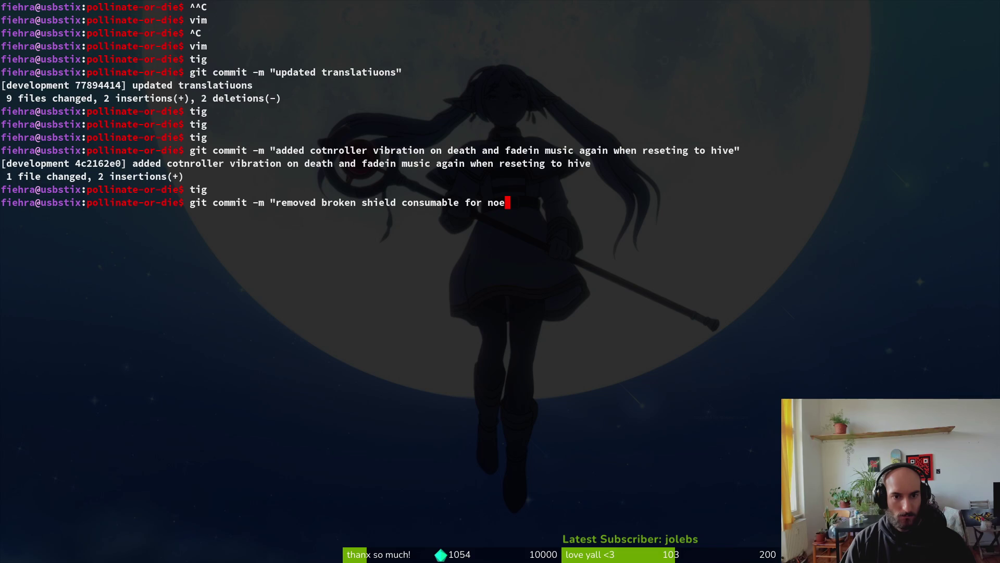
type("\"")
key("Return")
Push the development branch to GitLab with git push.
type("git push")
key("Return")
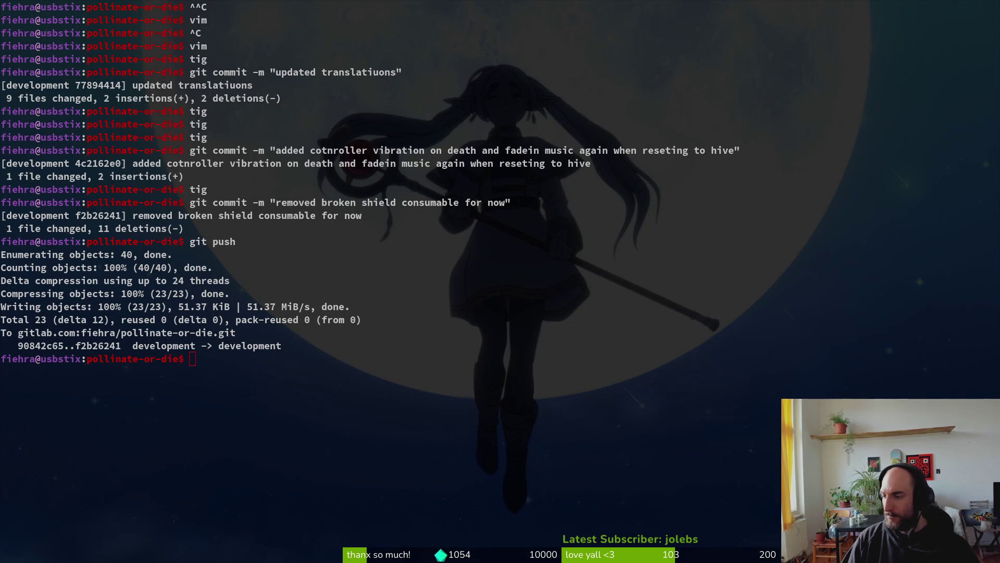
key("alt+Tab")
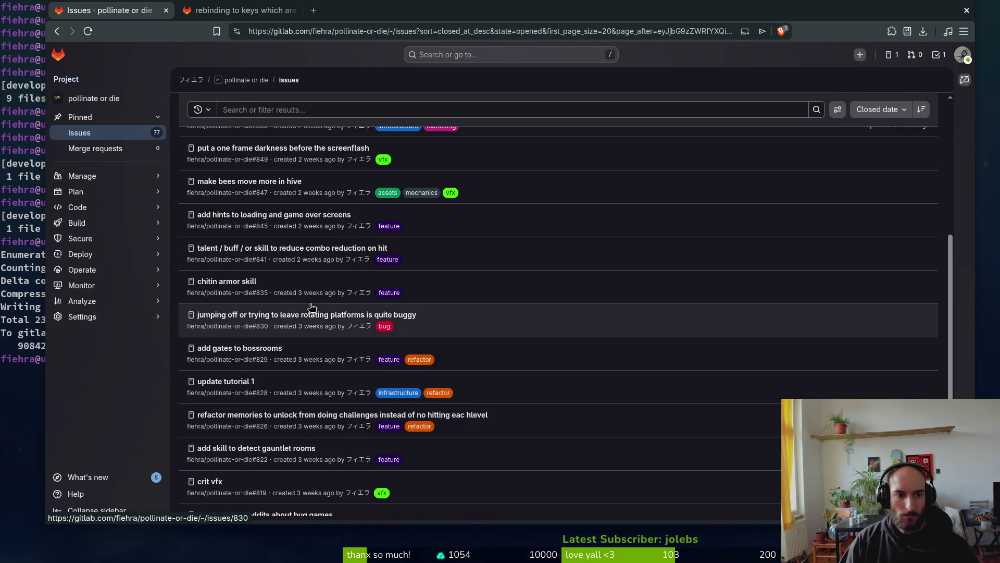
scroll(344, 326, "up", 5)
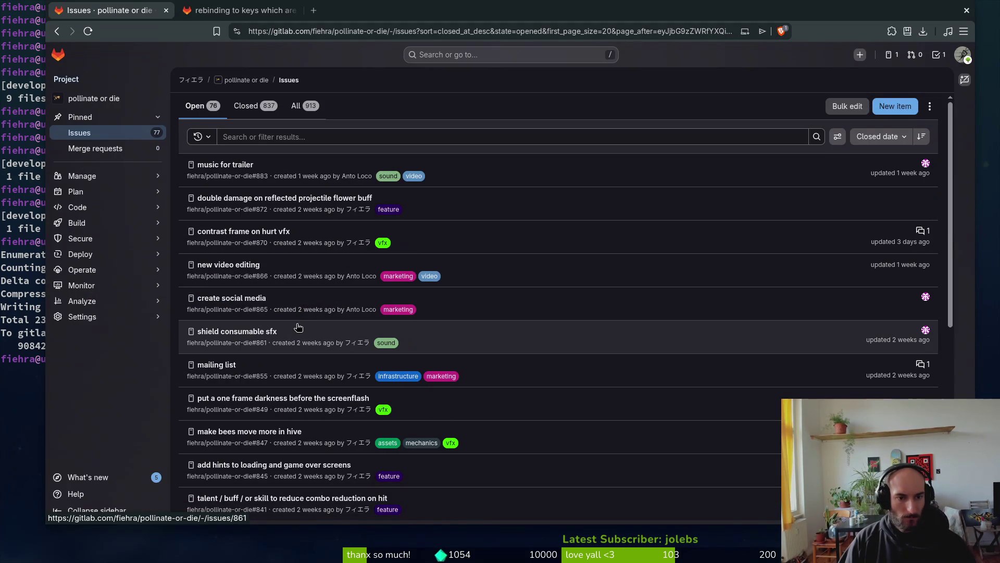
scroll(313, 292, "down", 5)
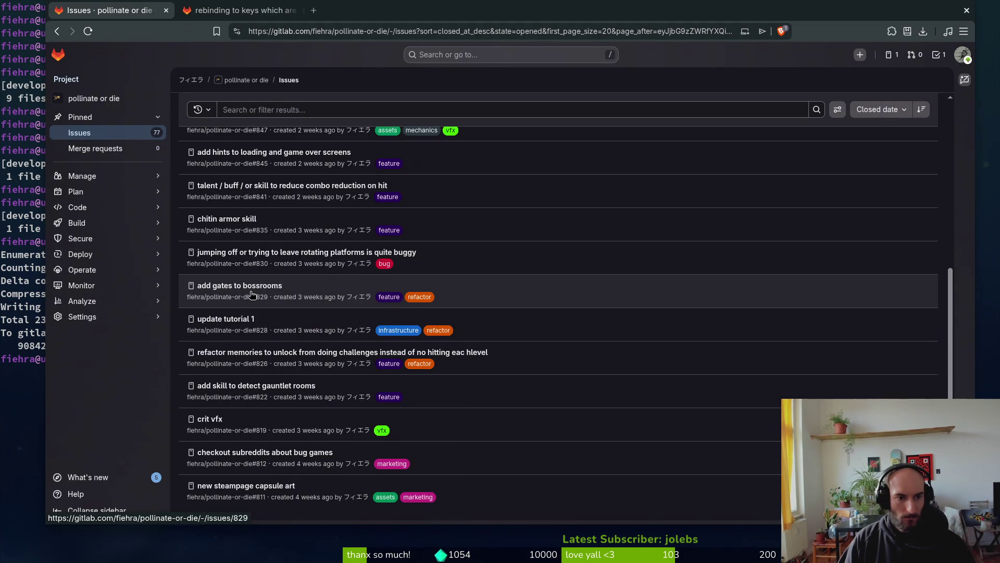
scroll(270, 292, "down", 1)
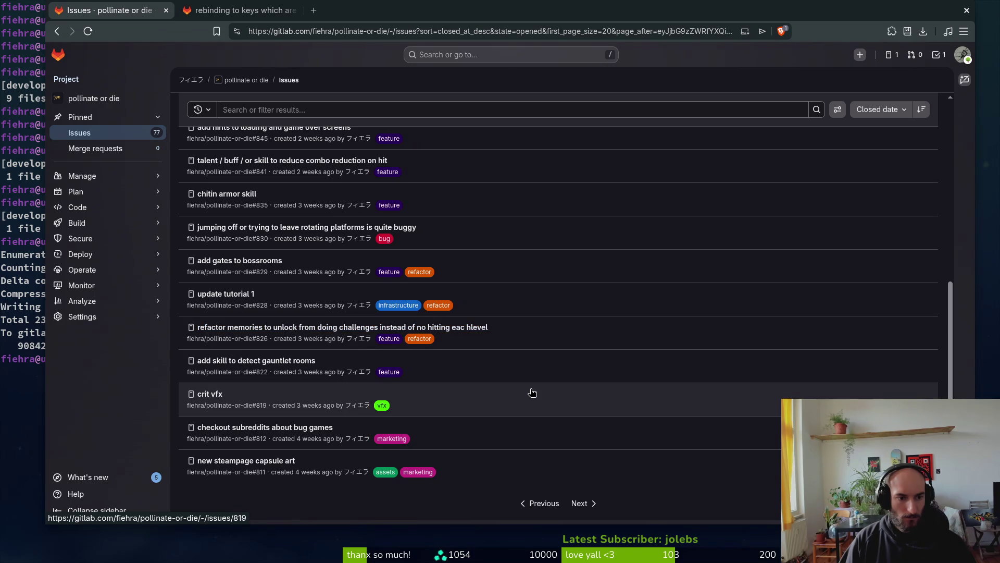
left_click(225, 294)
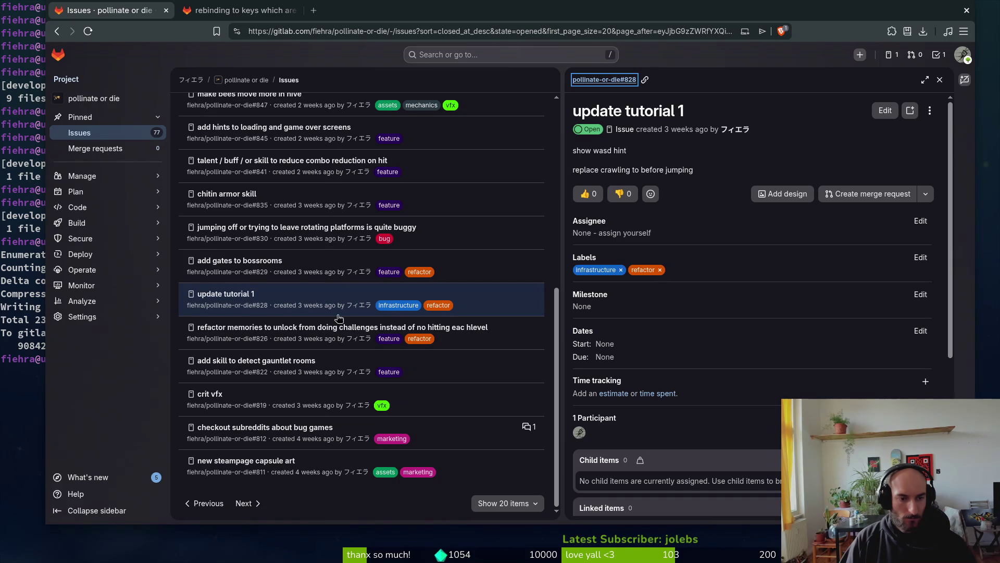
left_click(940, 79)
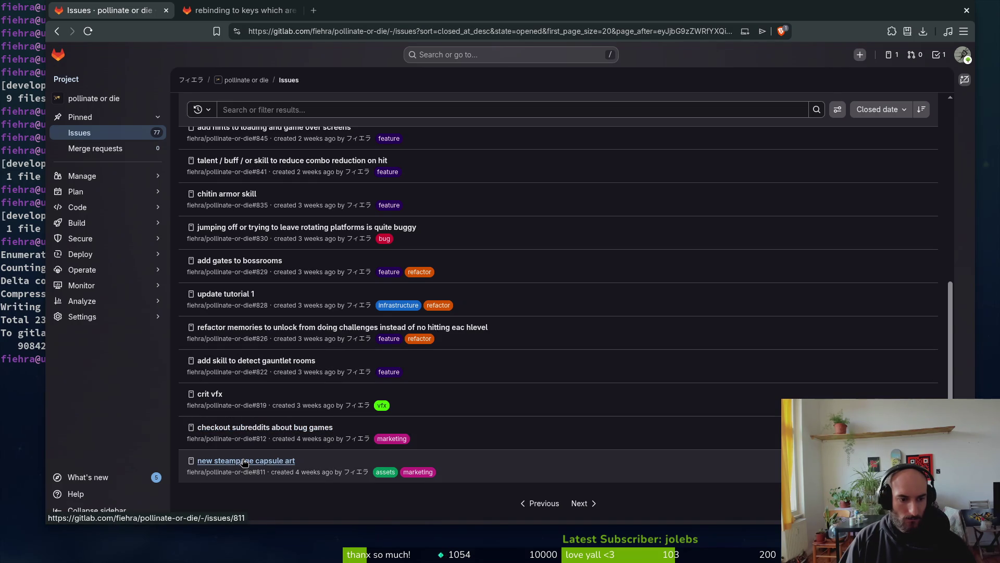
left_click(16, 390)
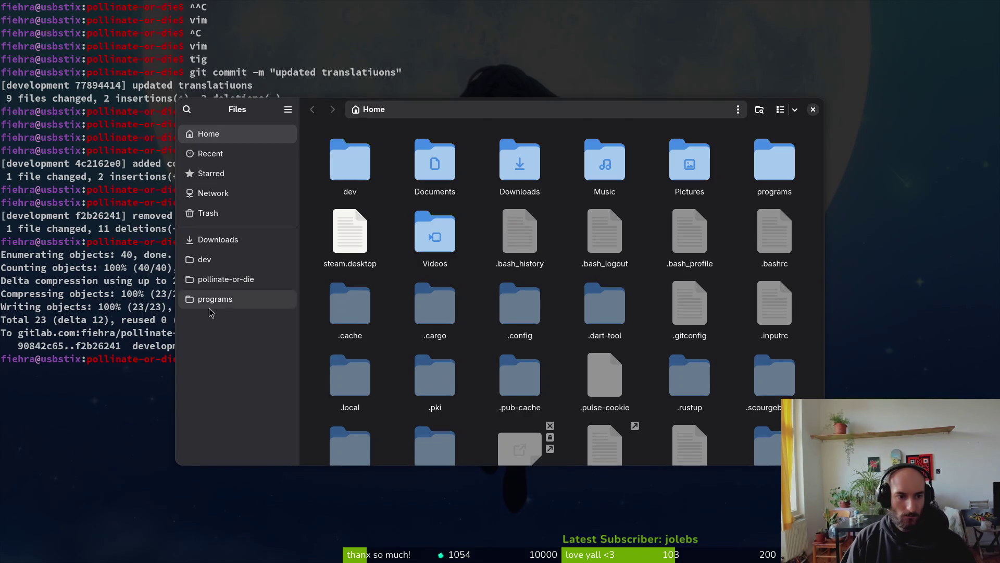
left_click(814, 109)
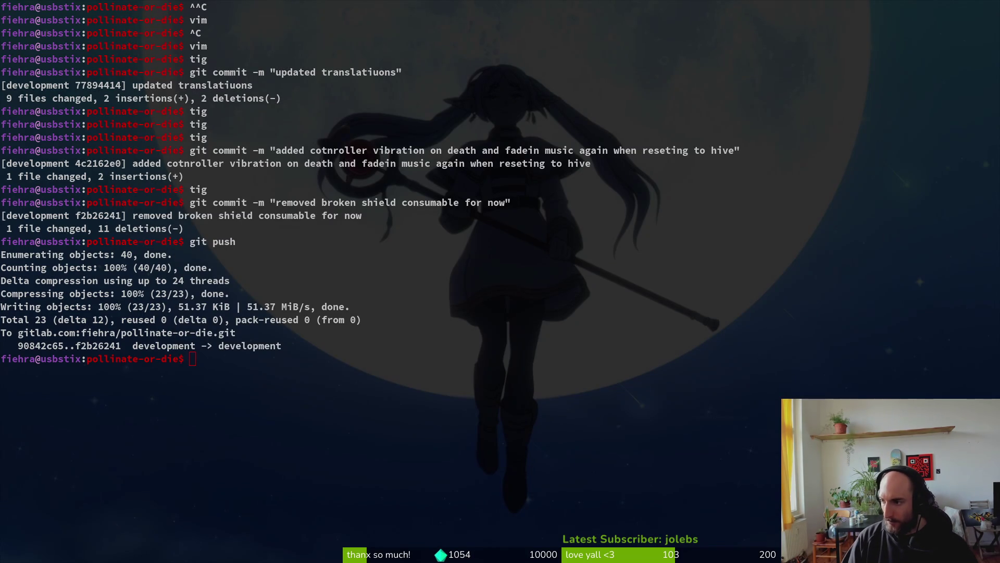
key("alt+Tab")
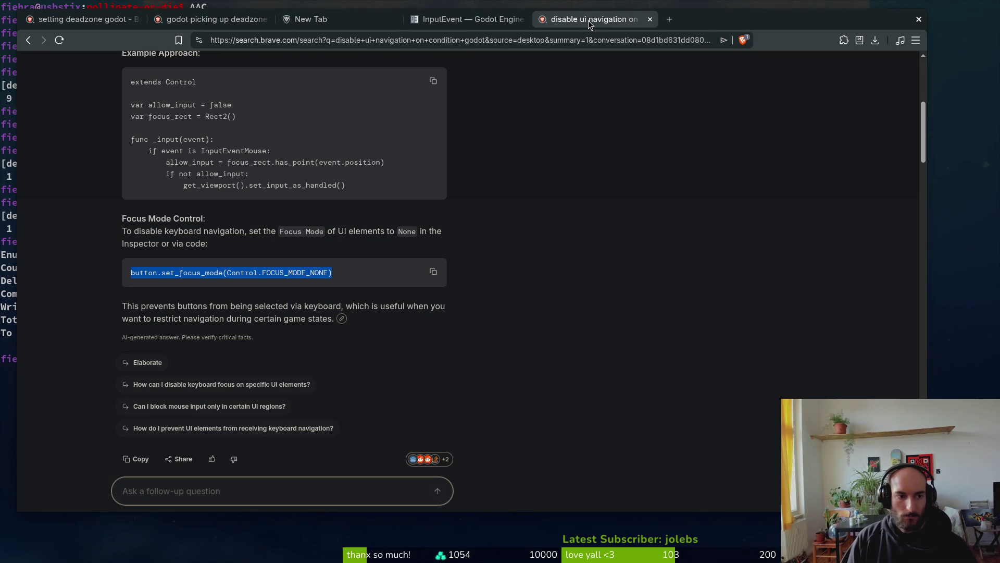
scroll(586, 21, "up", 3)
key("alt+Tab")
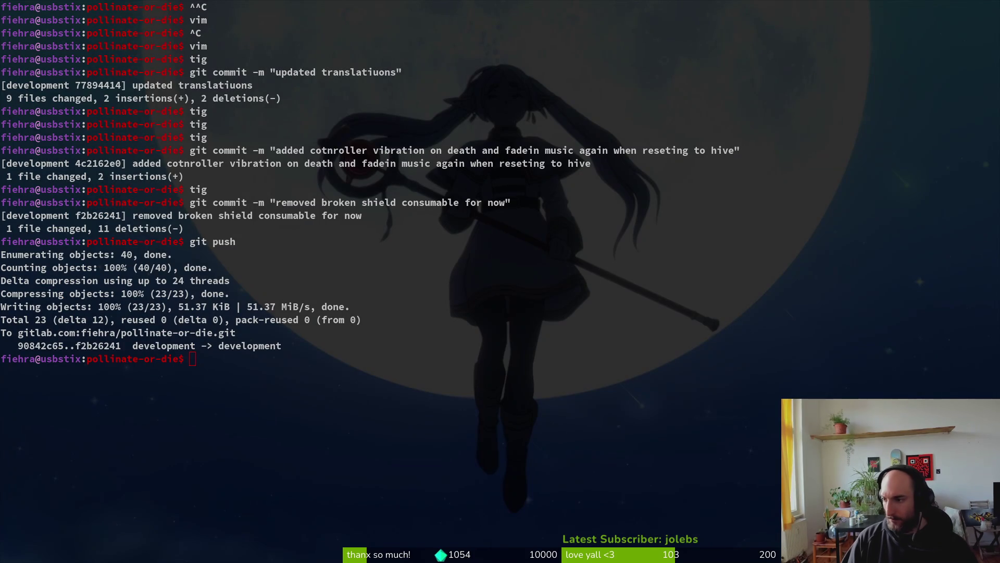
key("alt+Tab")
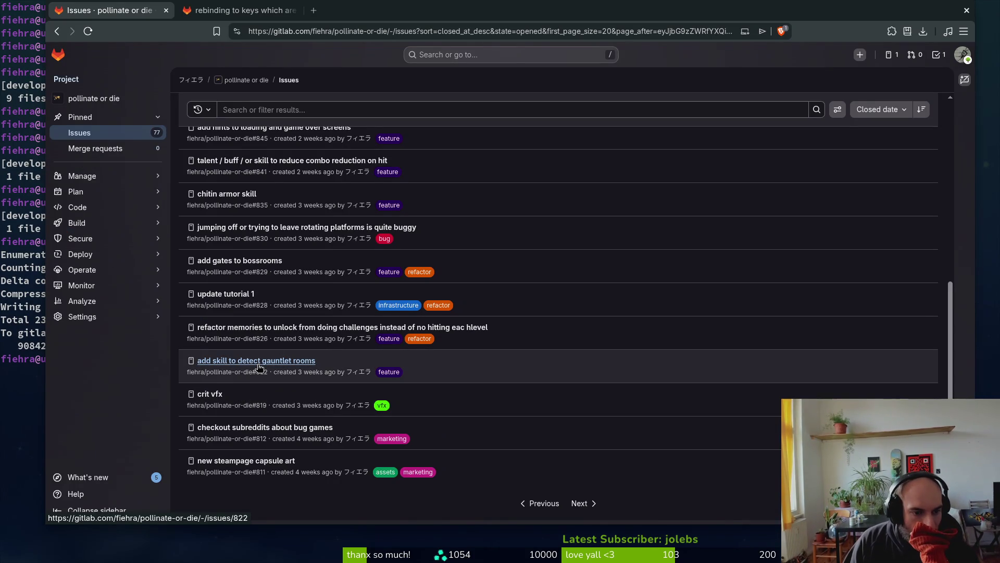
Comment on issue #822 suggesting particles be marked red when a gauntlet room is next.
left_click(259, 362)
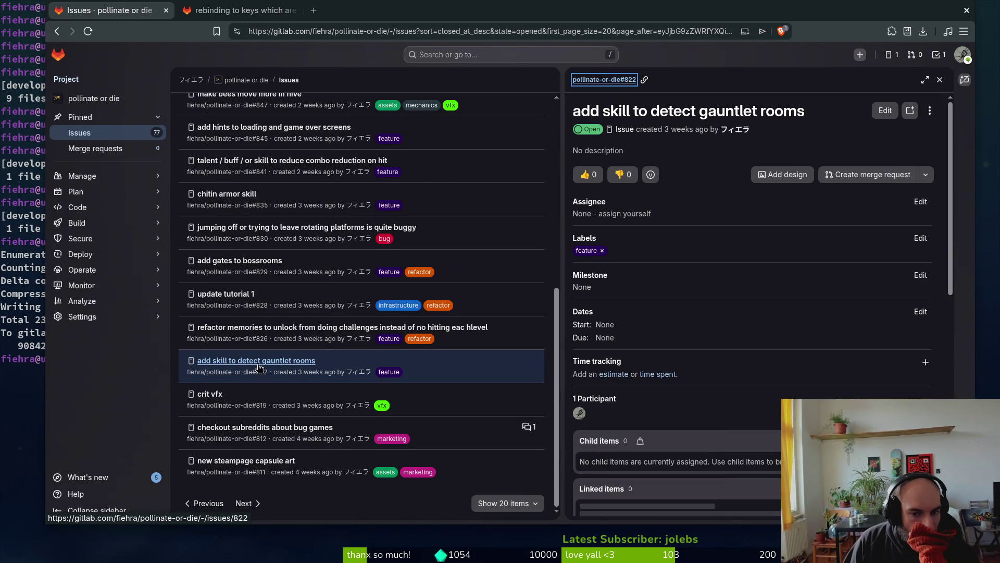
scroll(641, 419, "down", 5)
left_click(641, 420)
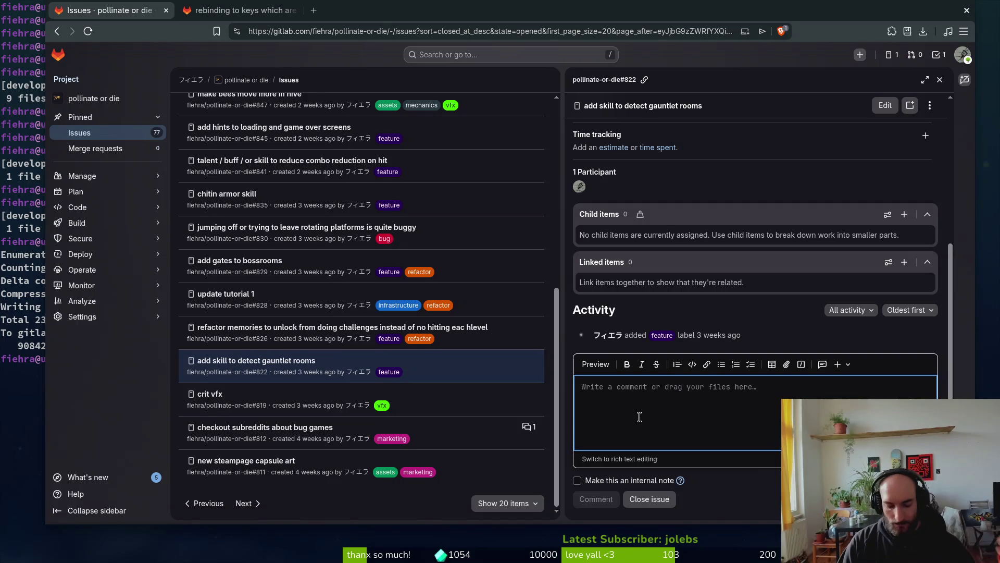
type("mark particles red or some")
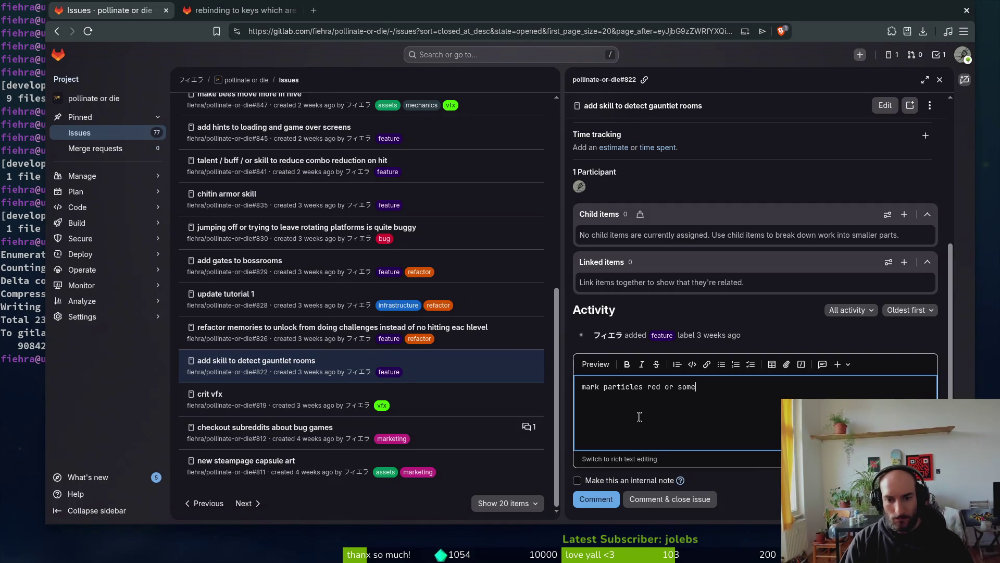
type("let room next")
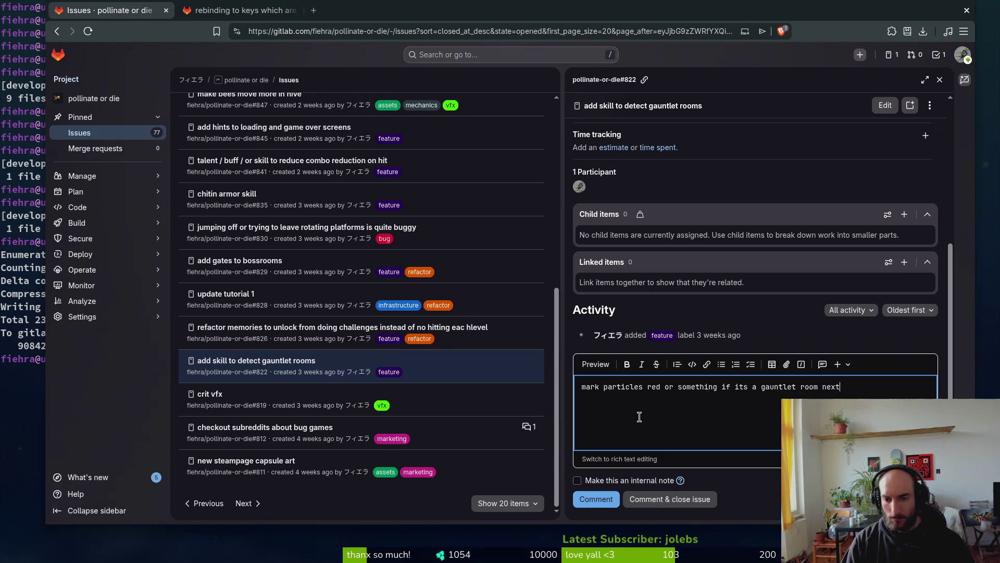
left_click(612, 499)
left_click(4, 354)
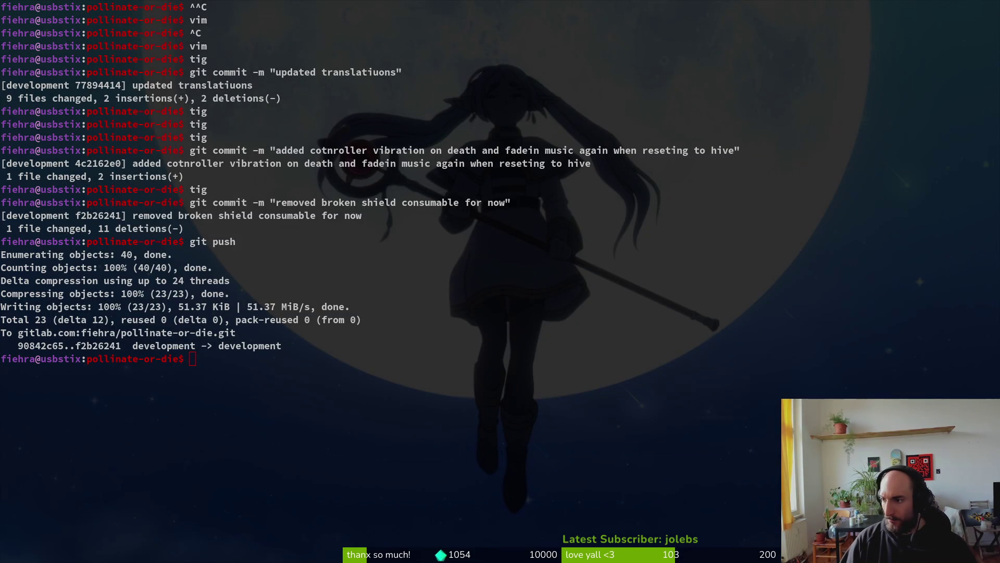
Launch Vim in the project and open gate.gd through the file finder.
type("vim")
key("Return")
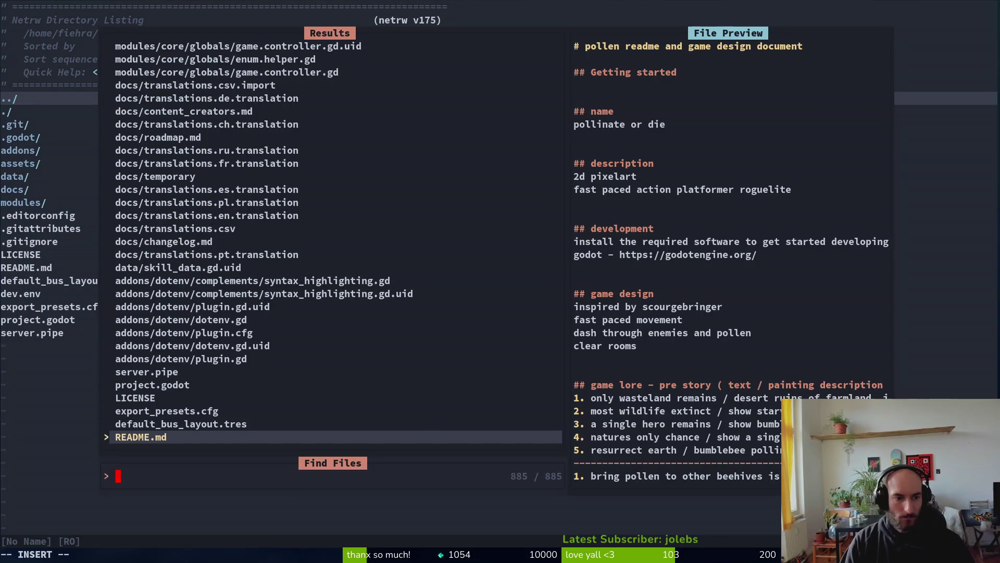
type("level")
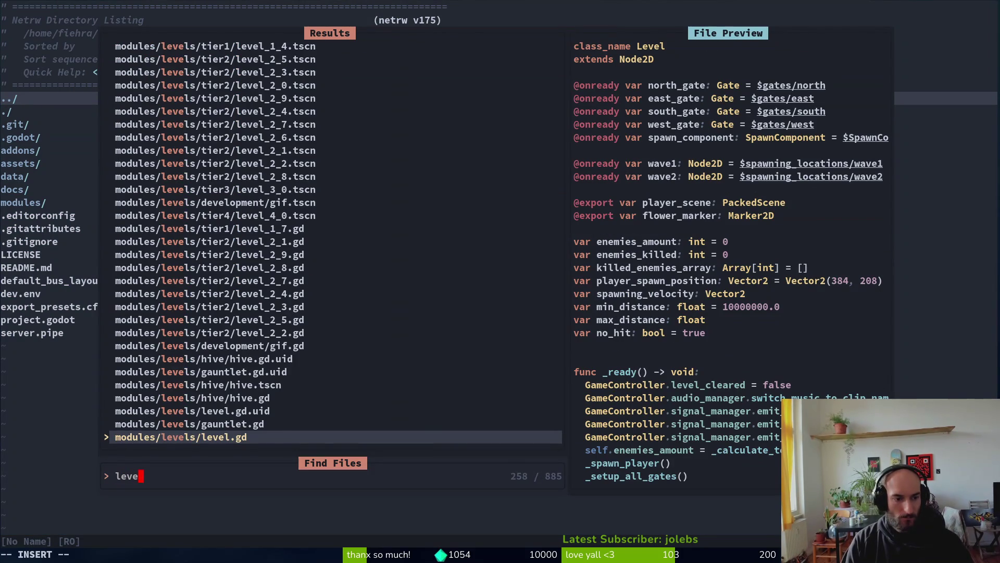
key("Return")
key("space")
key("f")
key("f")
type("gate")
key("Up")
key("Return")
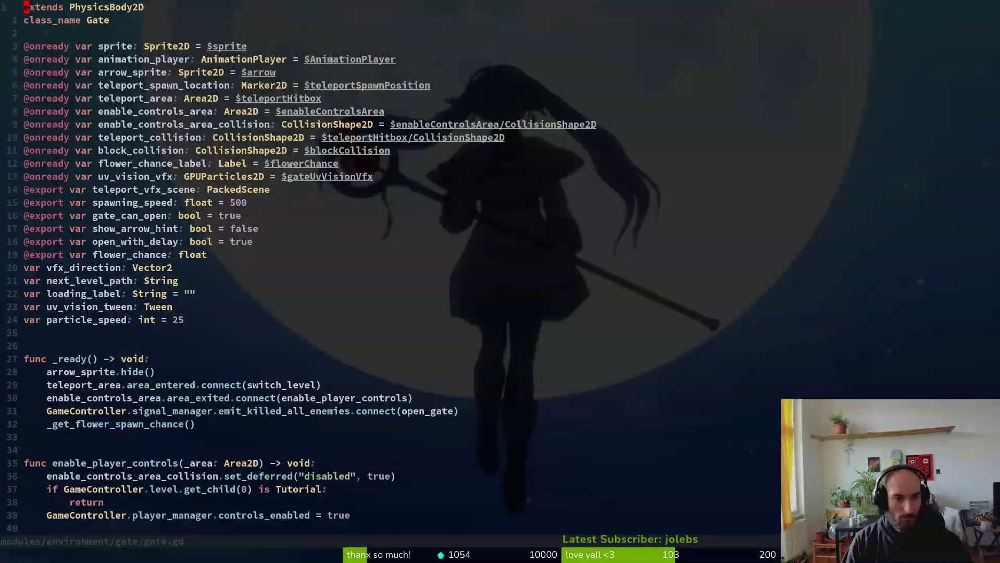
Read gate.gd's switch_level code around levels_for_gate_prep and levels_left_in_tier.
scroll(234, 192, "down", 7)
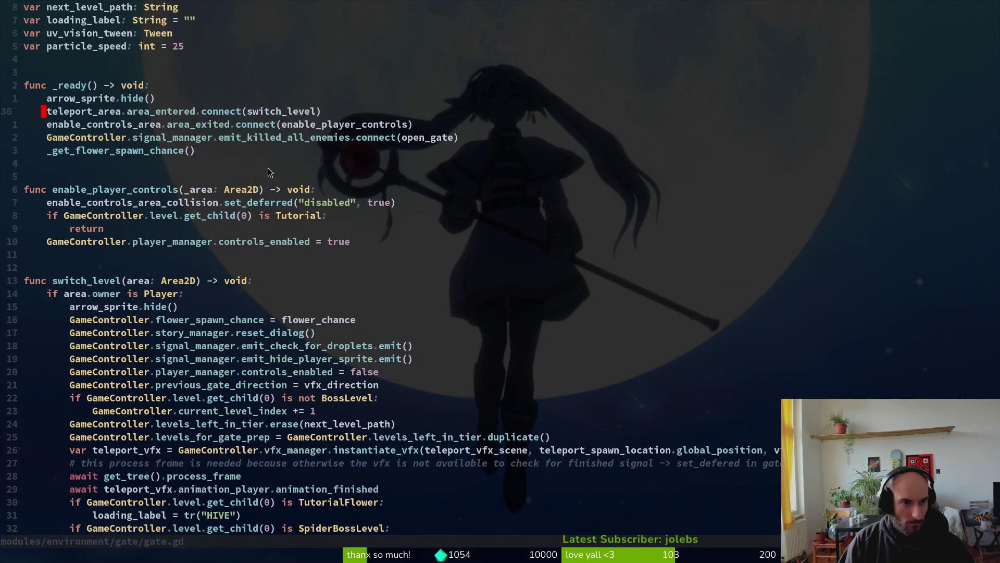
scroll(270, 180, "down", 7)
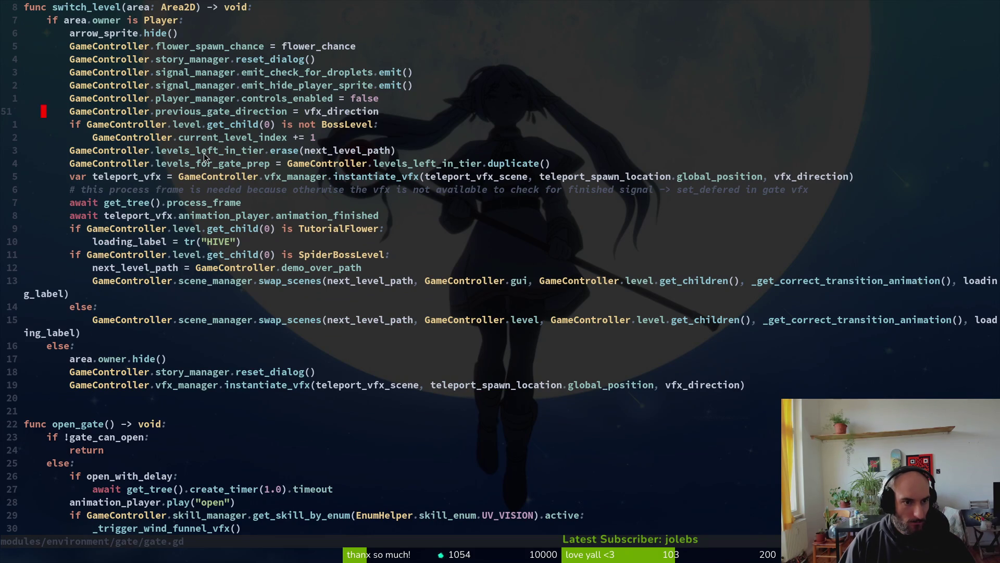
left_click(195, 165)
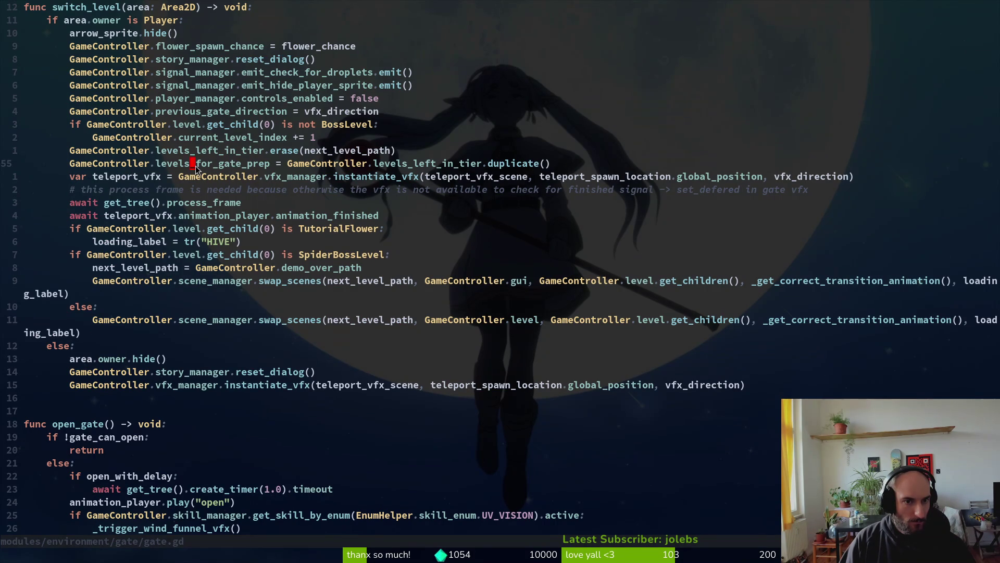
left_click(198, 151)
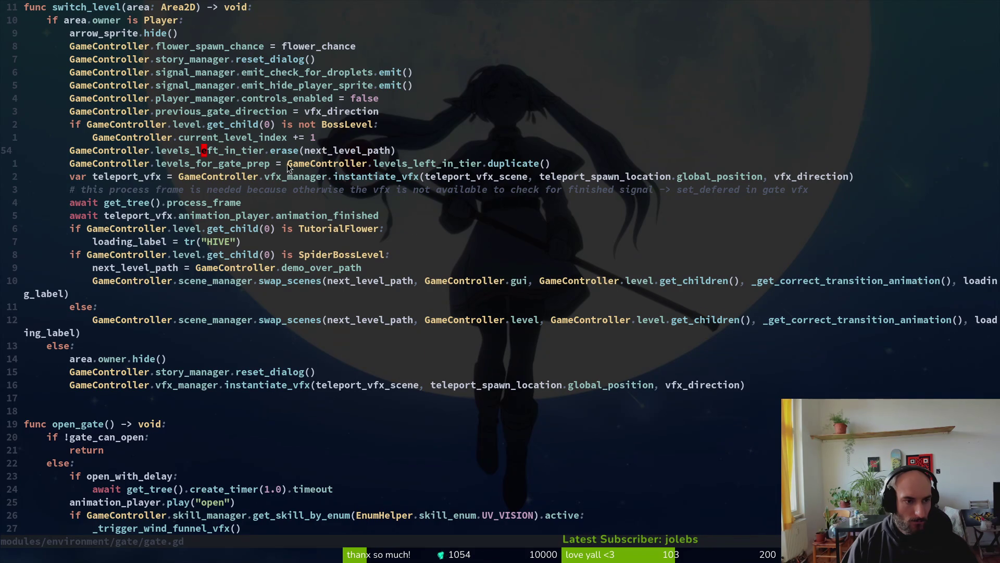
scroll(301, 92, "up", 14)
scroll(284, 166, "down", 6)
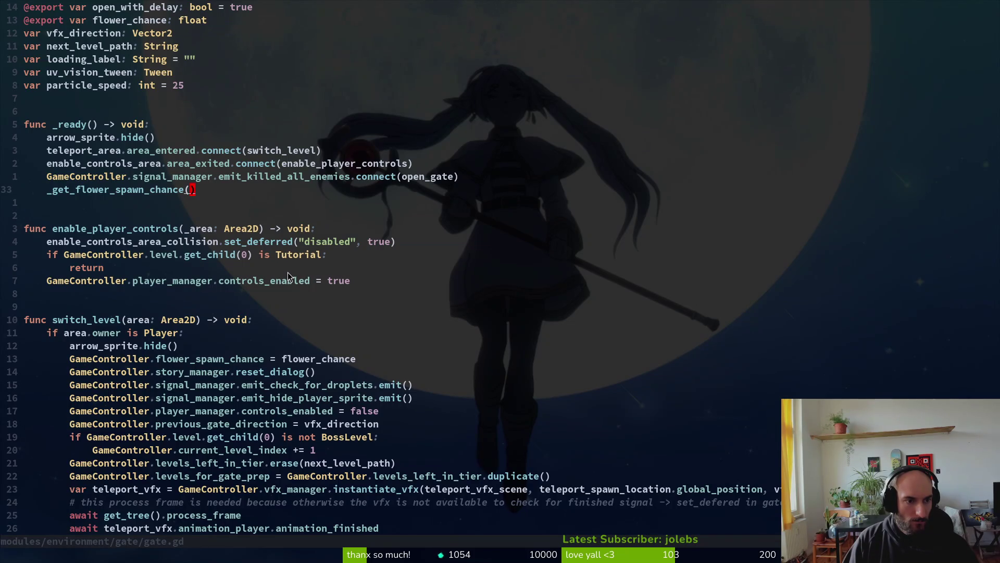
scroll(287, 272, "down", 6)
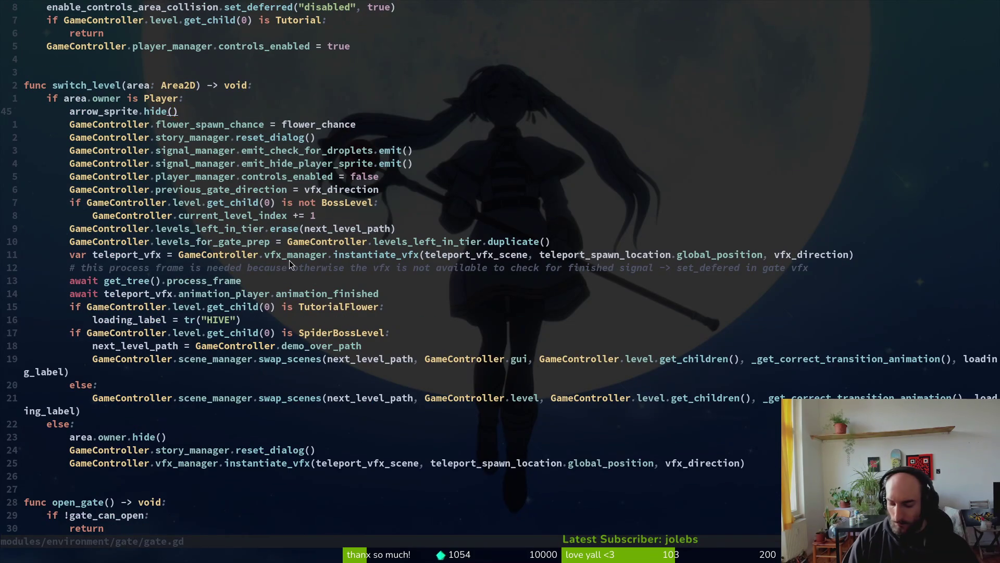
Open level.gd and follow _setup_all_gates down to the west_gate setup_gate call.
key("space")
key("f")
key("f")
type("level")
key("Return")
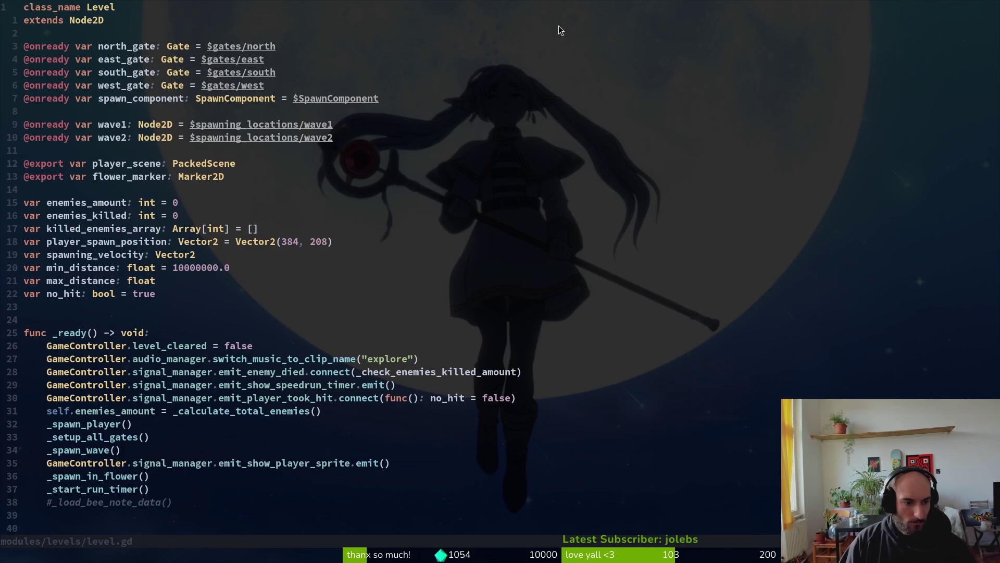
left_click(91, 441)
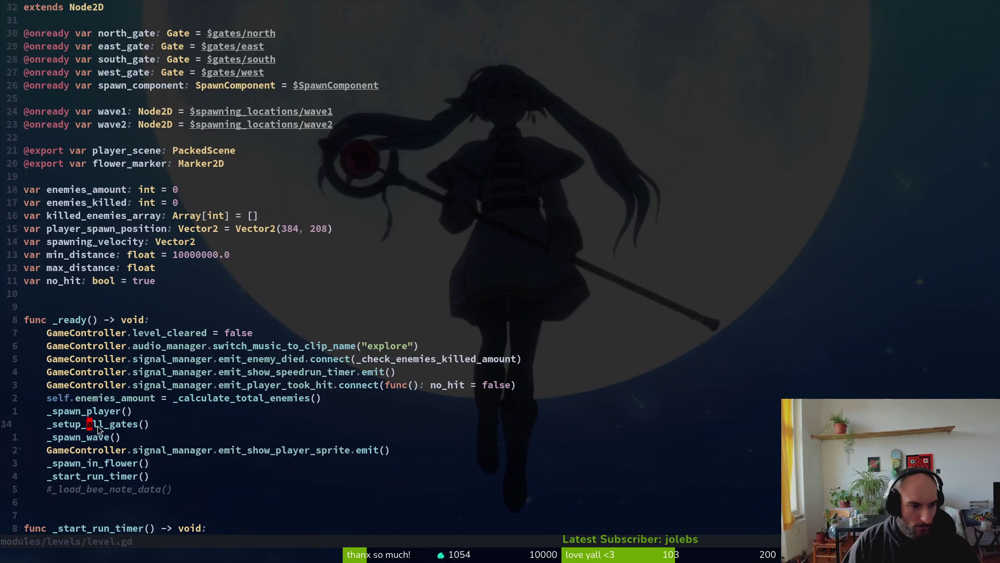
scroll(99, 432, "down", 7)
scroll(164, 386, "down", 7)
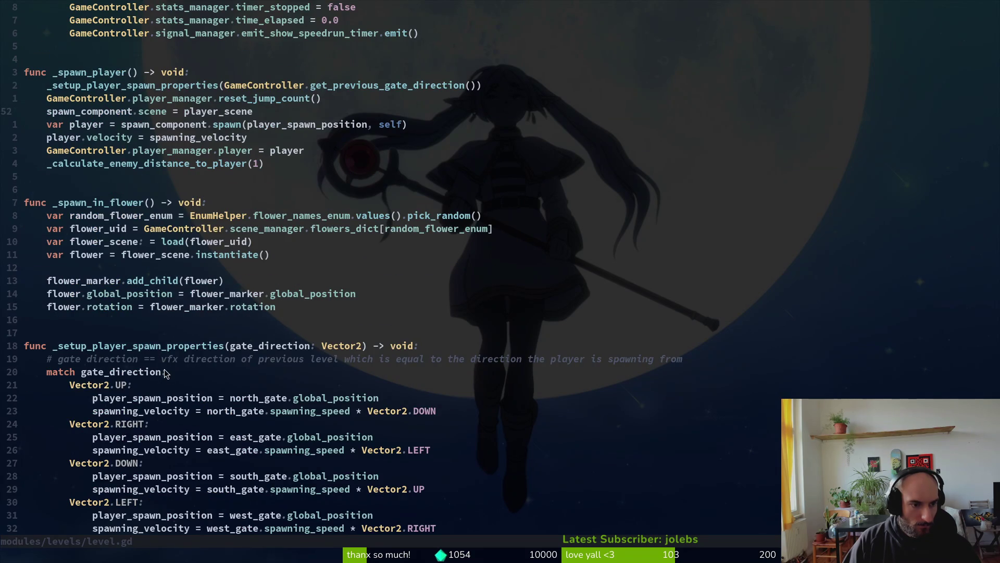
scroll(165, 375, "down", 6)
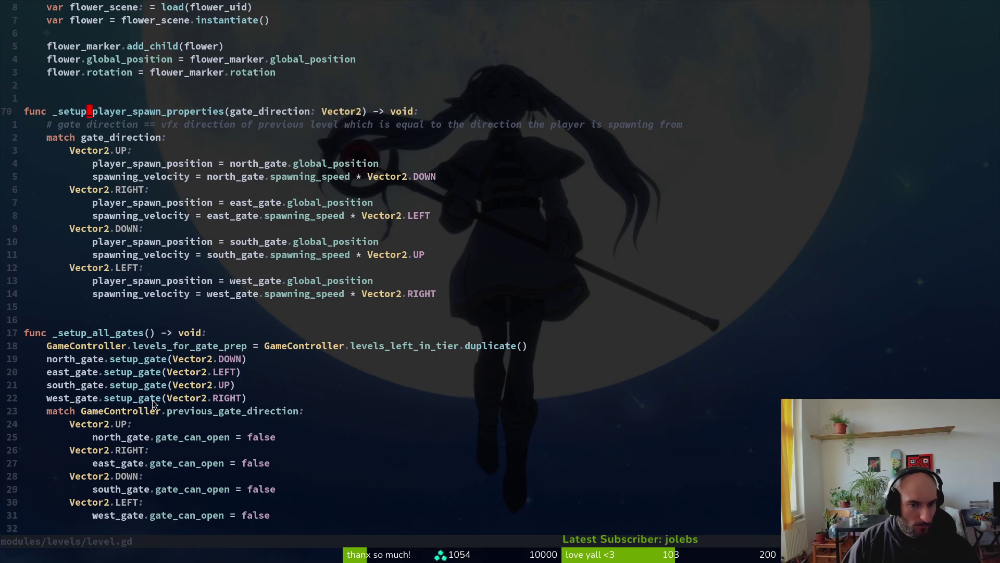
scroll(178, 408, "down", 2)
left_click(170, 321)
Open gate.gd and inspect the elif path and cut_random_level_from_tier lines near setup_gate.
key("space")
key("f")
key("f")
type("gate")
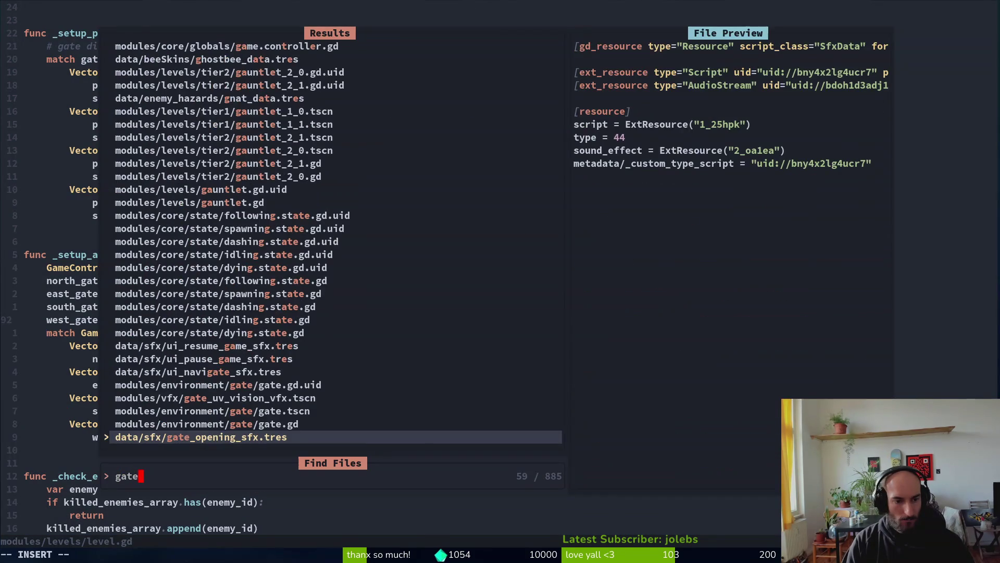
key("Return")
key("ctrl+d")
key("ctrl+d")
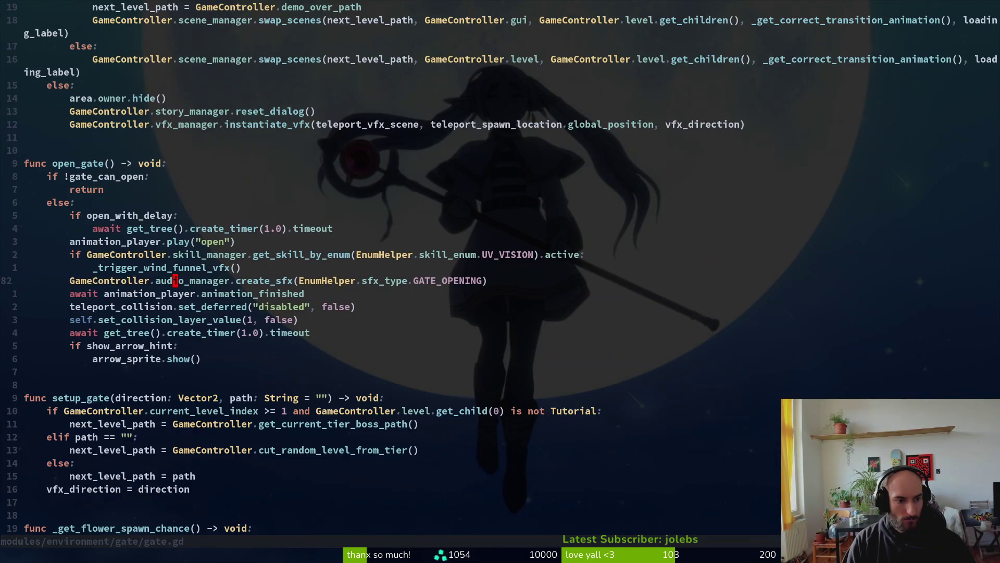
key("j")
key("j")
key("j")
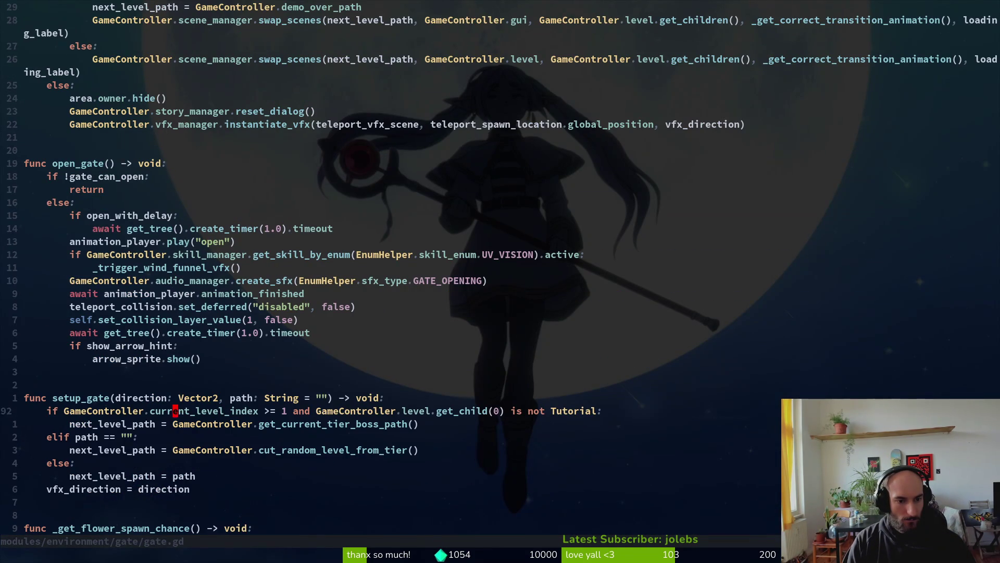
key("shift+v")
key("Escape")
key("j")
key("shift+v")
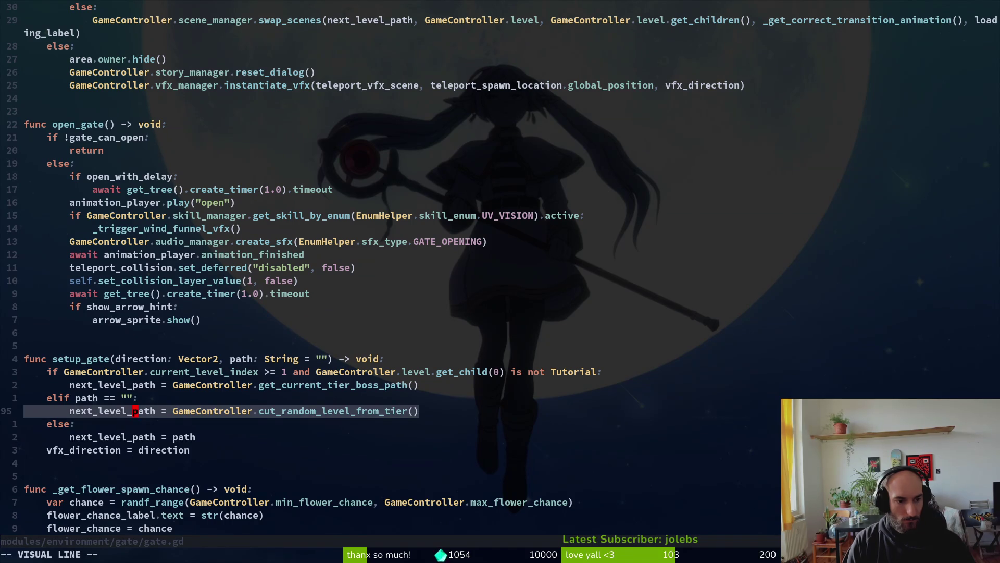
key("Escape")
key("k")
key("k")
key("k")
key("b")
key("b")
key("b")
Search the project for setup_gate usages, comparing the gate.gd definition and the level.gd west_gate call.
key("space")
key("s")
key("w")
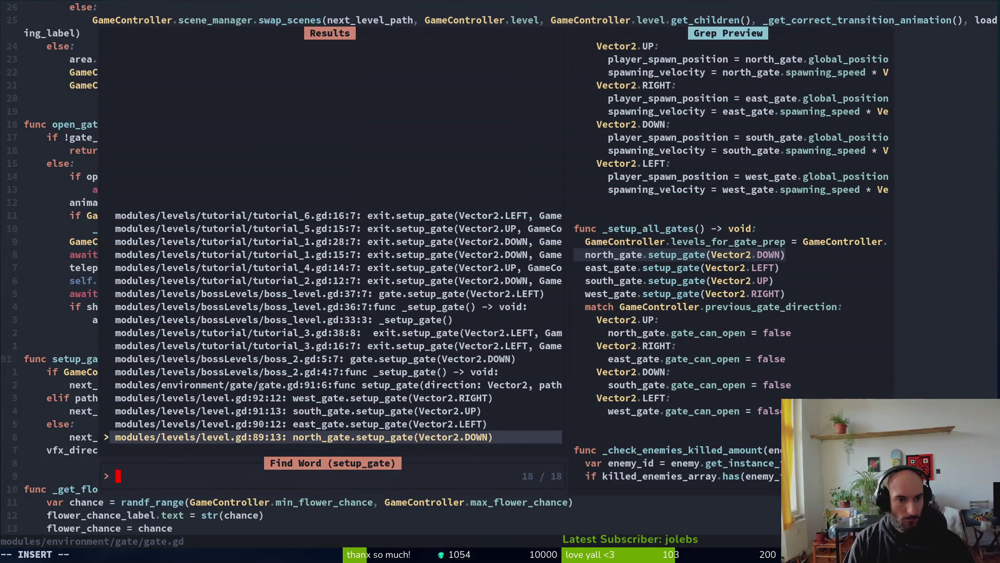
key("Up")
key("Up")
key("Up")
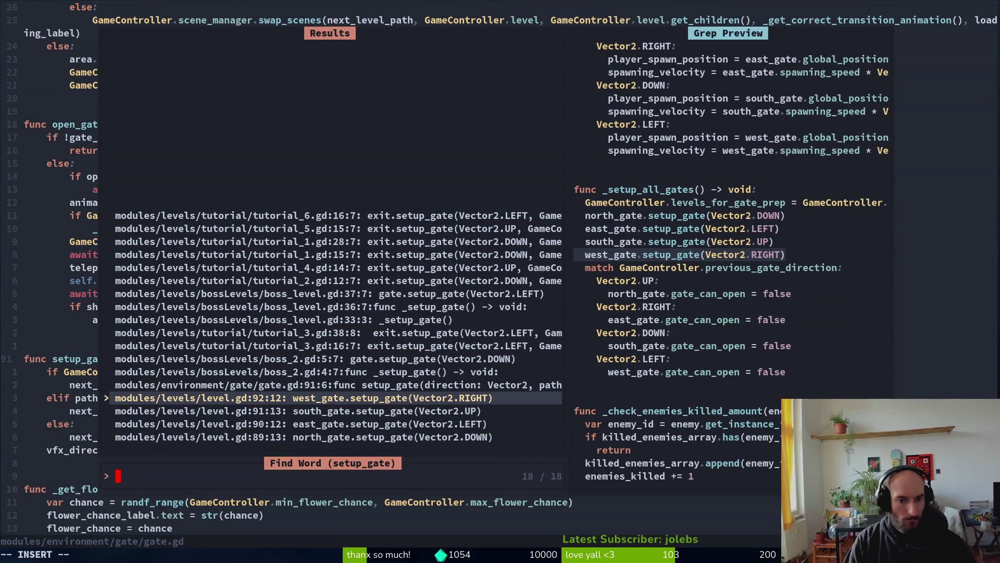
key("Up")
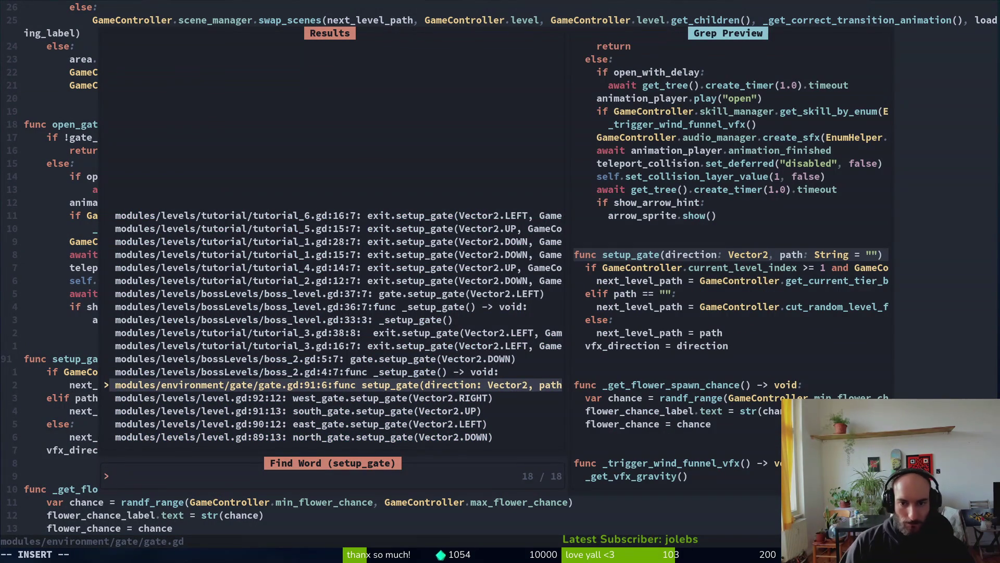
key("Down")
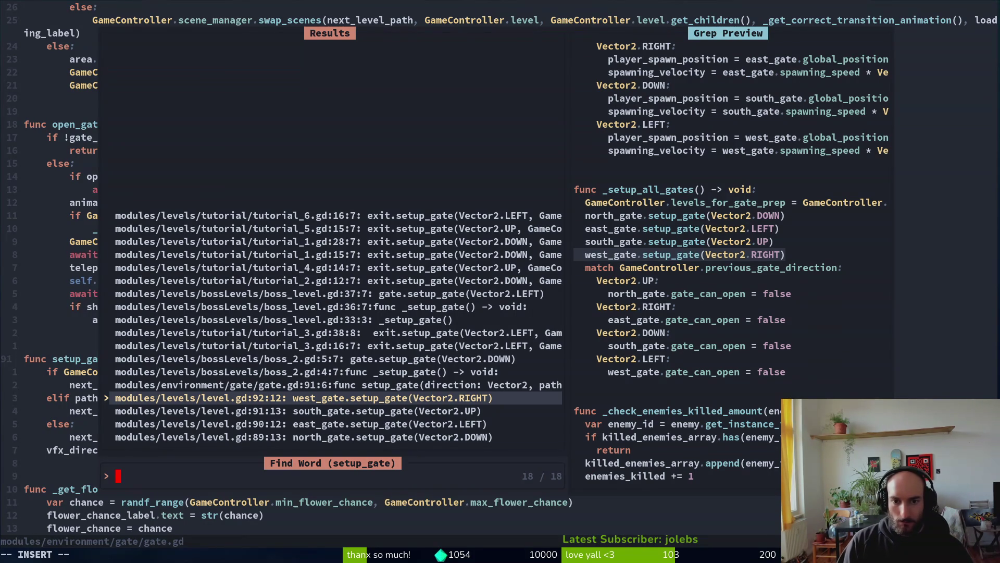
key("Up")
key("Down")
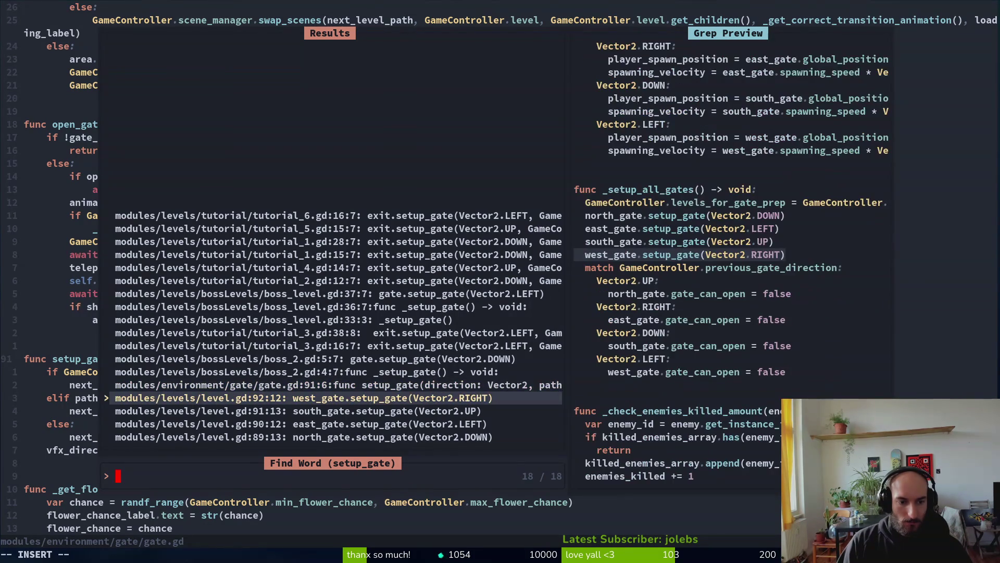
key("Up")
key("Return")
Add print_debug(next_level_path) to open_gate's else branch and save gate.gd with :w.
key("5")
key("8")
key("k")
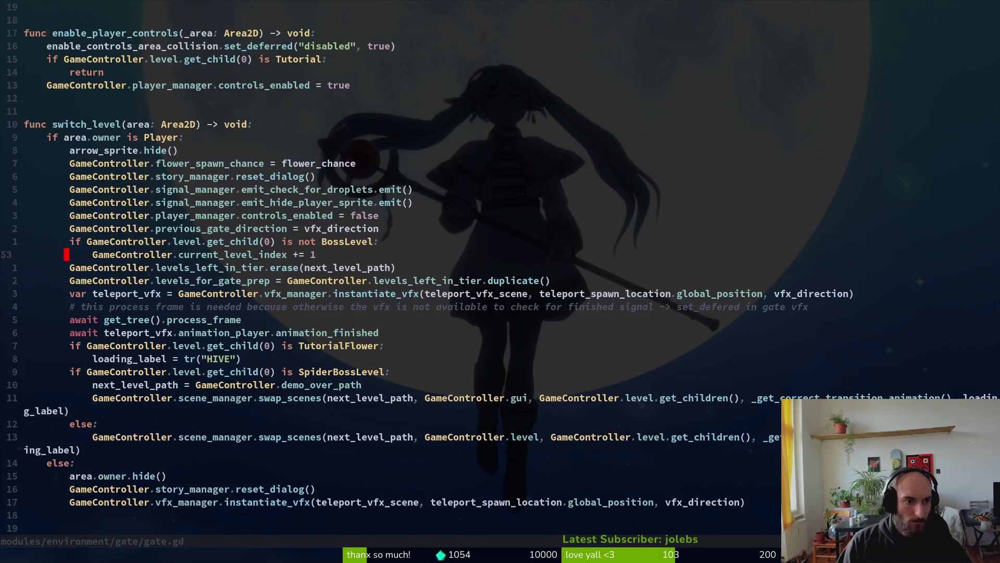
key("ctrl+d")
key("ctrl+d")
key("j")
key("j")
key("j")
key("j")
key("j")
key("j")
key("j")
type("koprd")
key("Return")
type("next_level_pathj")
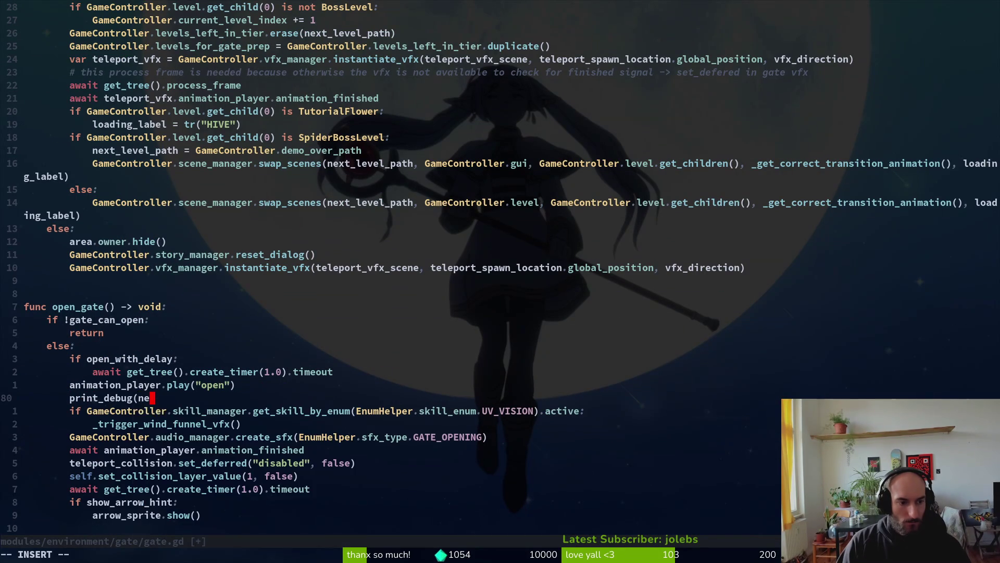
key("BackSpace")
type(")")
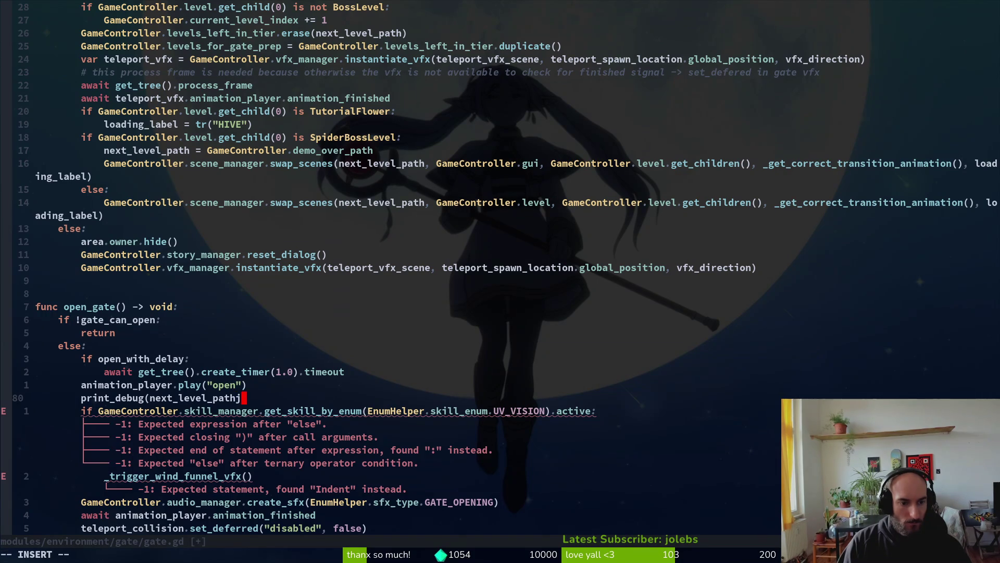
key("Escape")
type(":w")
key("Return")
key("alt+Tab")
key("alt+Tab")
Run pollinateOrDie with F5, continue the saved run, and unmaximize the game window.
key("F5")
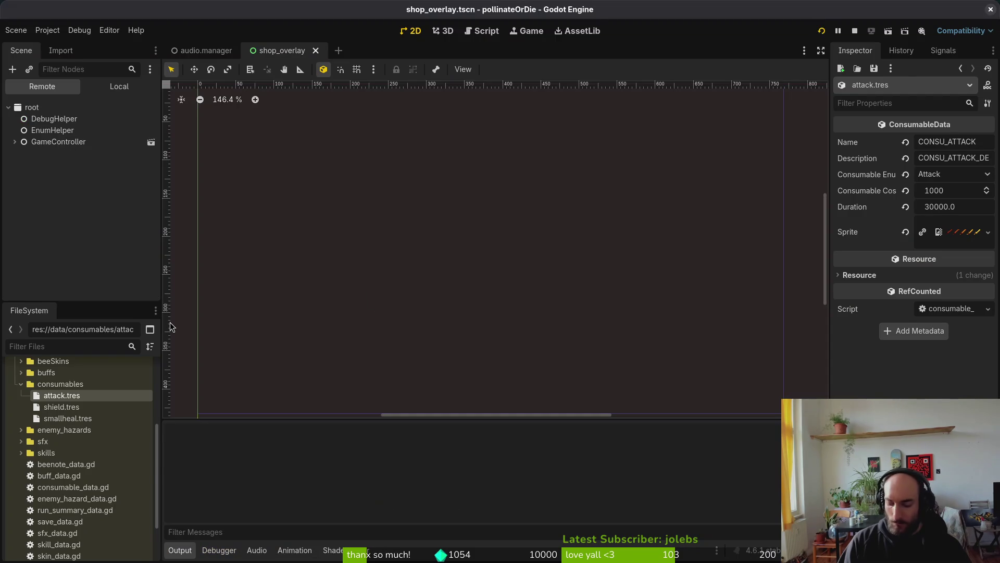
key("Return")
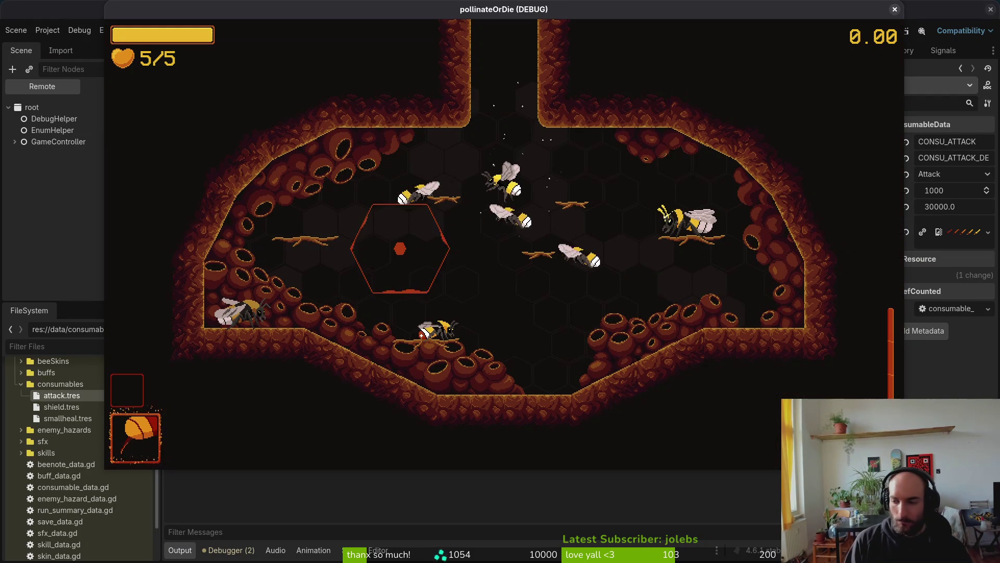
mouse_move(500, 10)
left_mouse_down()
mouse_move(766, 55)
mouse_move(546, 40)
left_mouse_up()
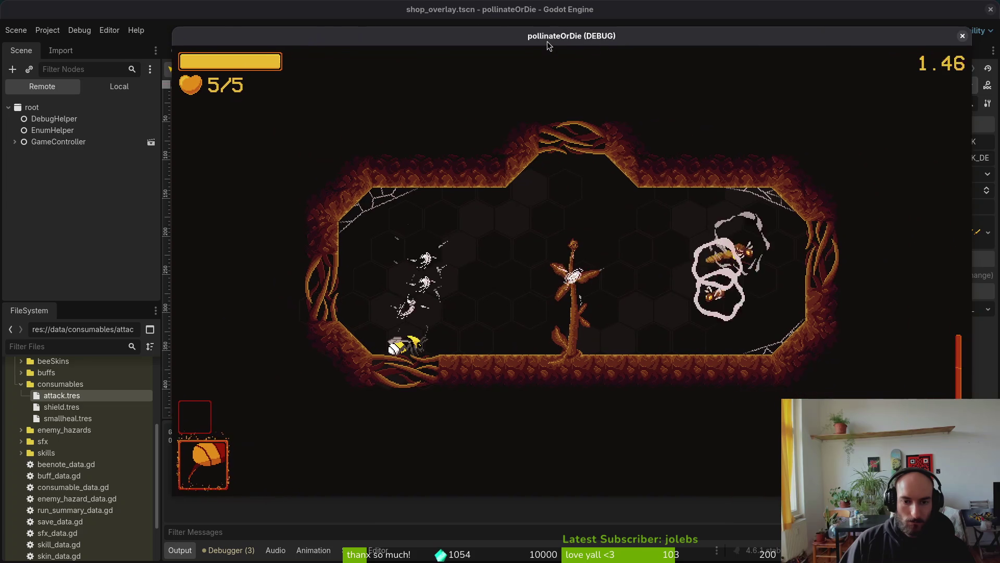
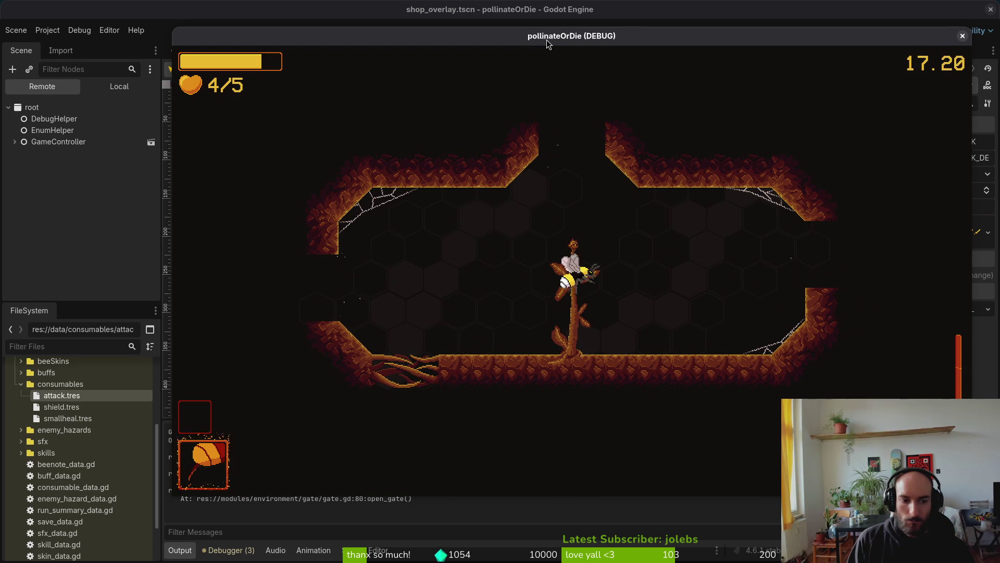
Stop the game with F8, relaunch the playtest, and bring up GitLab issue #822 on gauntlet rooms.
key("F8")
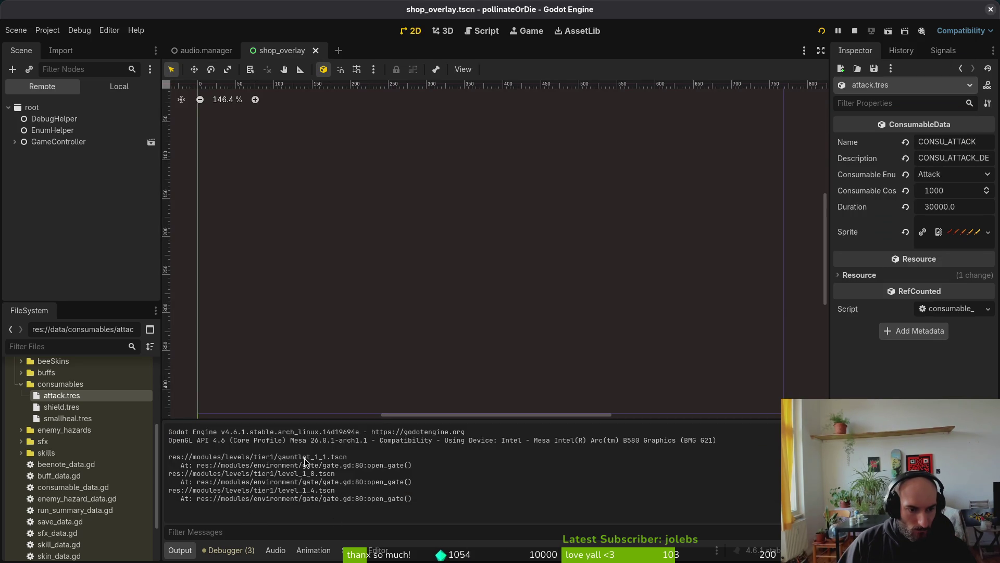
key("alt+Tab")
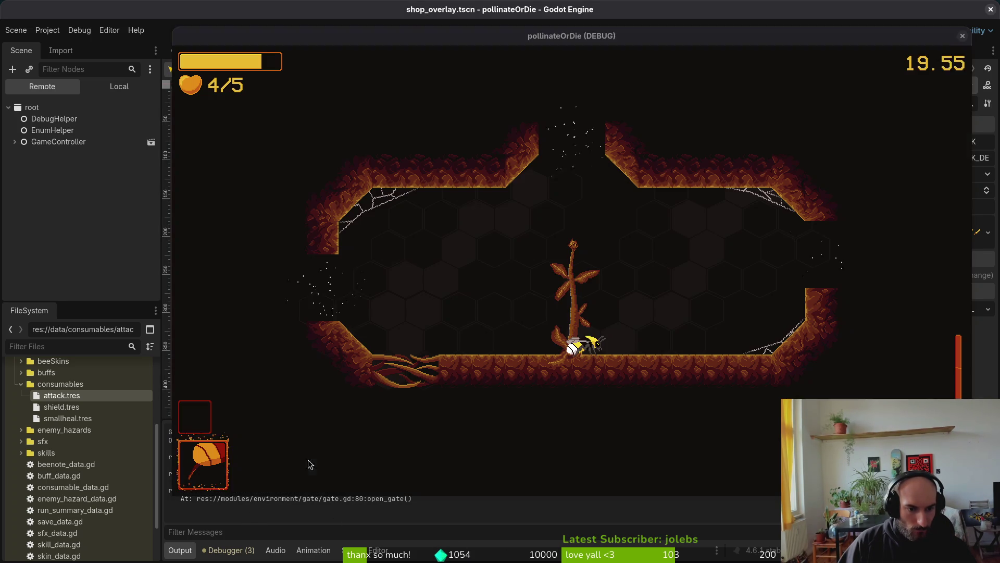
key("alt+Tab")
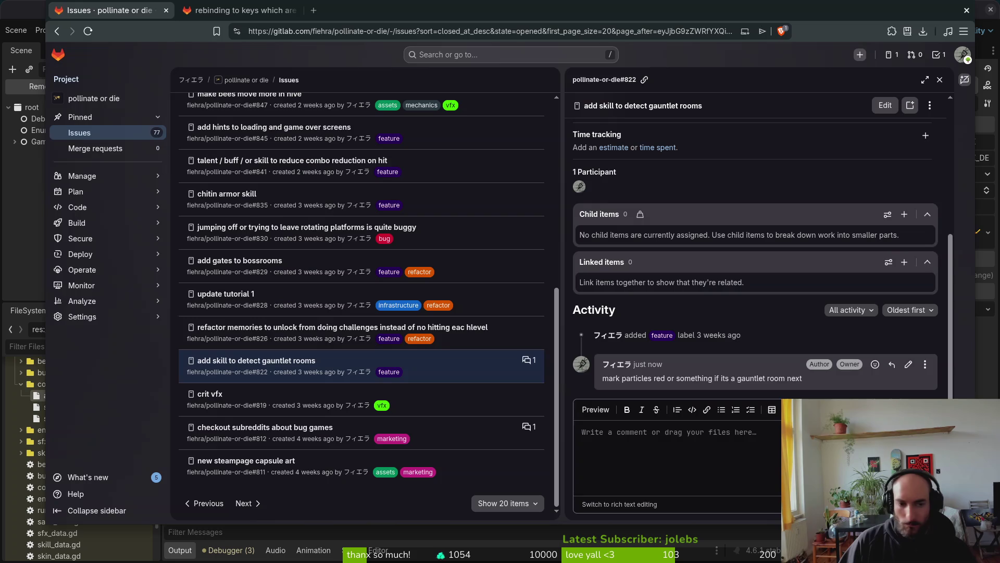
Review gate.gd in Vim from the UV vision skill check down to the amount_ratio tween in _trigger_wind_funnel_vfx.
key("alt+Tab")
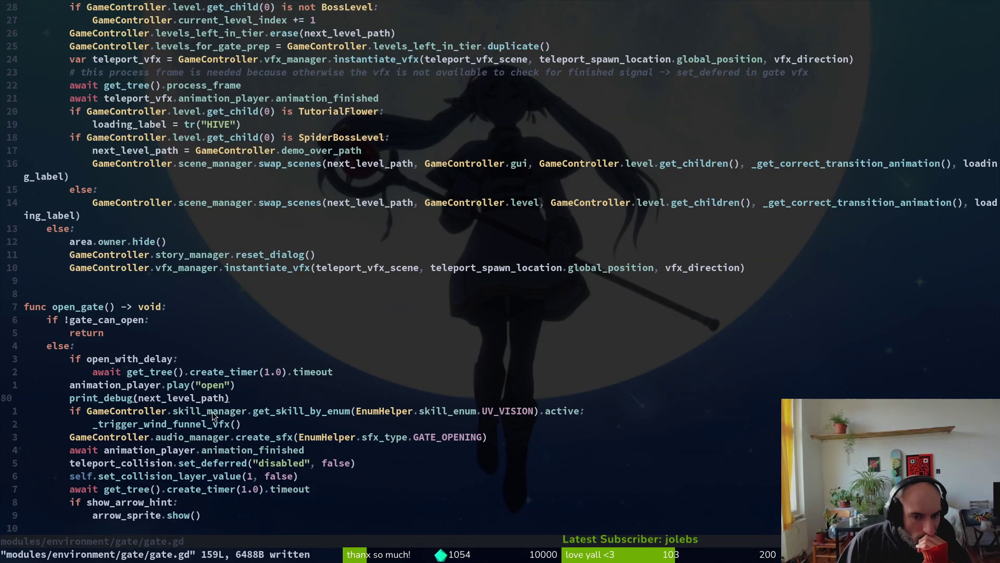
key("j")
left_click(168, 426)
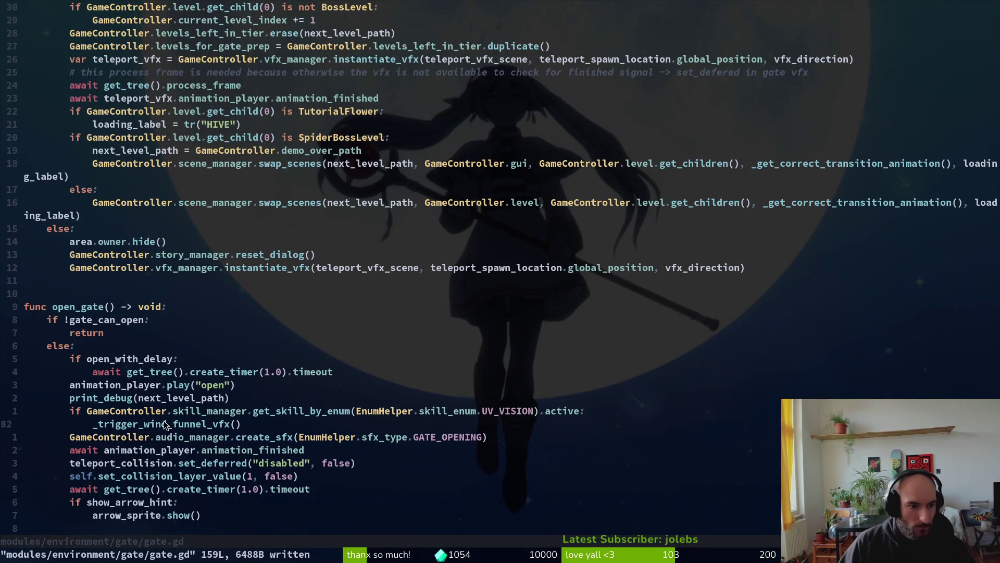
scroll(216, 274, "down", 8)
scroll(167, 241, "down", 6)
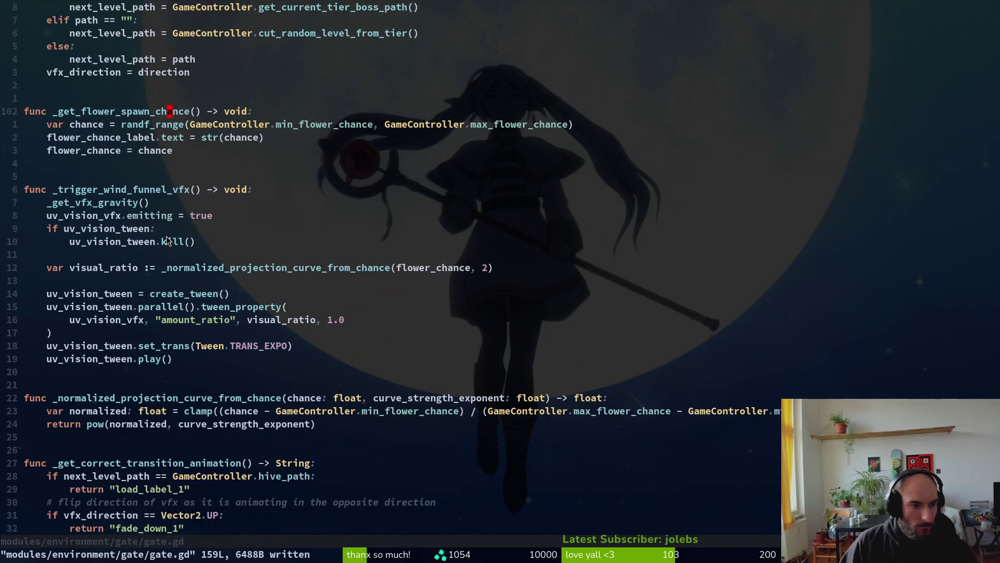
left_click(147, 320)
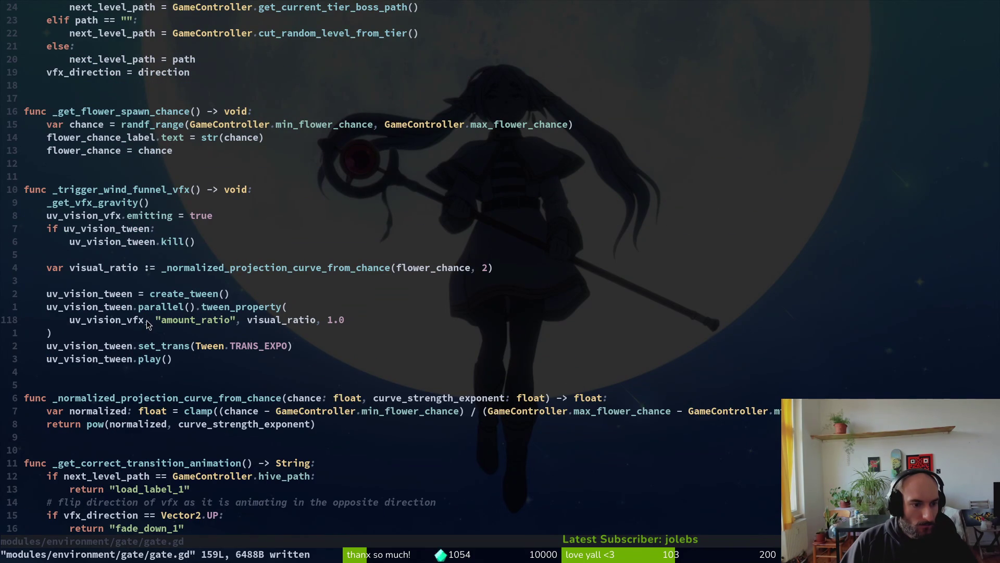
scroll(148, 320, "up", 9)
Glance at the GitLab issue notes, then return to the running game and the Godot editor.
key("alt+Tab")
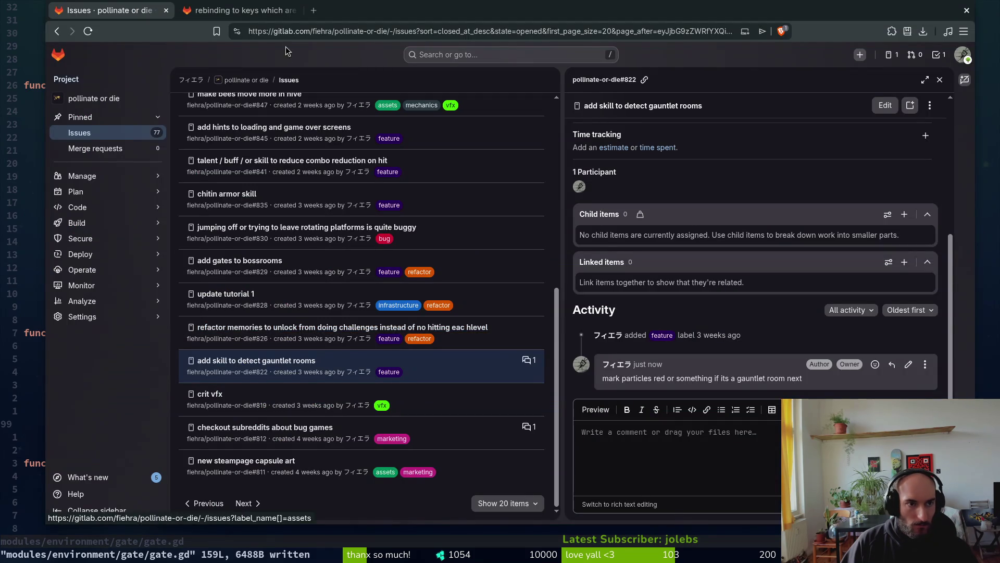
key("alt+Tab")
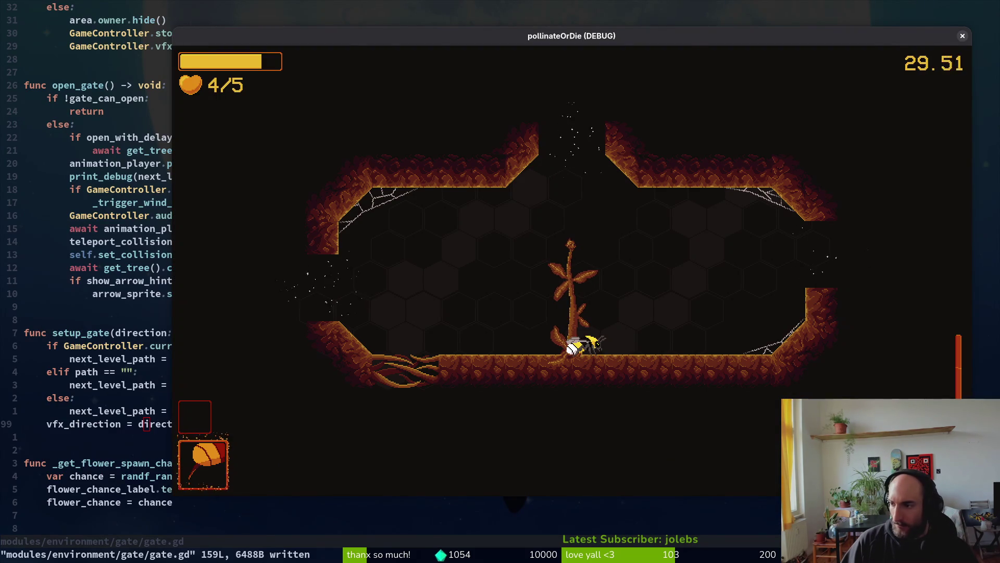
key("alt+Tab")
Quick Open wind_funnel_vfx.tscn and show its local windFunnel scene tree.
key("alt+shift+o")
type("windfu")
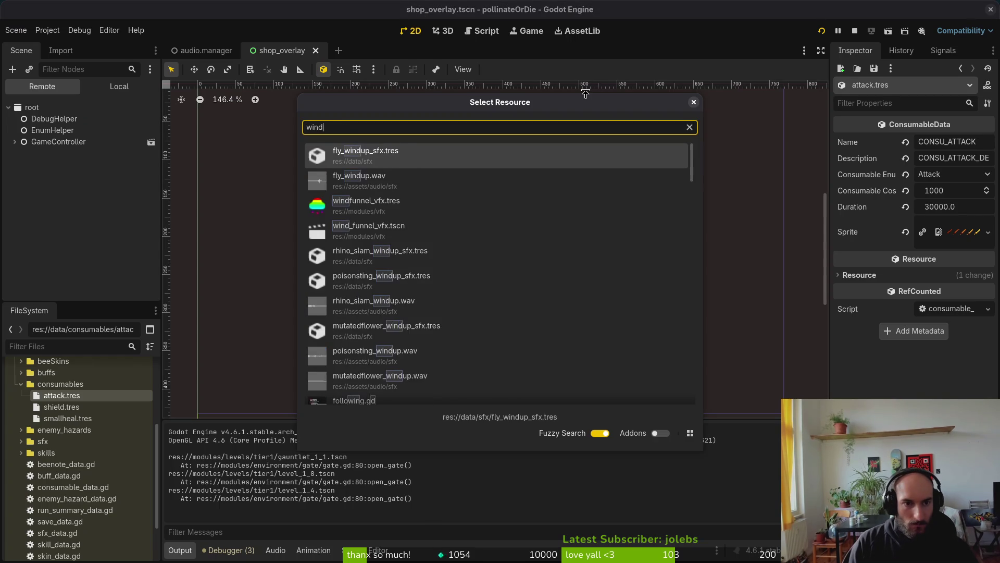
key("Down")
key("Return")
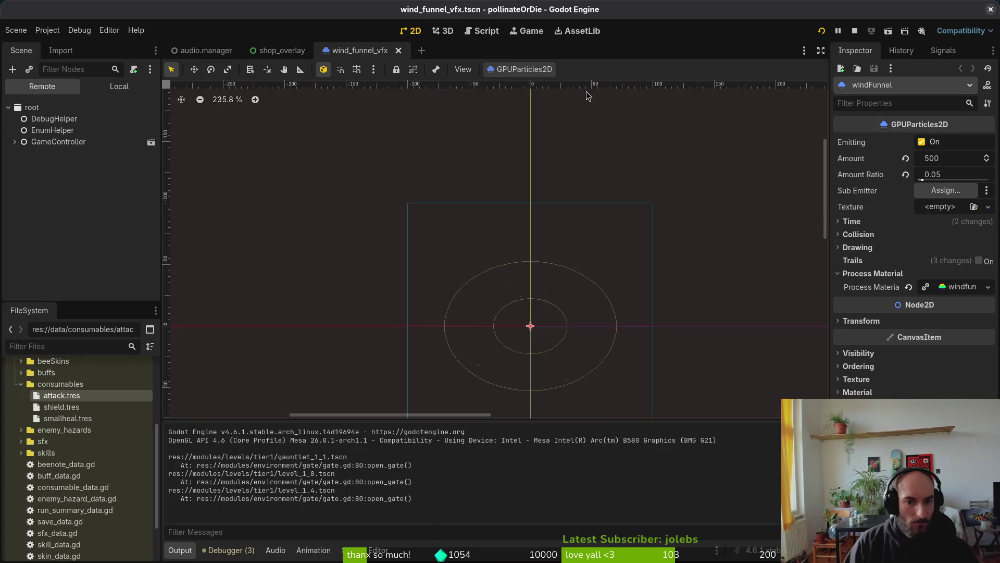
left_click(100, 87)
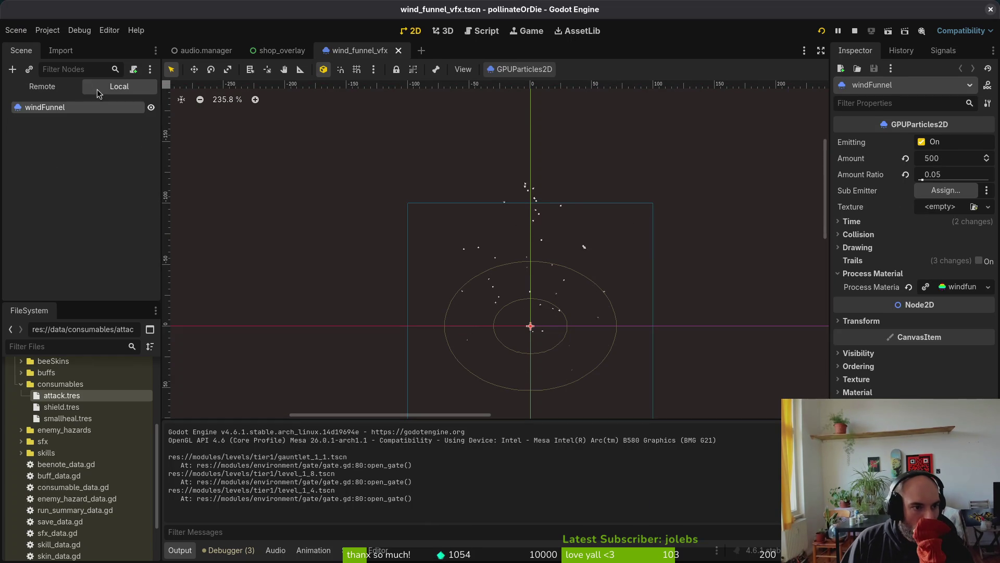
left_click(957, 288)
left_click(956, 290)
Load the singleColorChange shader as windFunnel's material and set its colour to magenta.
left_click(884, 394)
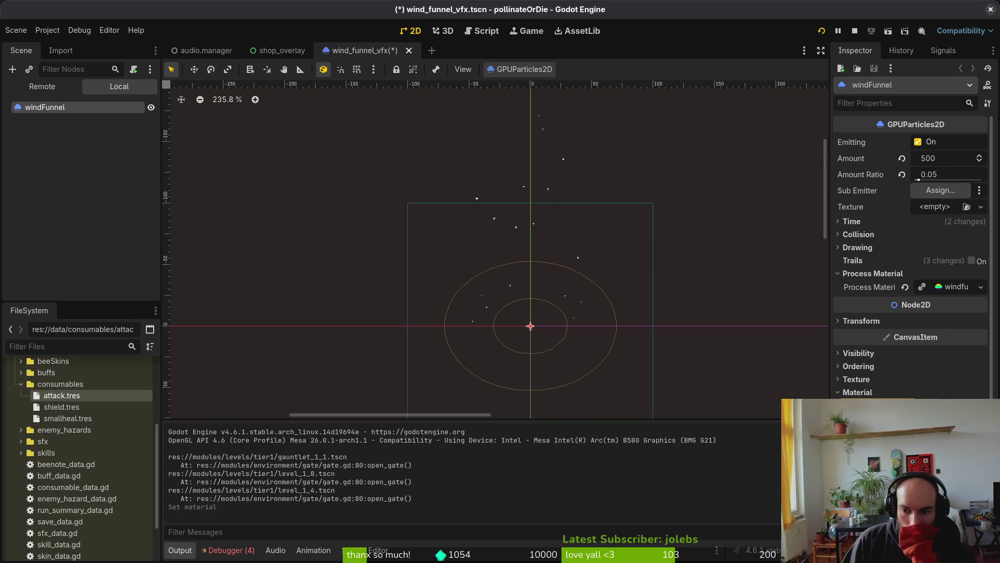
left_click(938, 417)
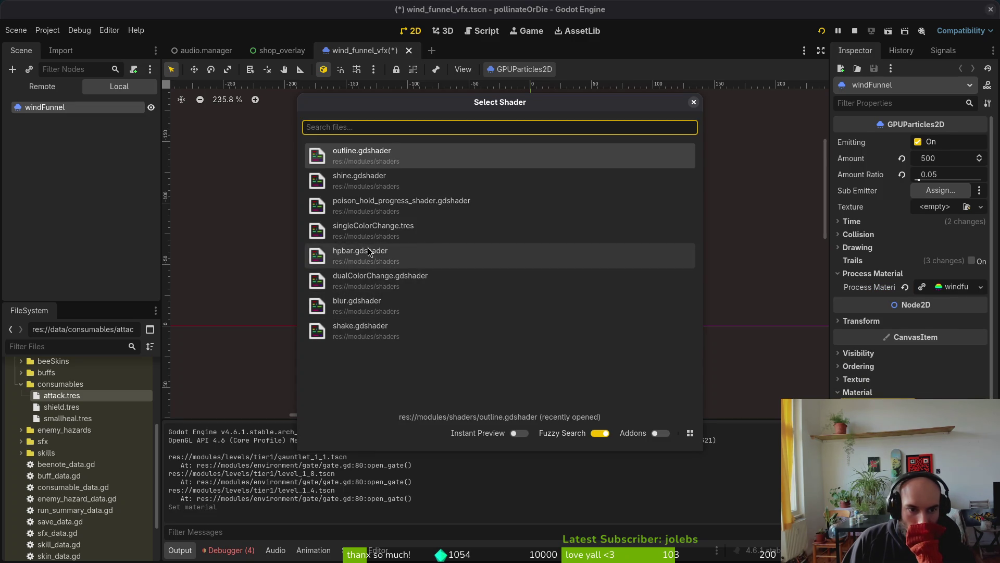
left_click(355, 226)
scroll(563, 244, "down", 5)
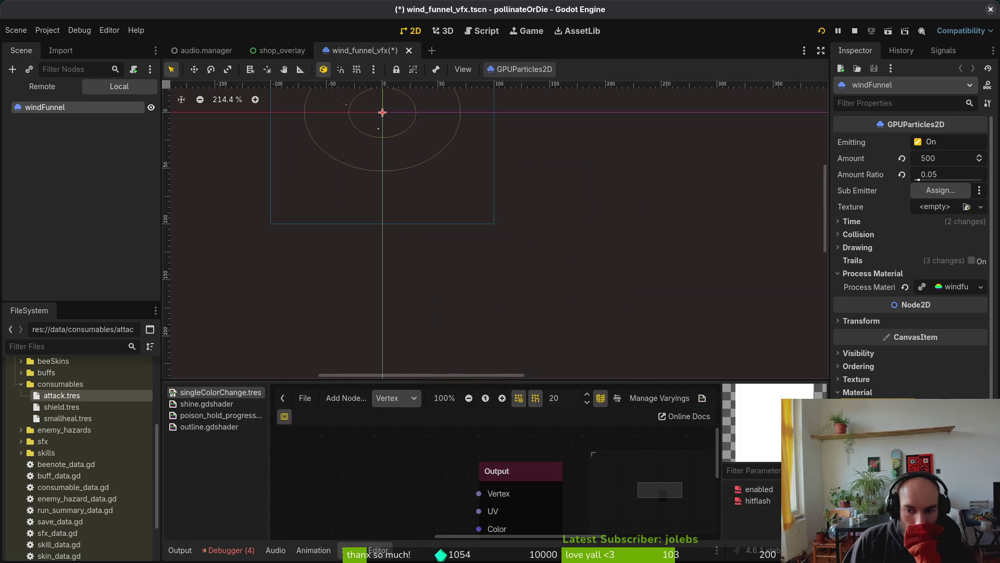
scroll(912, 260, "down", 3)
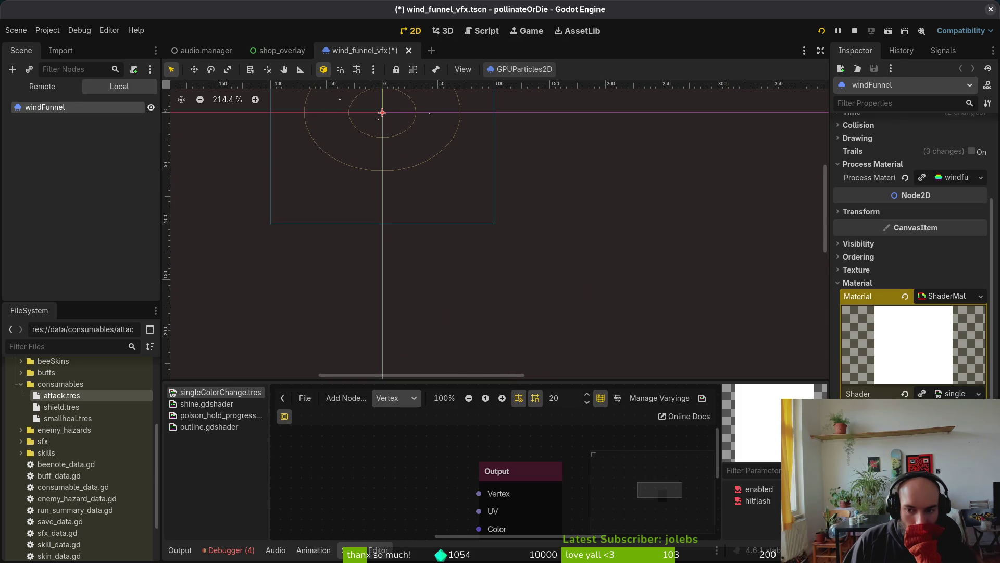
left_click(888, 216)
left_click_drag(968, 193, 975, 180)
key("Escape")
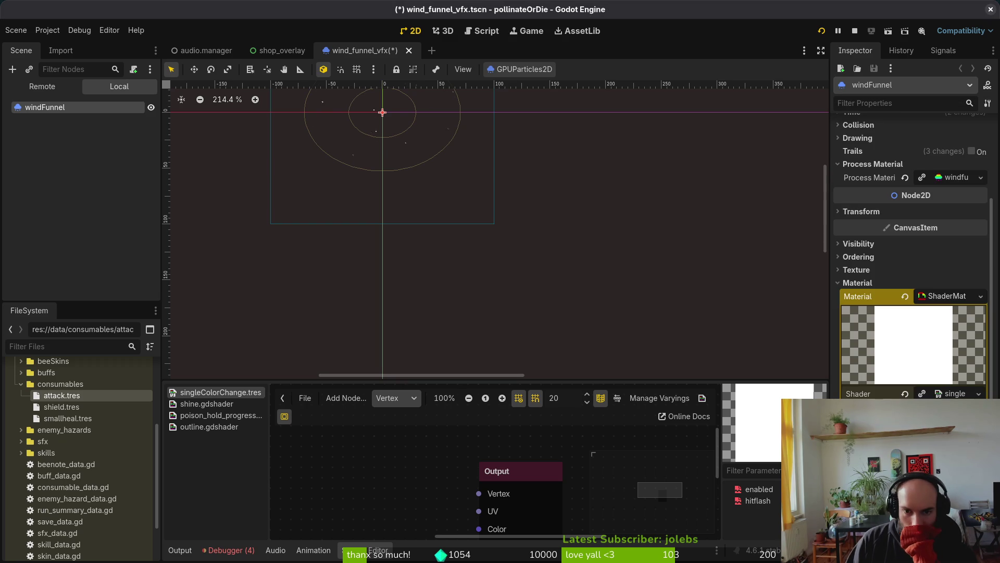
left_click_drag(527, 226, 574, 323)
scroll(532, 290, "up", 2)
scroll(513, 289, "up", 6)
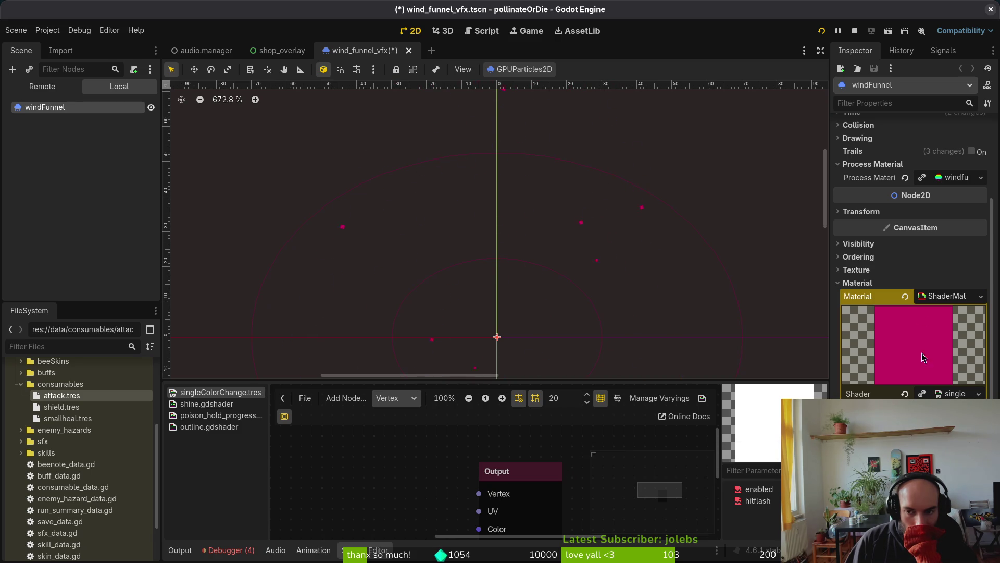
Remove the shader material from windFunnel and tint its process material colour a saturated red-pink.
left_click(906, 297)
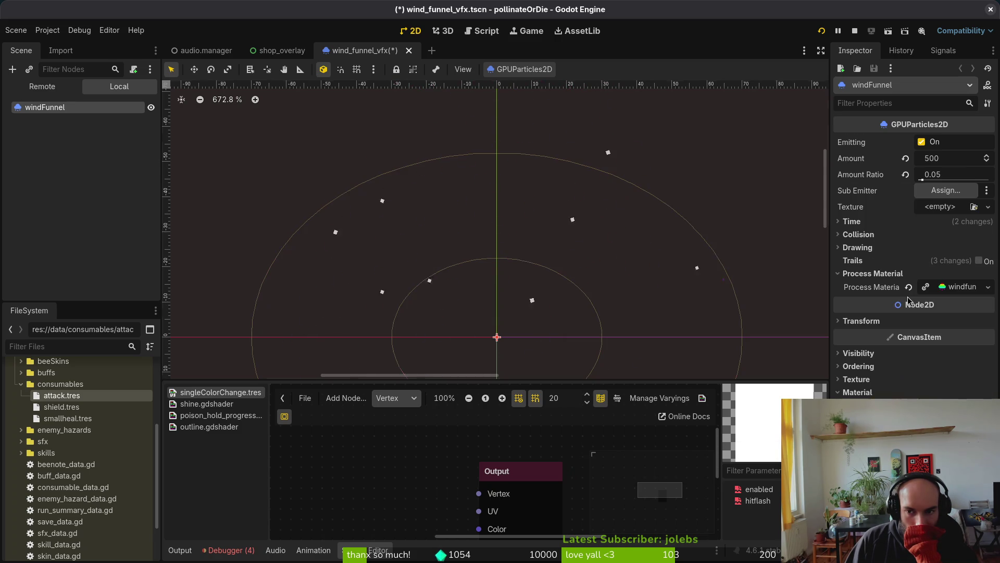
left_click(962, 287)
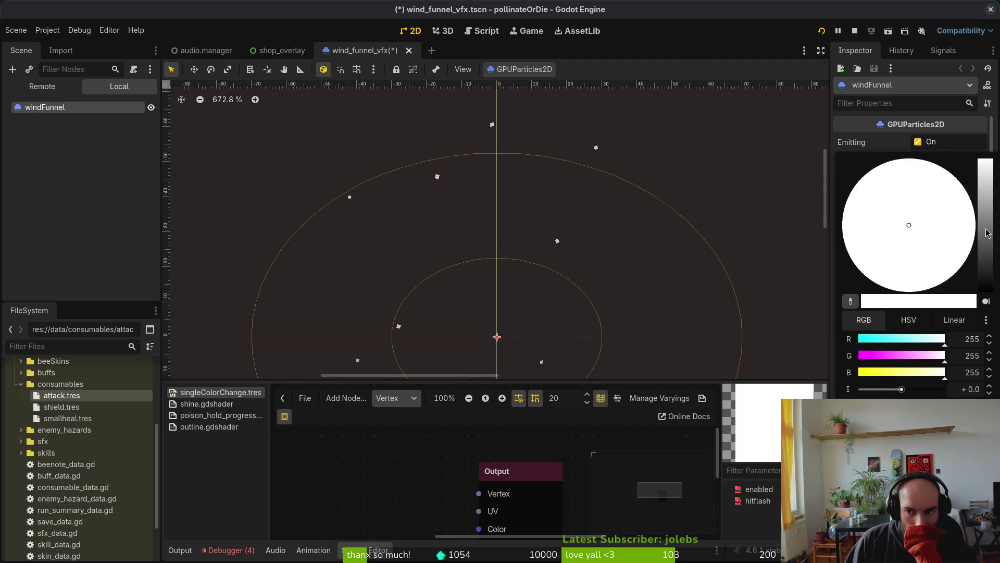
left_click(986, 225)
left_click(949, 234)
left_click_drag(949, 234, 974, 237)
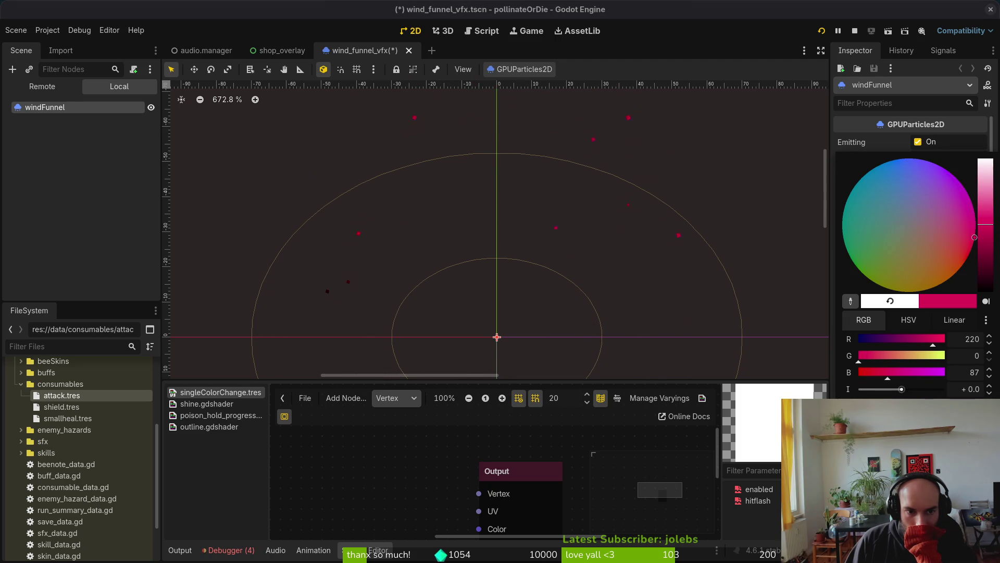
left_click(690, 299)
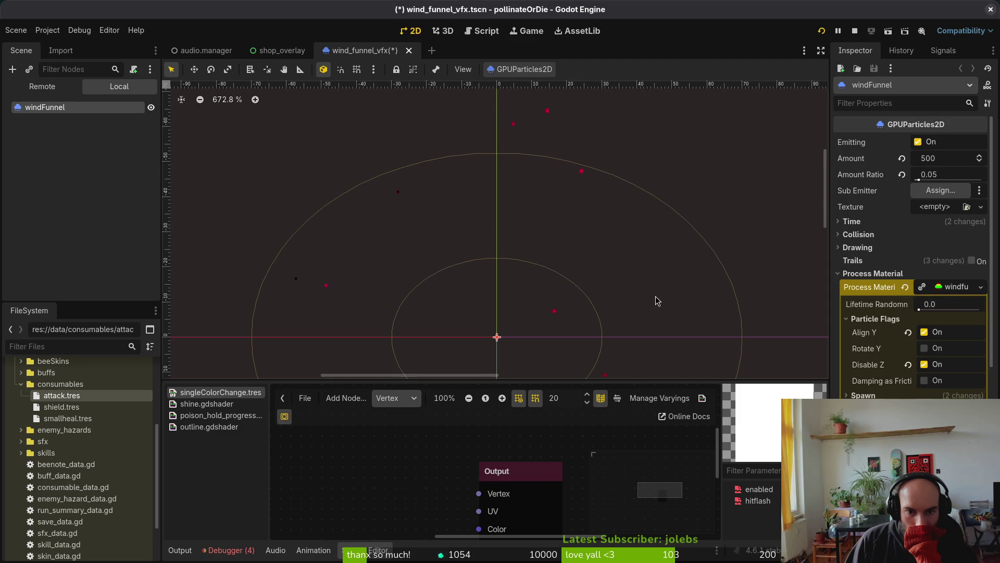
scroll(599, 292, "down", 5)
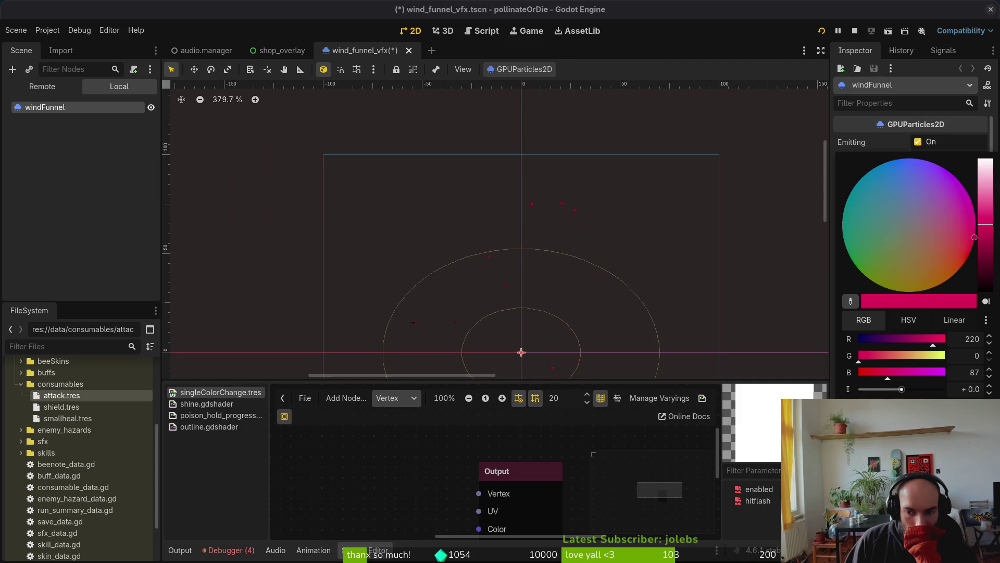
key("Escape")
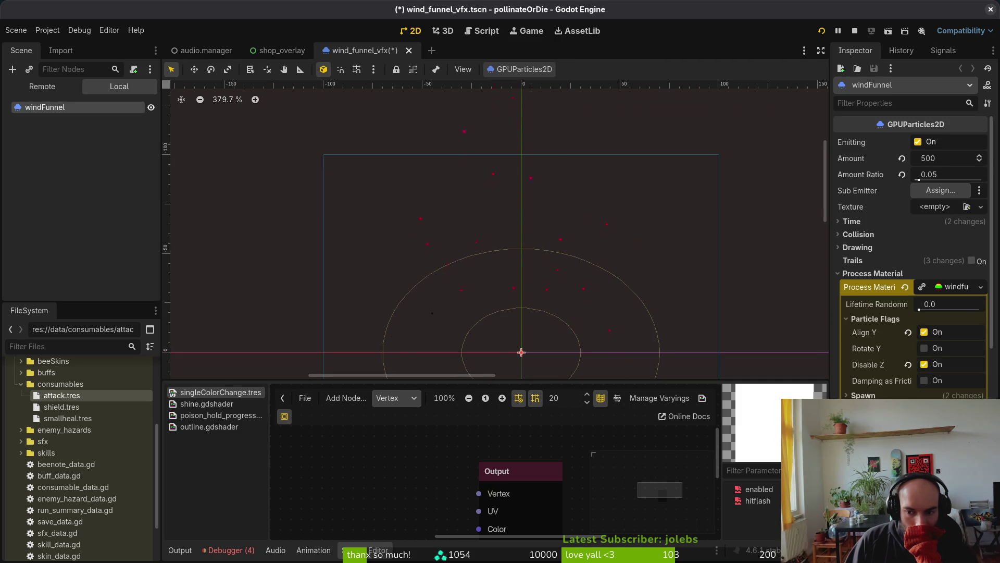
scroll(912, 255, "down", 4)
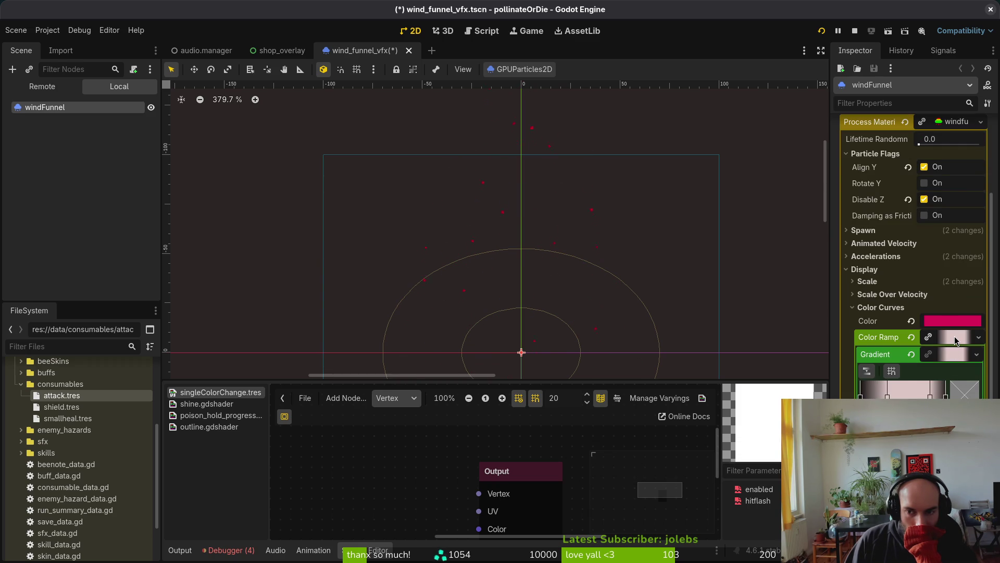
Reselect windFunnel, inspect the gradient's last colour stop, and set the particle Color to red.
left_click(601, 159)
scroll(594, 350, "up", 5)
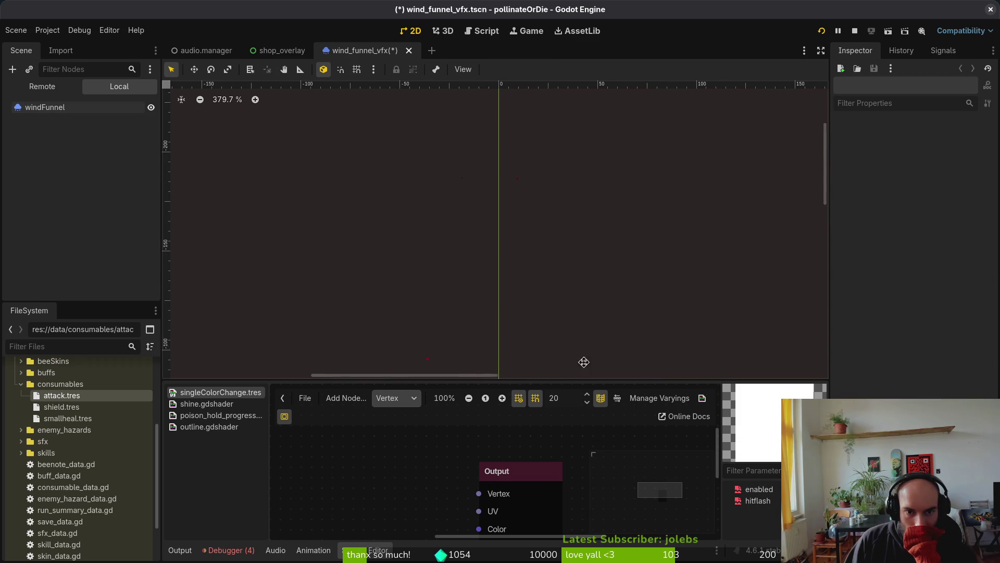
scroll(593, 324, "down", 3)
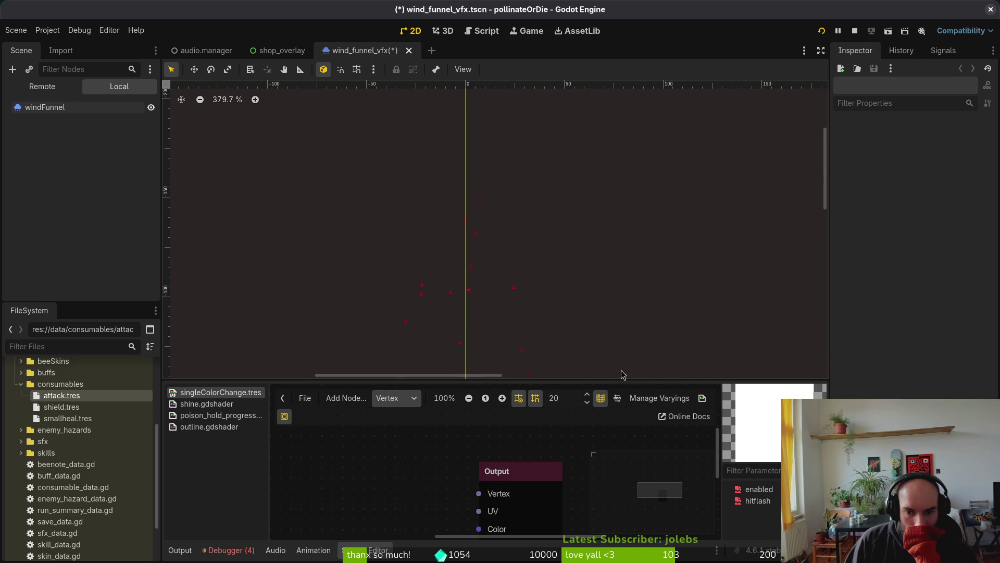
left_click(44, 105)
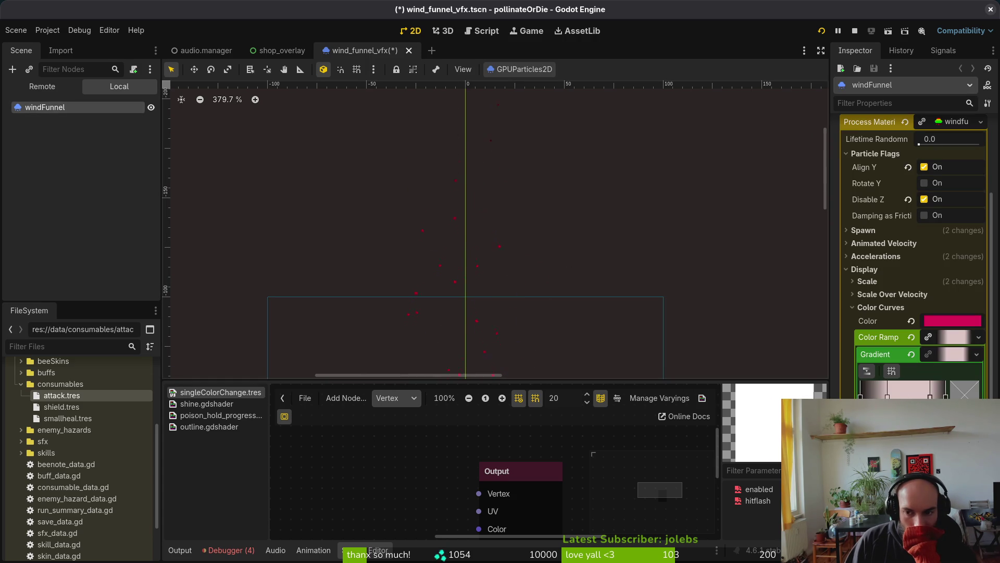
left_click(946, 397)
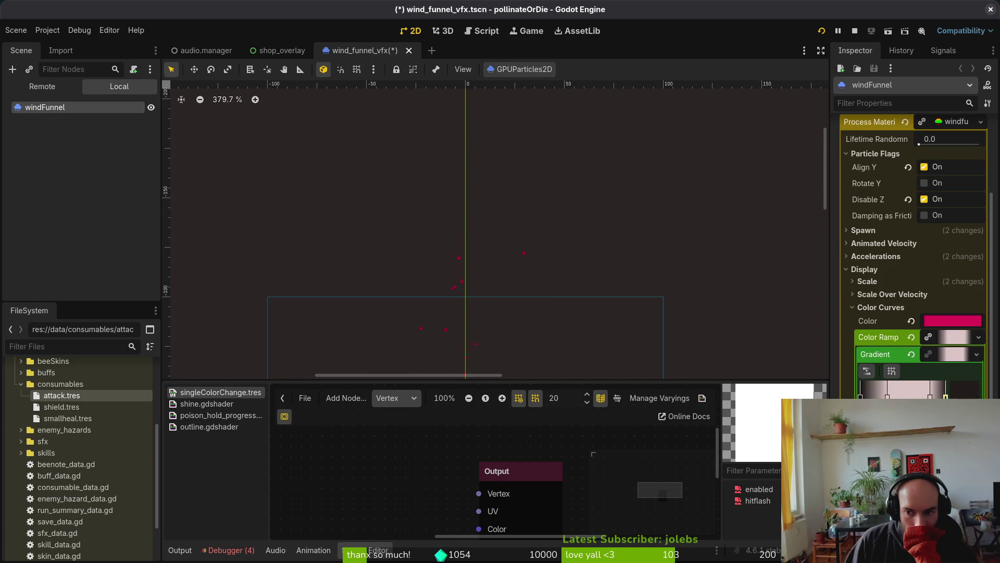
left_click(964, 390)
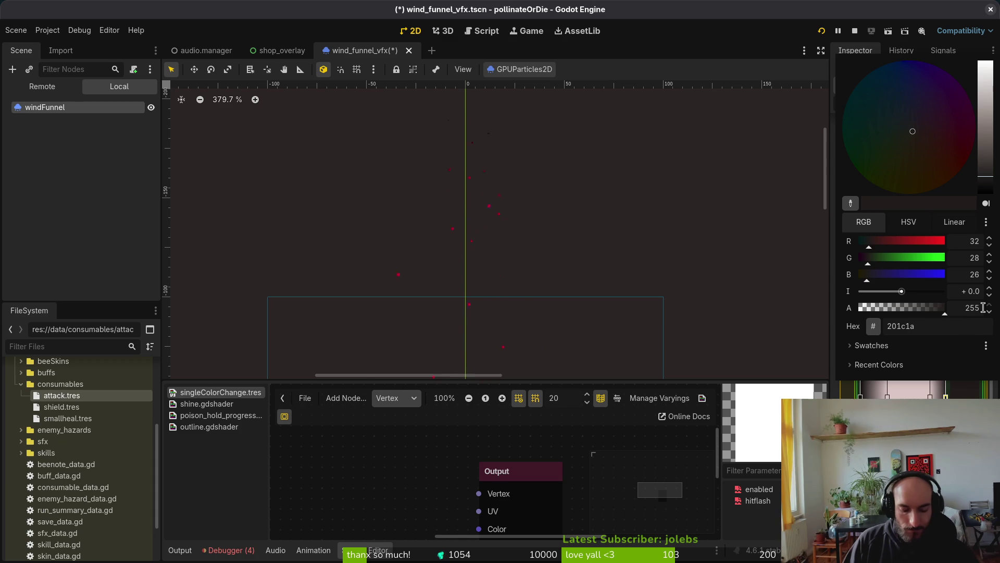
key("Escape")
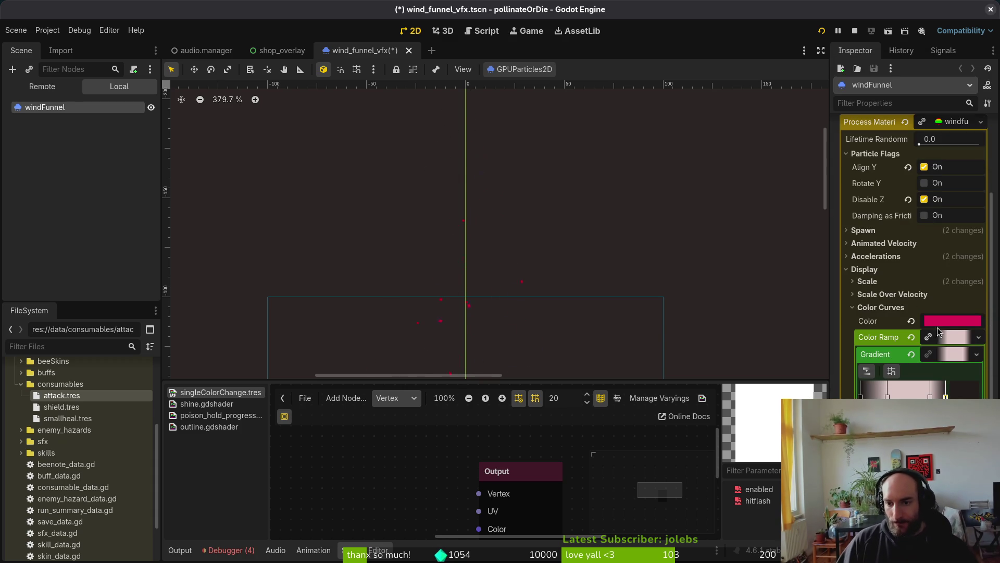
left_click(942, 321)
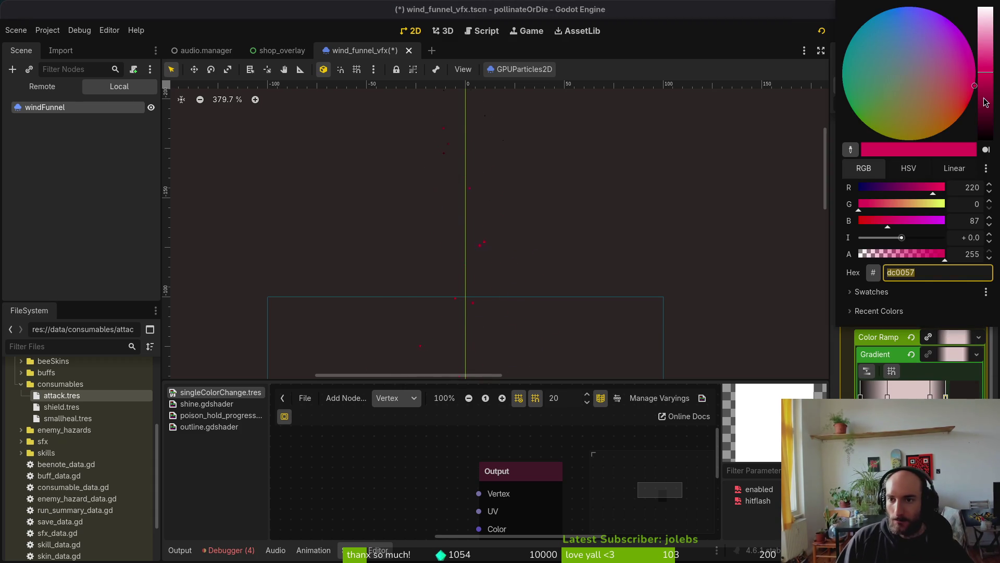
left_click(965, 98)
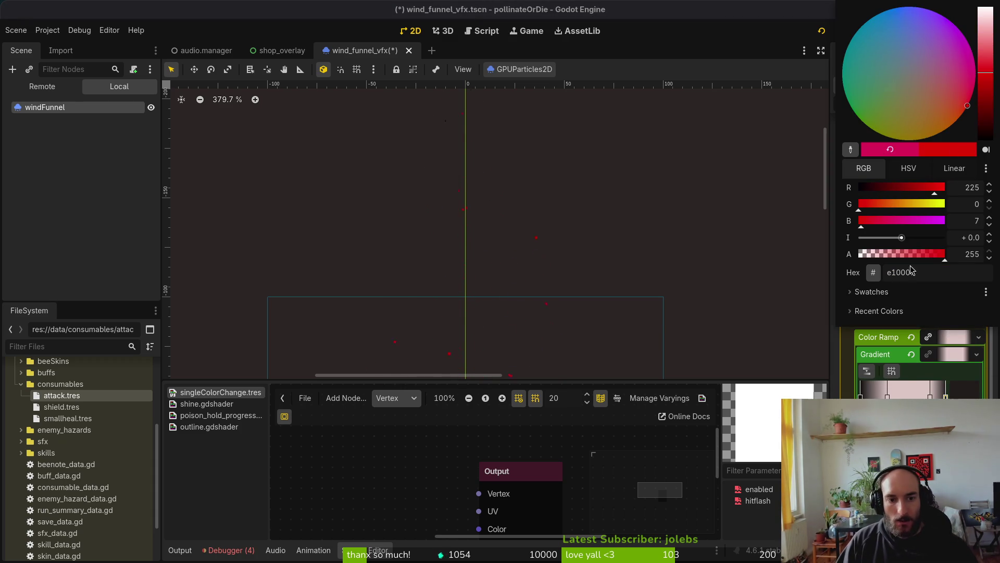
left_click(567, 303)
scroll(566, 301, "down", 5)
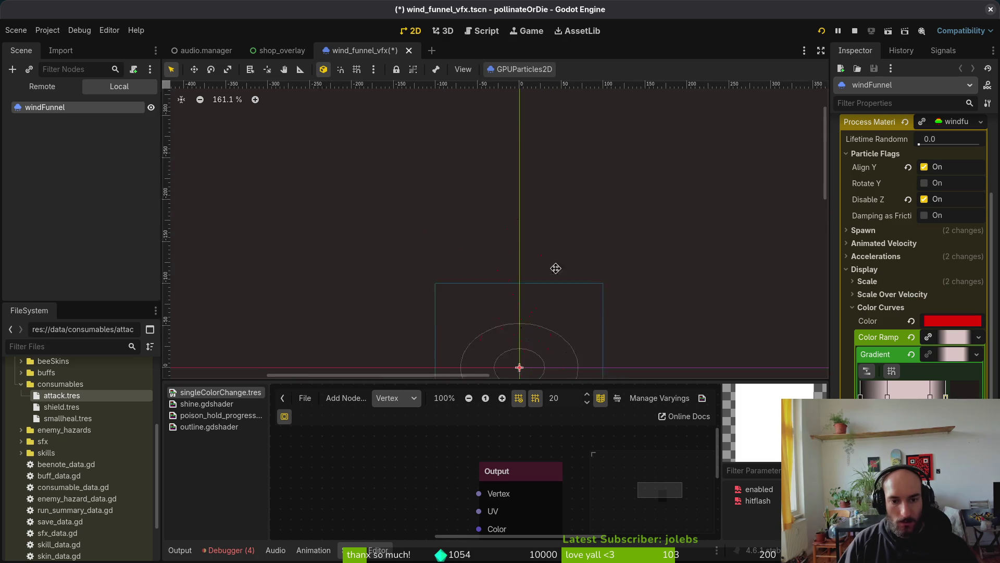
left_click(229, 550)
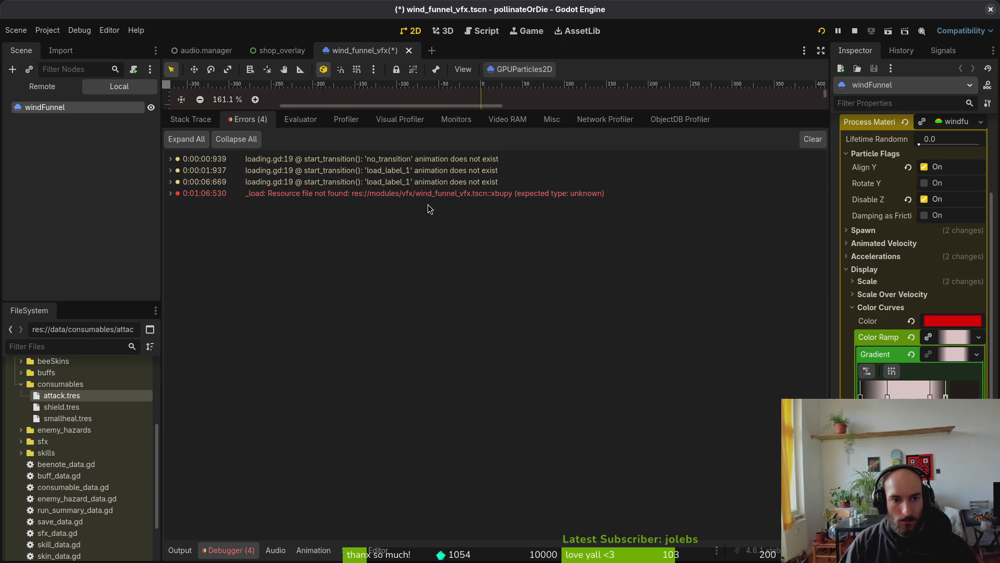
Check the debugger's Errors list, collapse Color Curves, and switch to gate.gd in Vim.
mouse_move(356, 200)
left_click(875, 307)
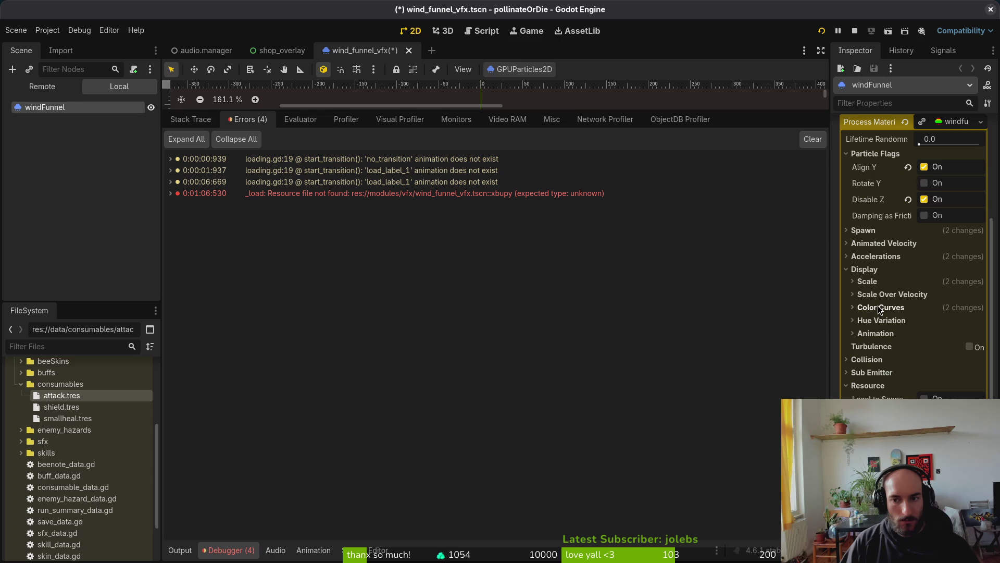
key("alt+Tab")
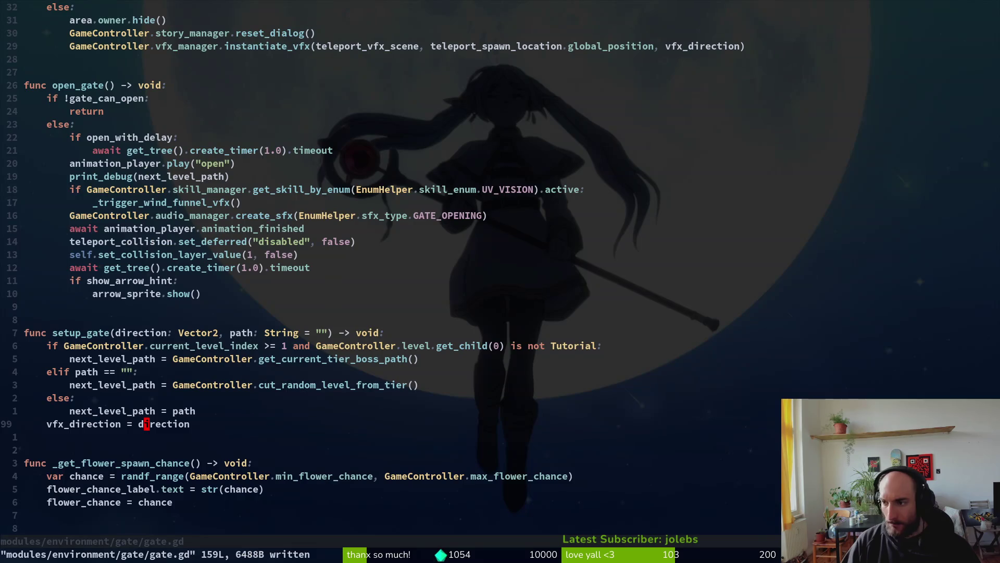
Add 'if next_level_path.begins_with("gauntlet"):' below the _trigger_wind_funnel_vfx() call.
left_click(171, 191)
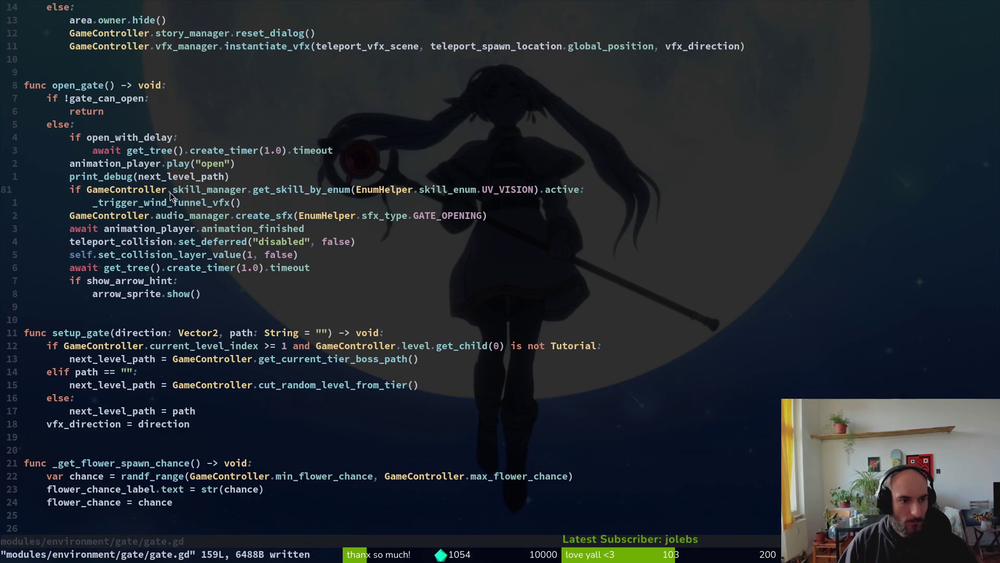
scroll(151, 459, "down", 5)
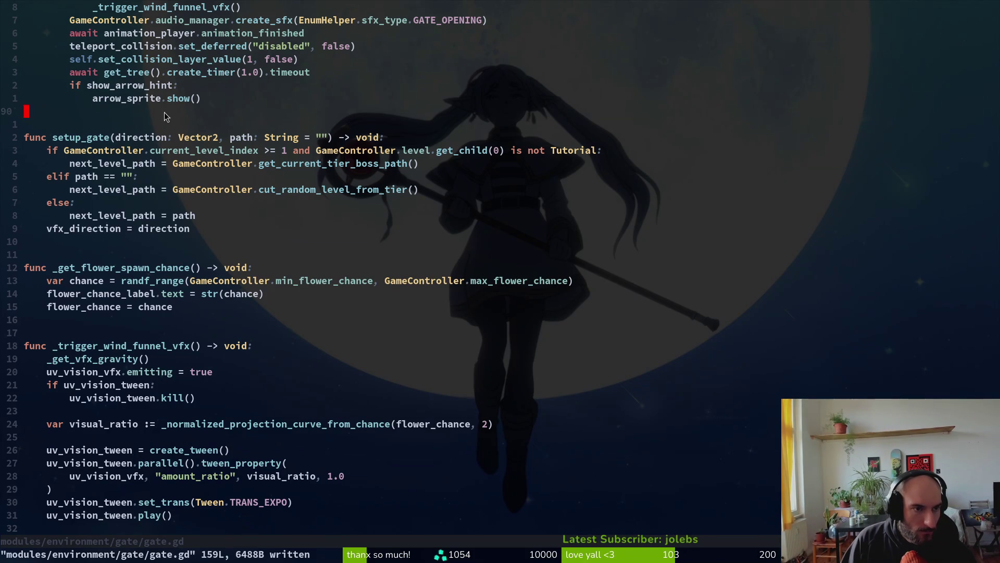
scroll(215, 179, "up", 3)
scroll(198, 216, "up", 4)
left_click(233, 257)
key("o")
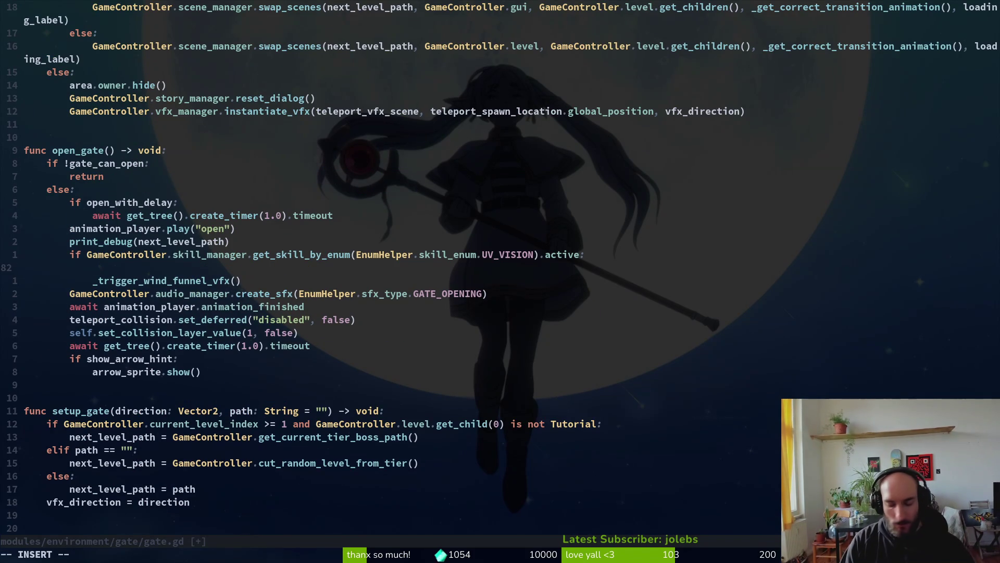
key("Escape")
key("d")
key("d")
type("oif ")
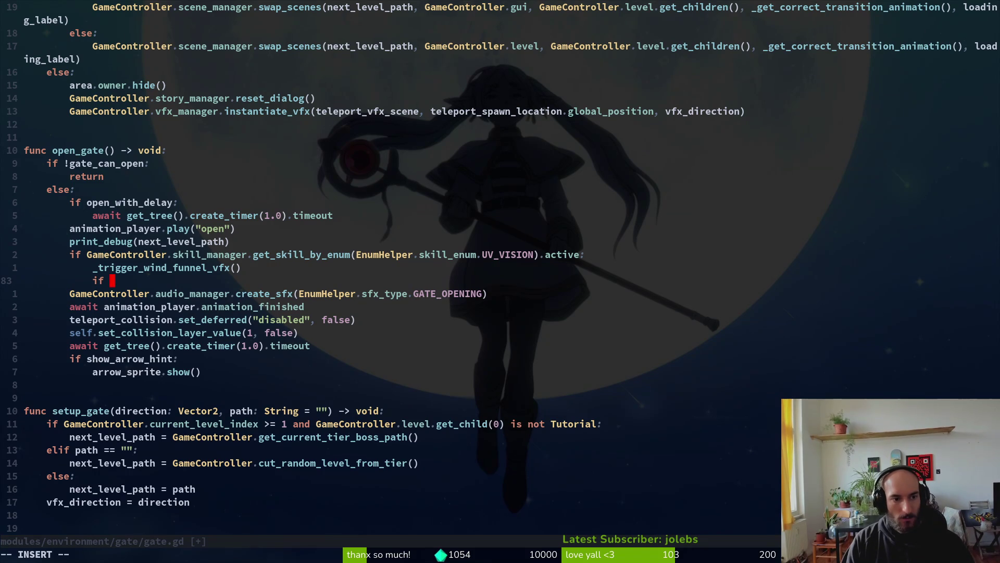
type("next_level_path.h")
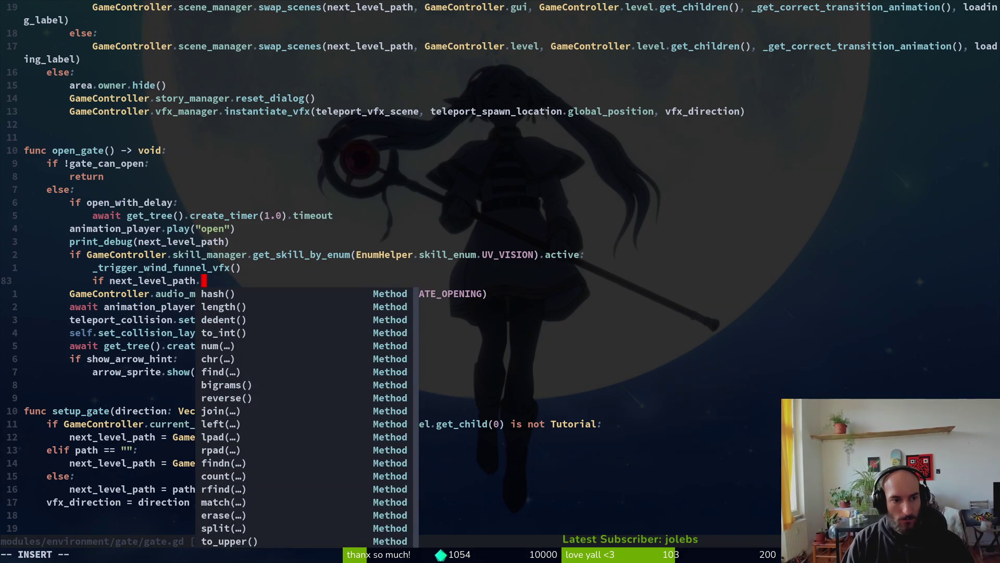
key("BackSpace")
key("BackSpace")
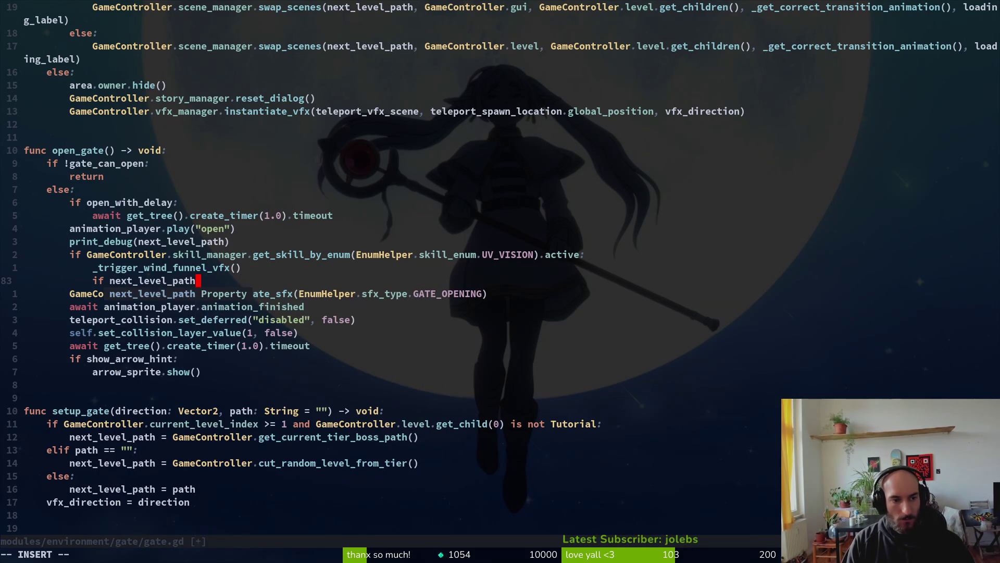
type(".gebegins_with(\"")
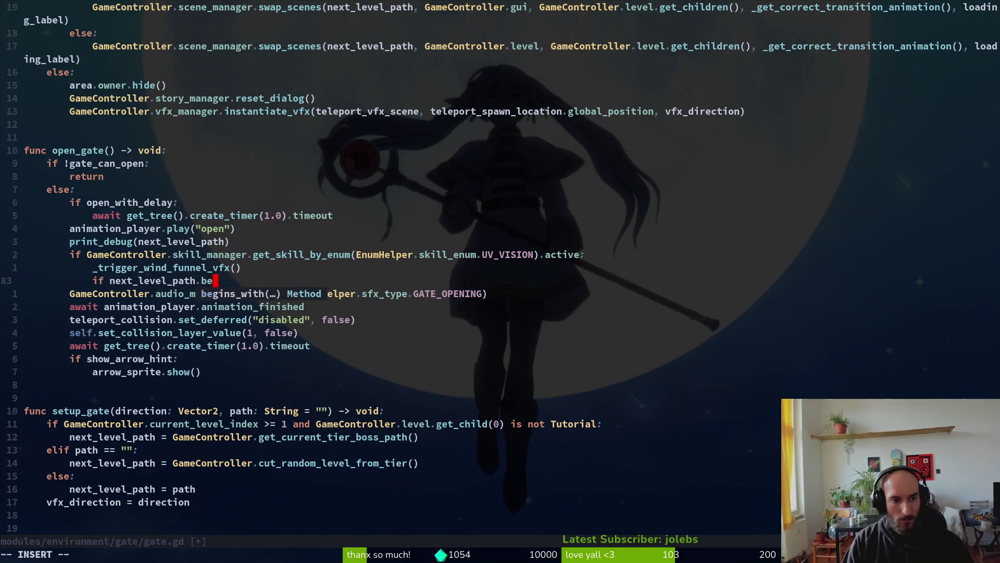
type("gaunt")
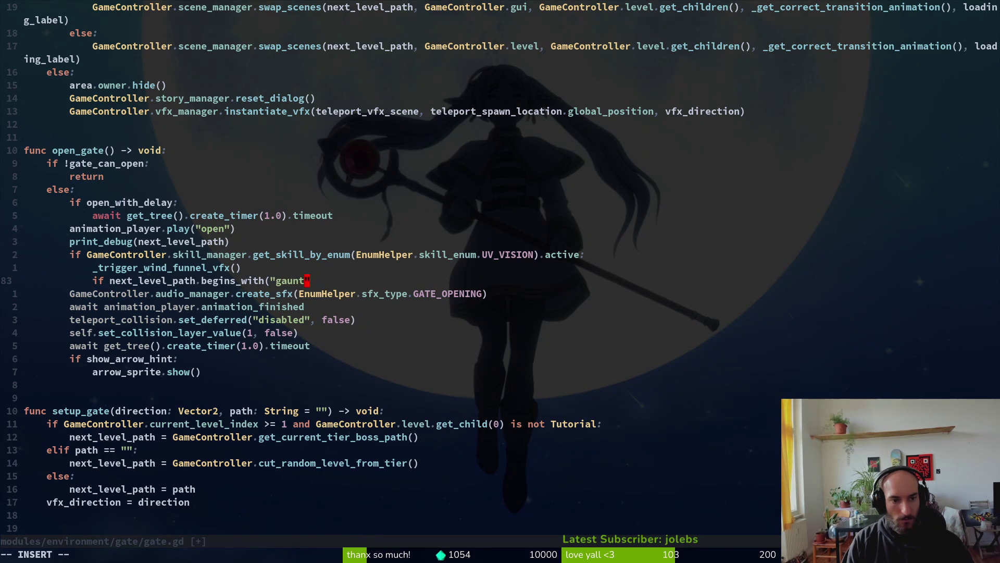
type("):")
key("Return")
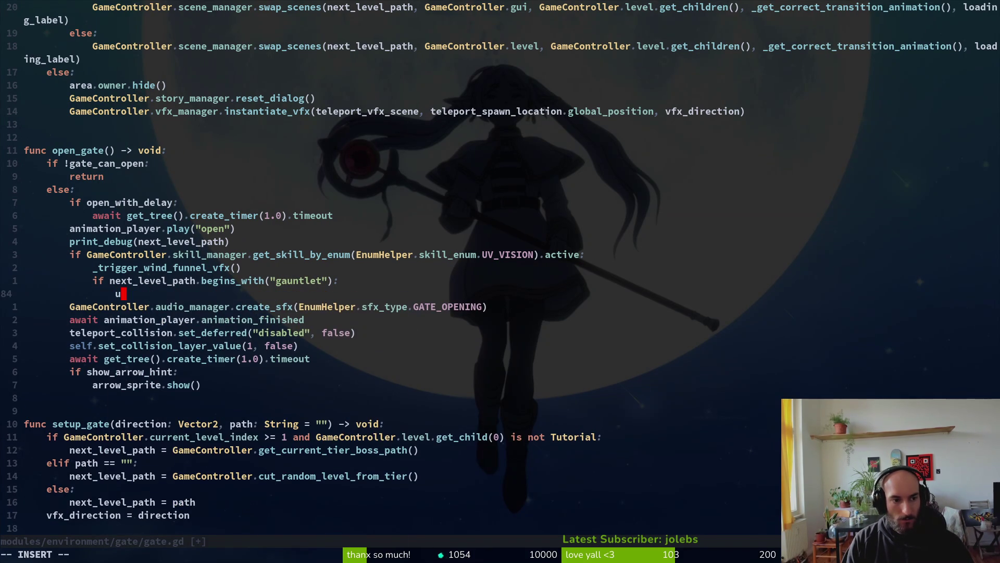
Write uv_vision_vfx.process_material in the gauntlet branch using completion, then collapse Godot's Display settings.
type("f")
key("Tab")
key("Tab")
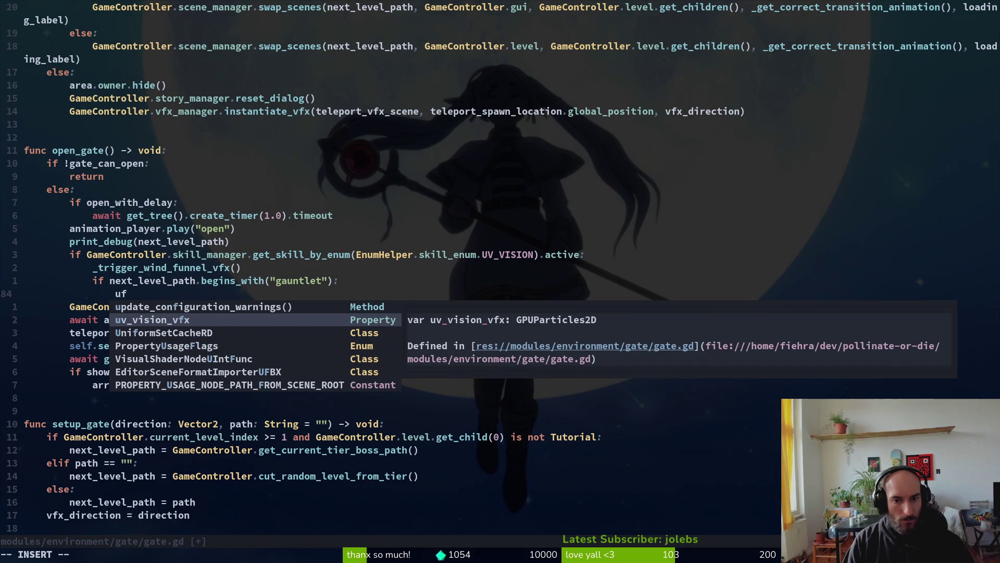
key("Return")
type(".")
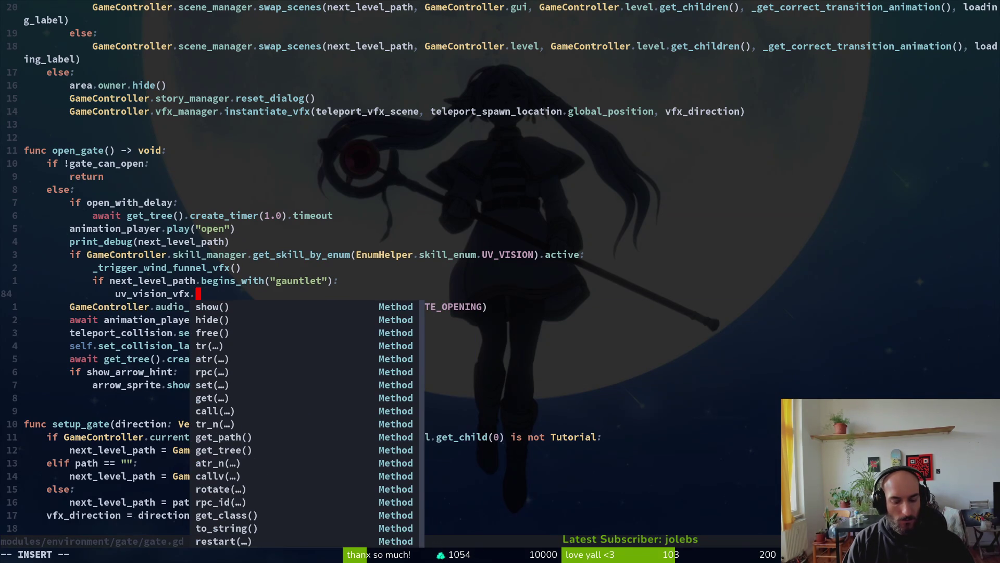
type("dispa")
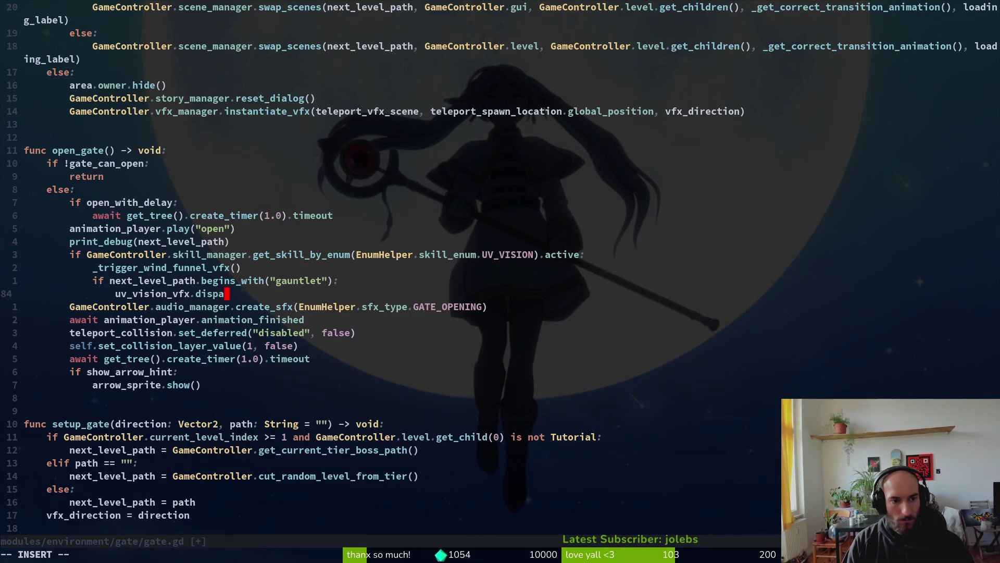
key("BackSpace")
key("BackSpace")
key("Escape")
key("alt+Tab")
key("alt+Tab")
type("pro")
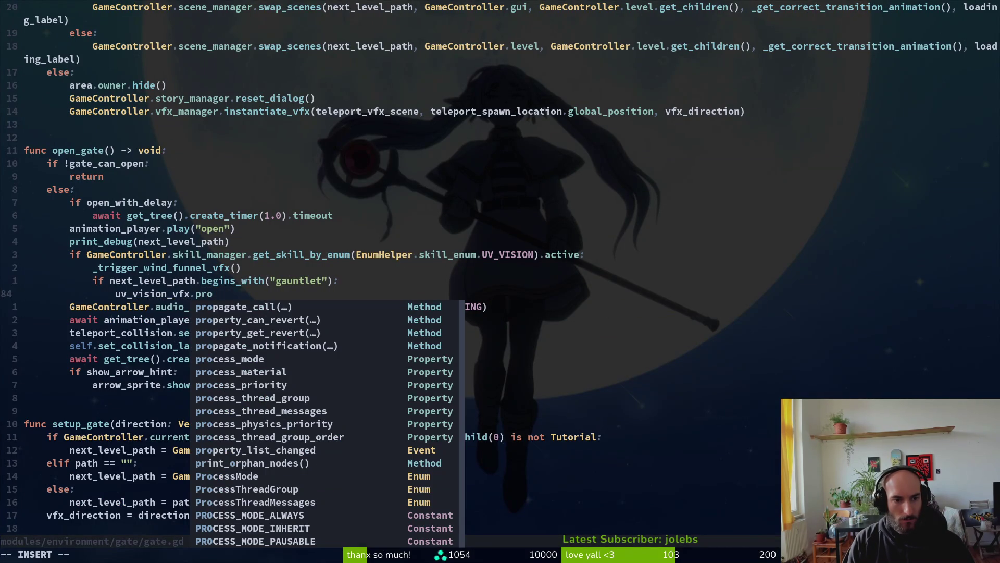
type("cess")
key("Tab")
key("Tab")
key("Return")
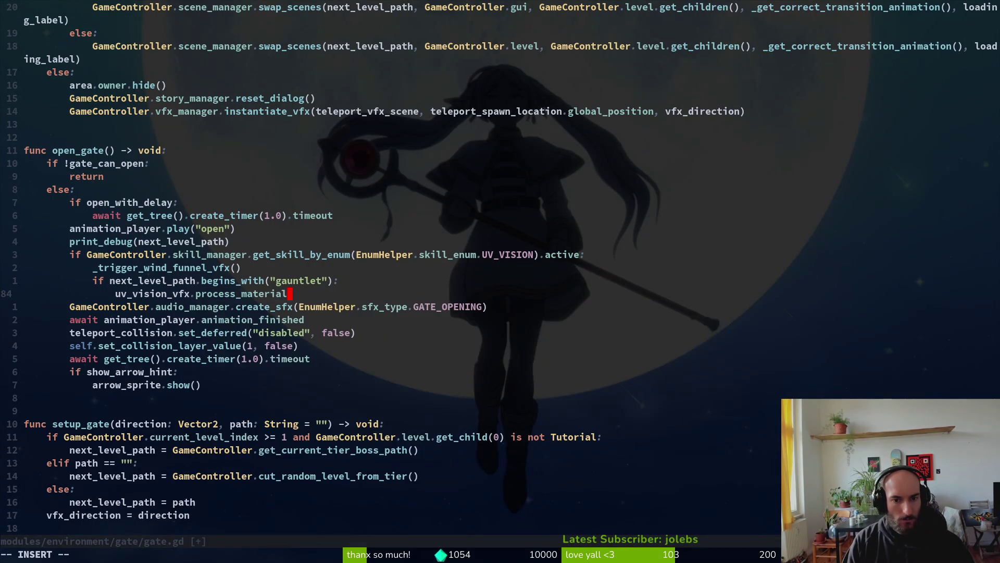
key("alt+Tab")
left_click(864, 270)
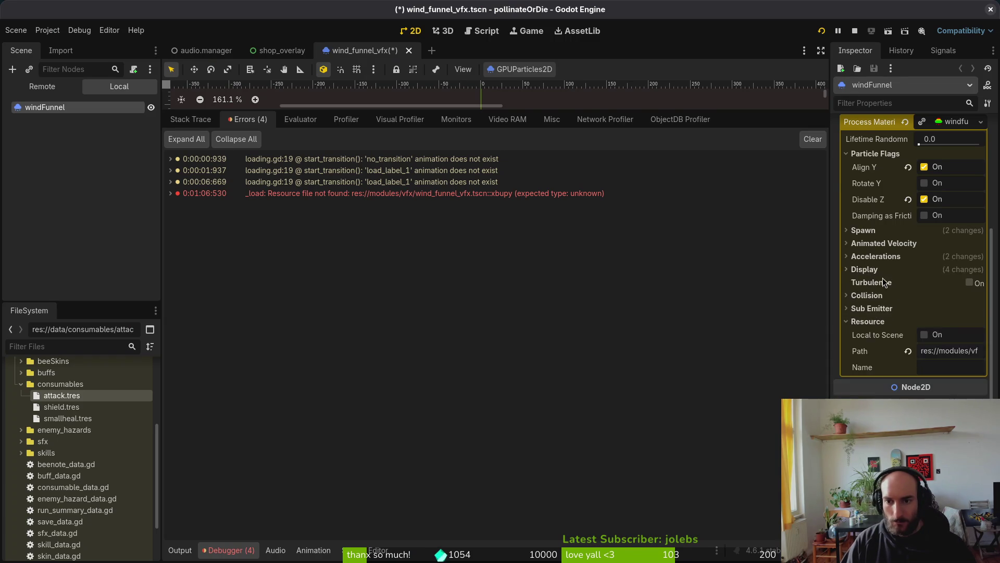
Collapse Particle Flags in Godot, then trim the stray 'a' and '.setsh' from the uv_vision_vfx.process_material line.
scroll(887, 289, "up", 5)
left_click(867, 317)
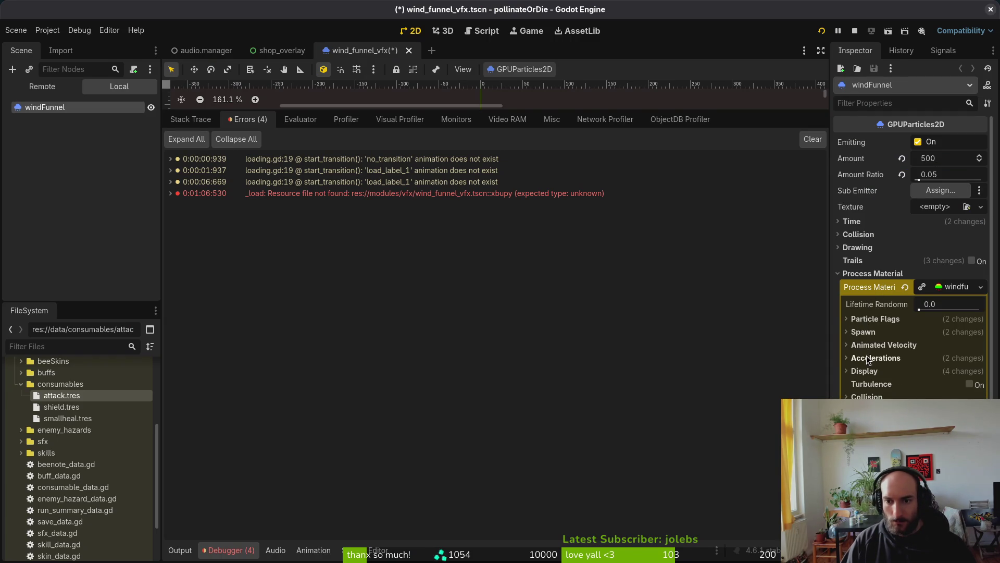
key("alt+Tab")
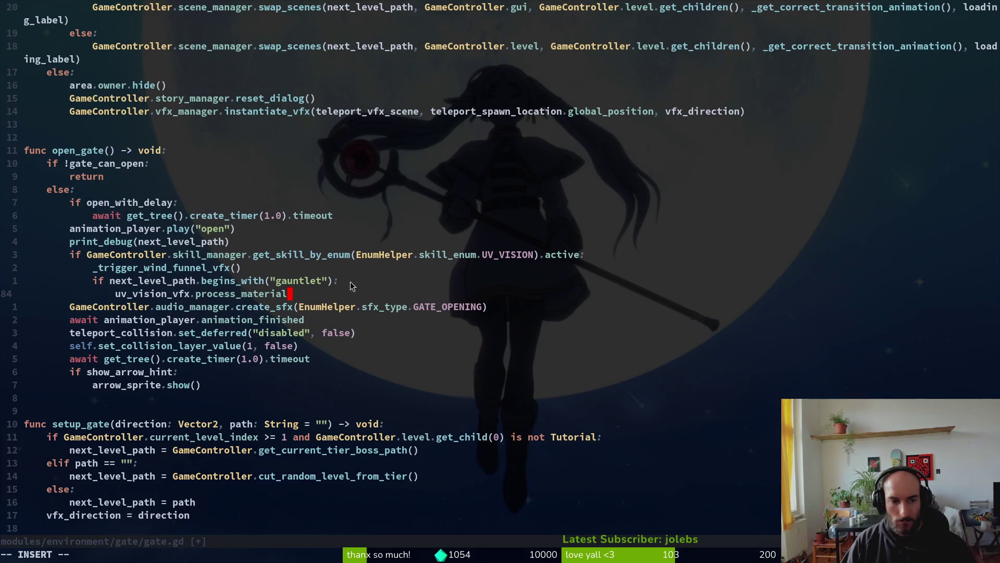
type("a.dis")
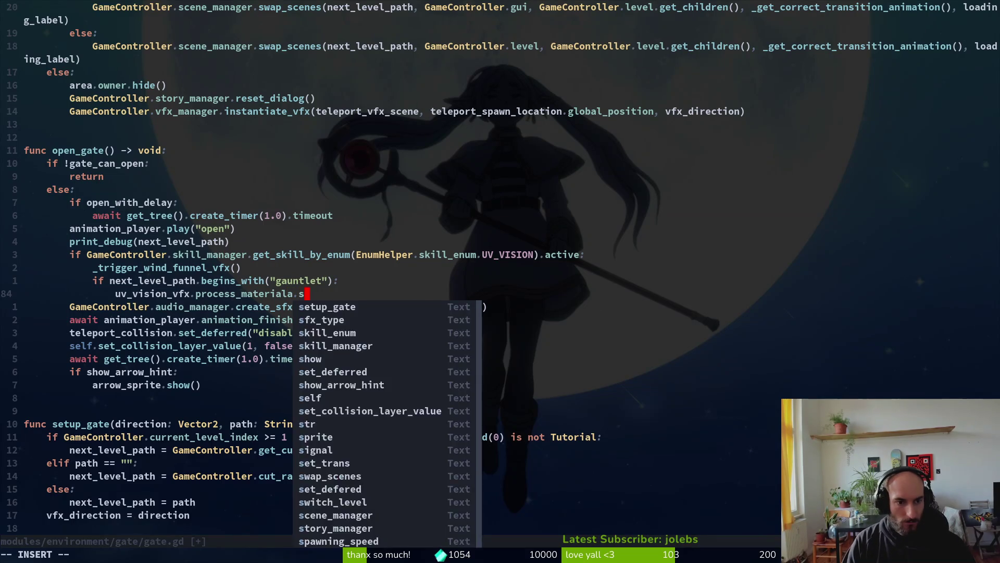
key("BackSpace")
key("BackSpace")
key("BackSpace")
type("setsh")
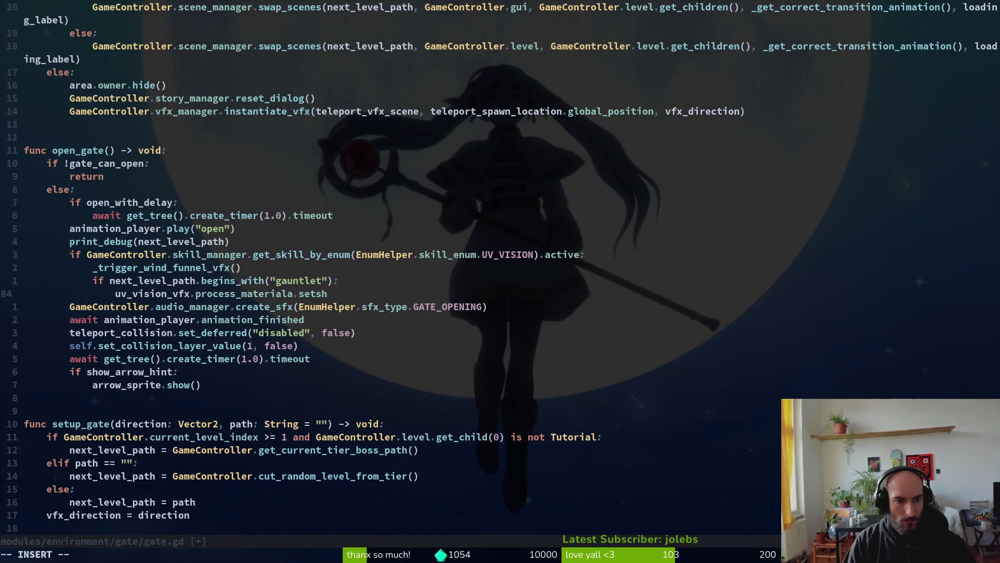
key("Escape")
key("X")
key("h")
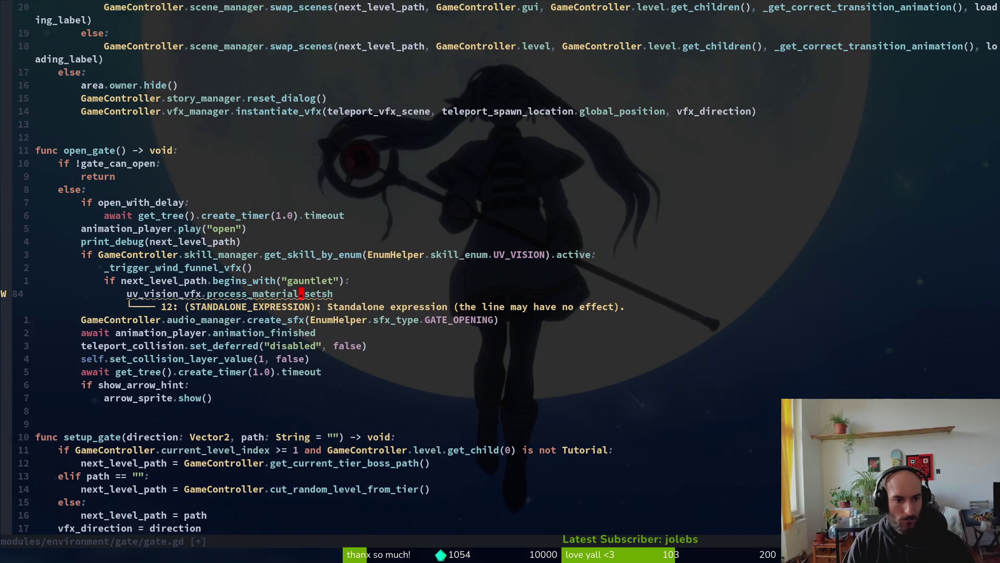
key("c")
key("w")
type("di")
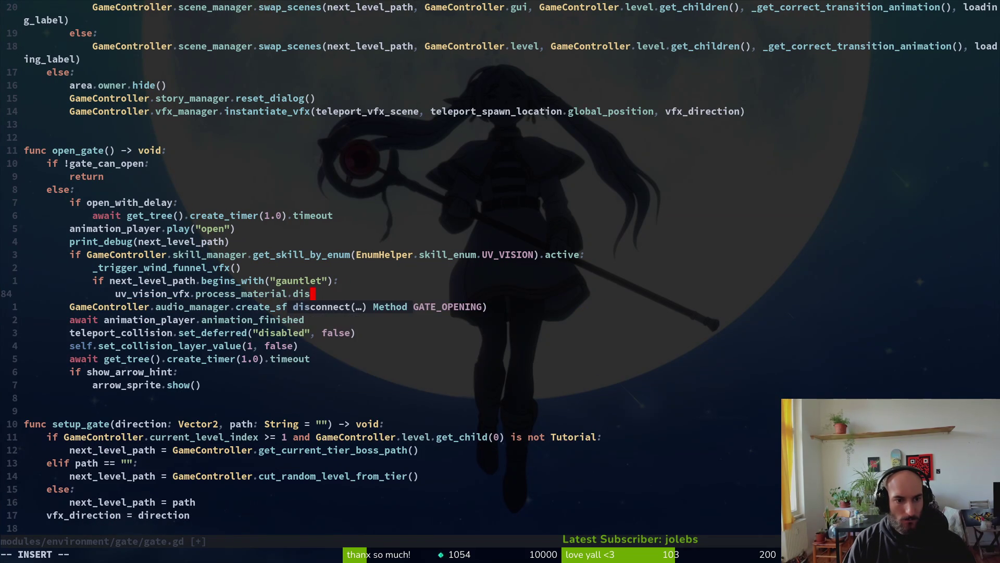
key("BackSpace")
key("Escape")
Grep the whole project for the word process_material with Telescope.
key("space")
key("s")
key("w")
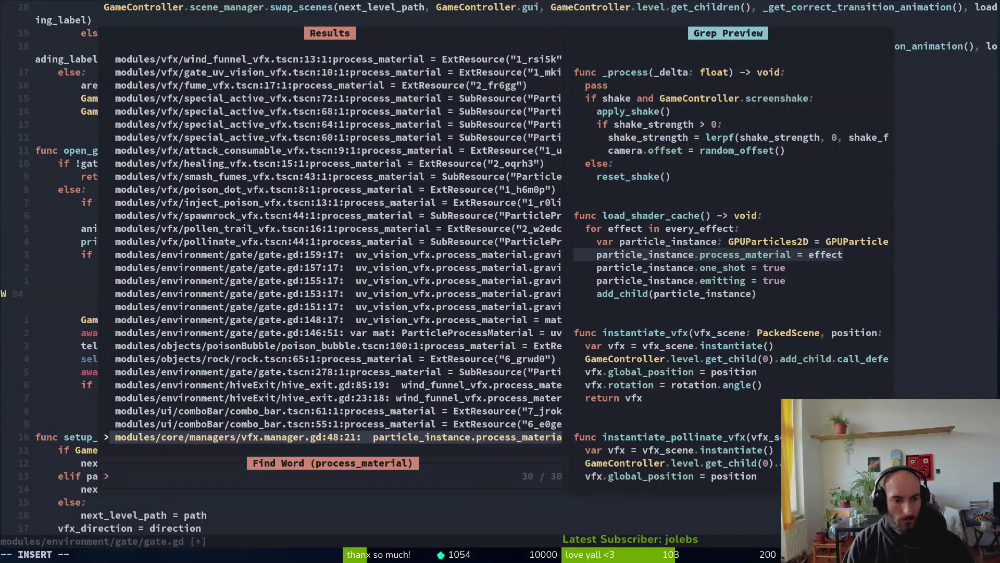
Open hive_exit.gd's process_material usage at line 23, check windFunnel's Display settings, and return to gate.gd.
key("Up")
key("Up")
key("Up")
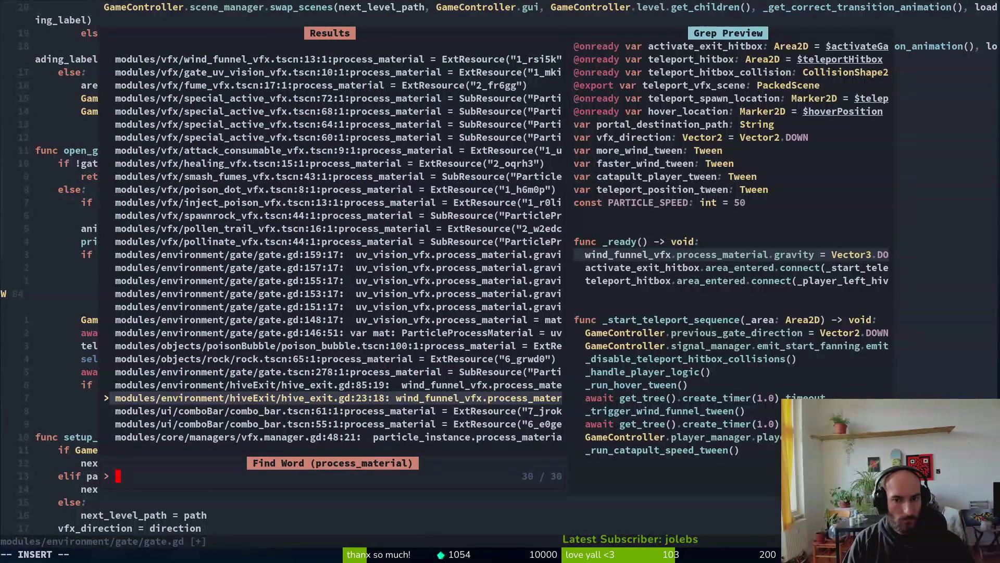
key("Down")
key("Return")
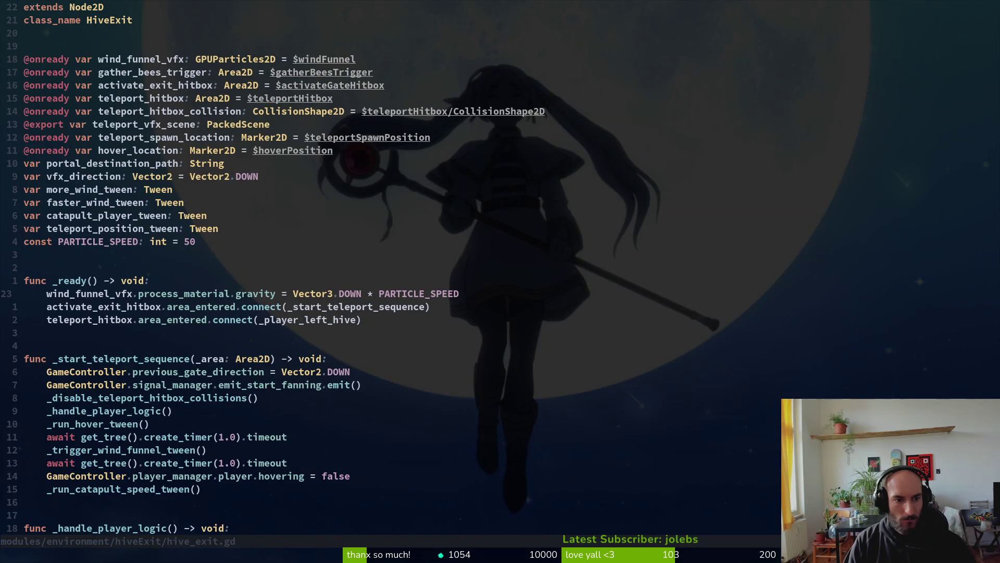
key("alt+Tab")
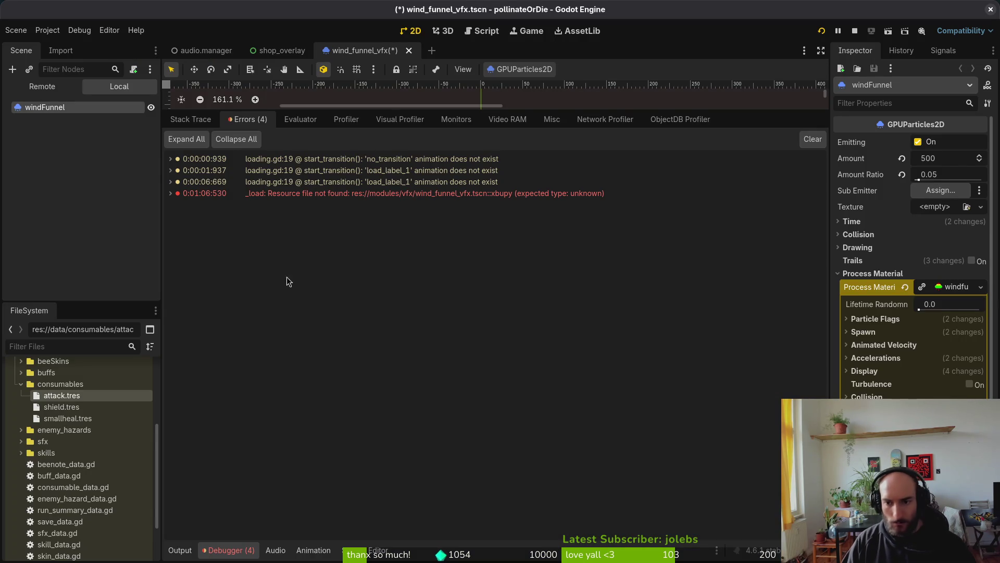
left_click(865, 371)
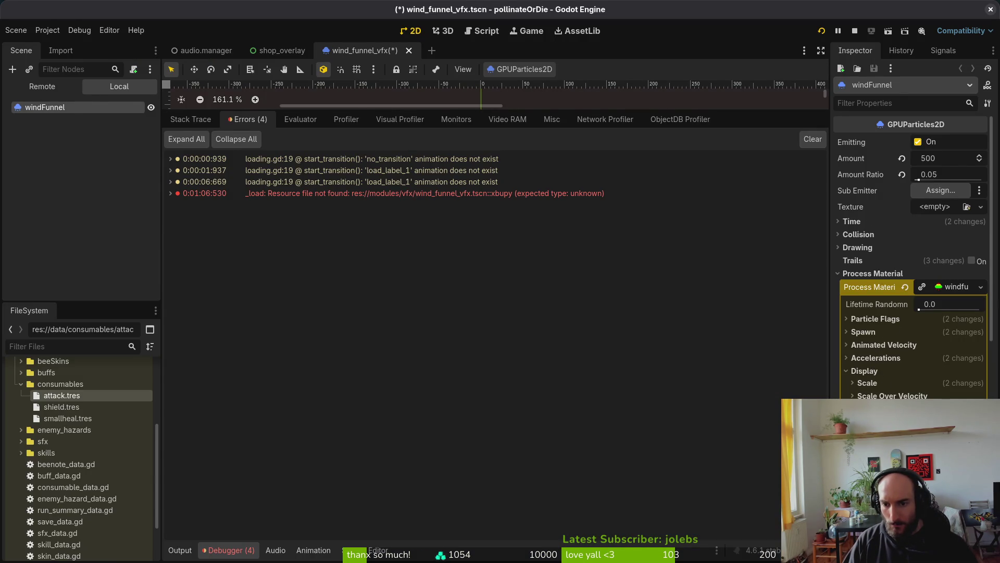
key("alt+Tab")
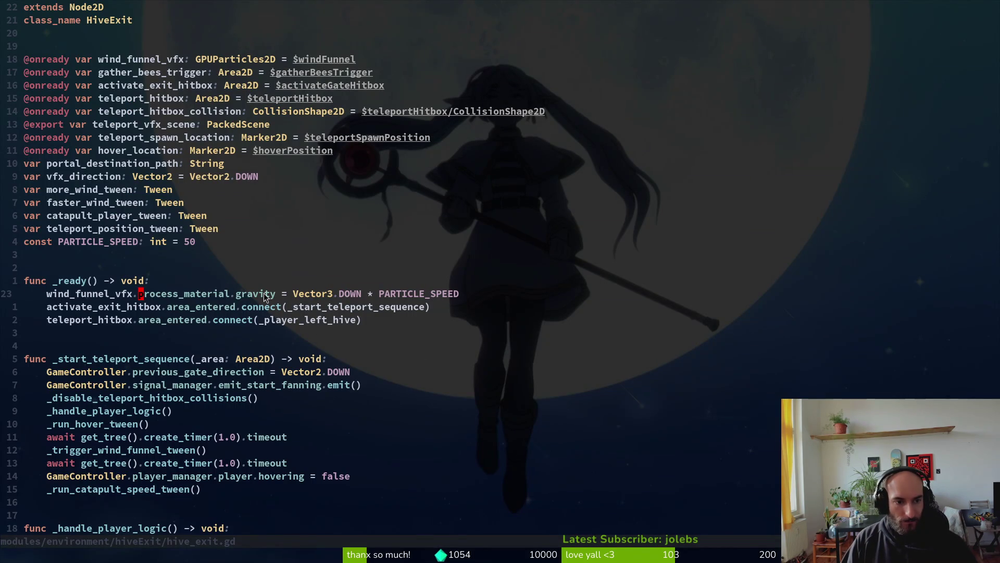
key("ctrl+o")
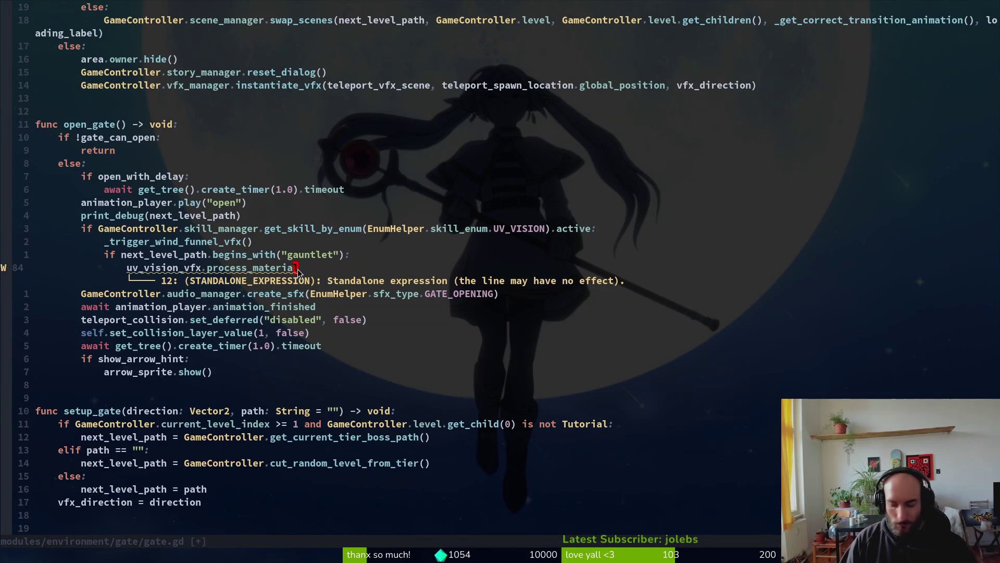
Append '.color = Col' to the gauntlet line and start a project grep for Color.
type("A.color =")
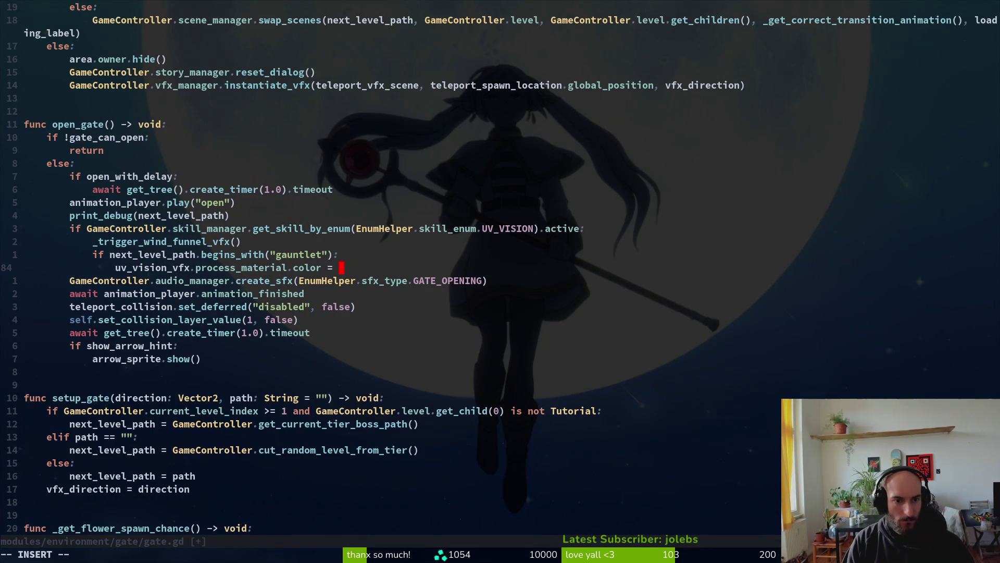
type("Col")
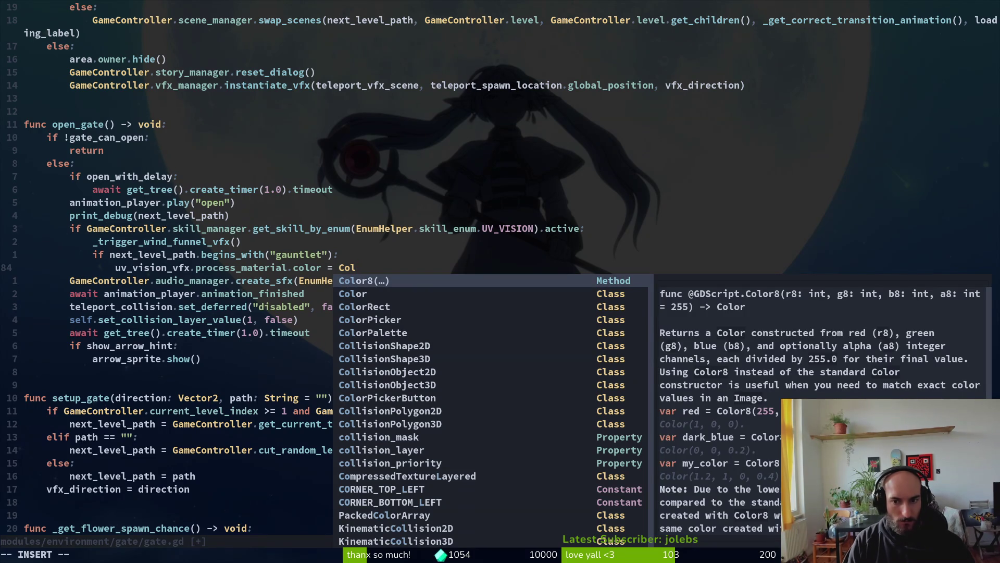
key("ctrl+n")
key("Escape")
key("space")
type("psColor")
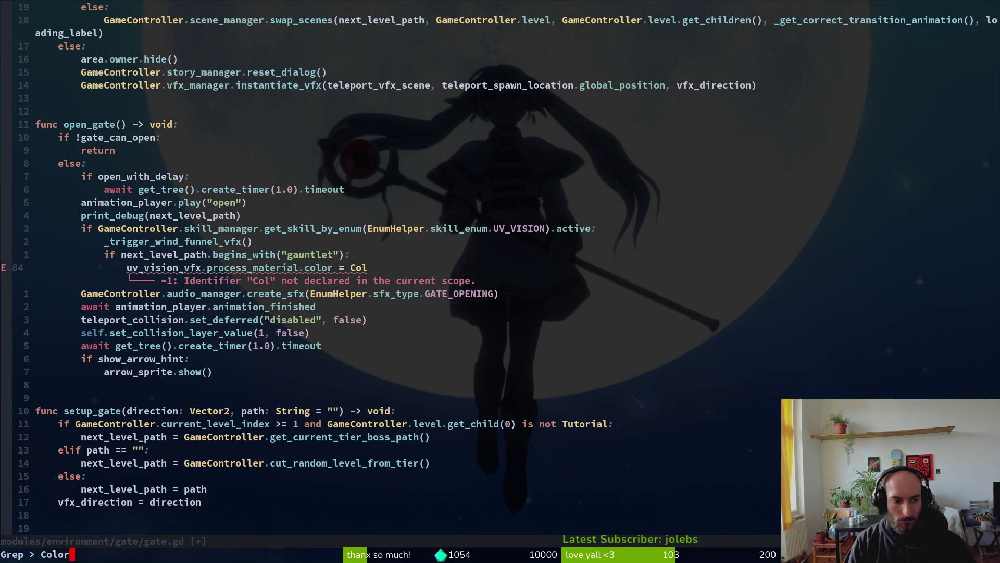
key("Return")
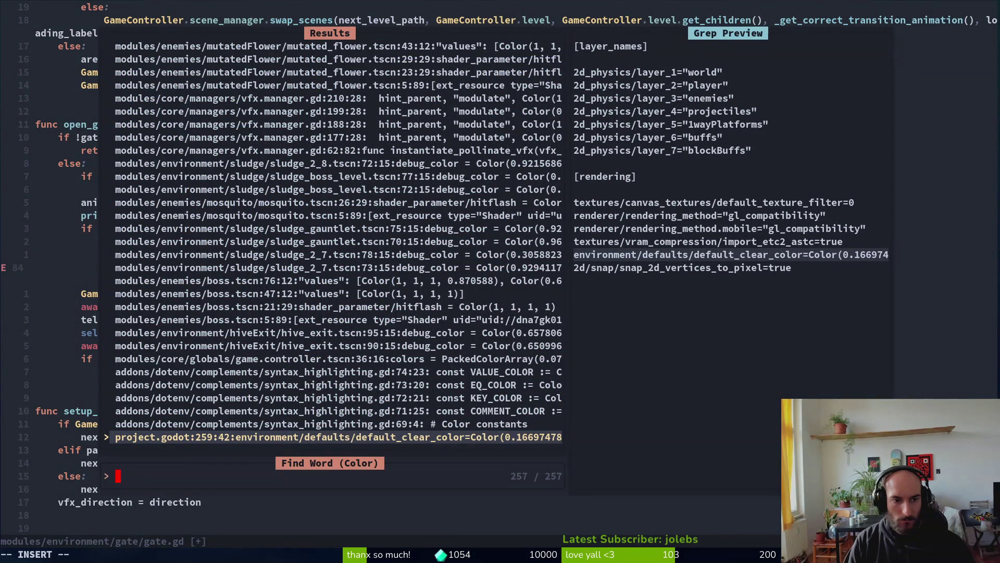
key("ctrl+p")
key("ctrl+n")
key("ctrl+n")
key("ctrl+n")
key("ctrl+n")
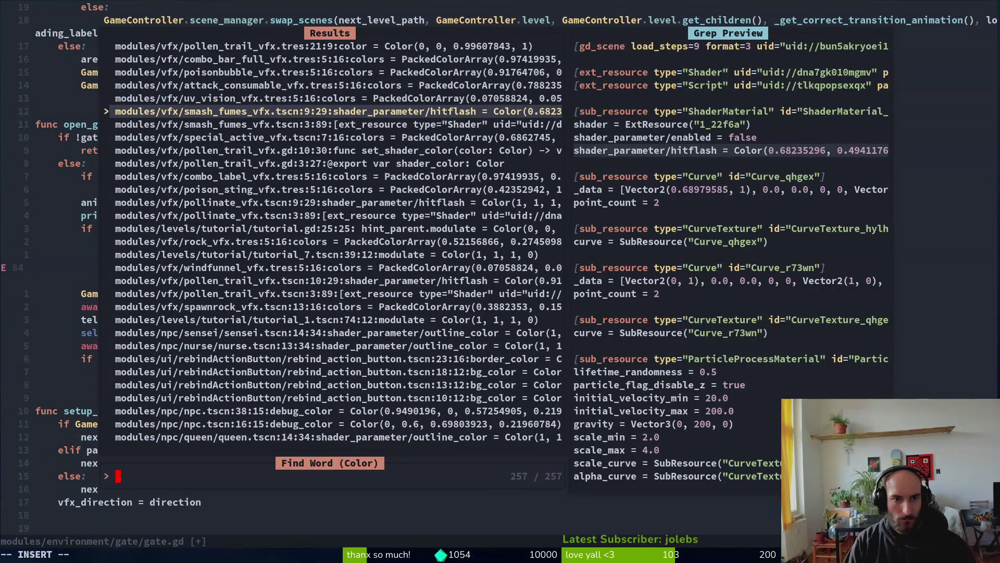
key("ctrl+p")
key("ctrl+n")
key("ctrl+n")
key("ctrl+n")
key("ctrl+n")
key("ctrl+n")
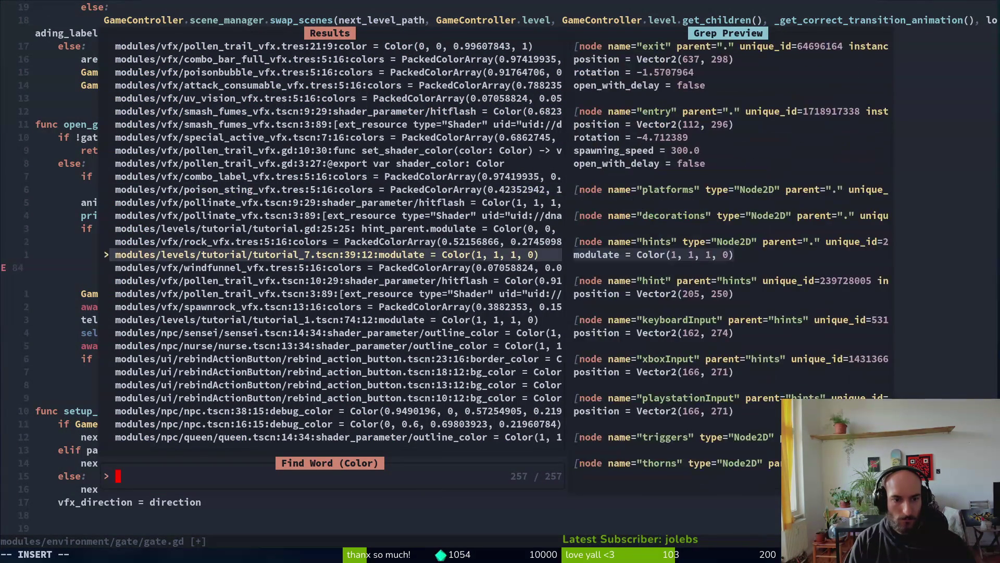
key("ctrl+n")
key("ctrl+p")
key("ctrl+p")
key("ctrl+p")
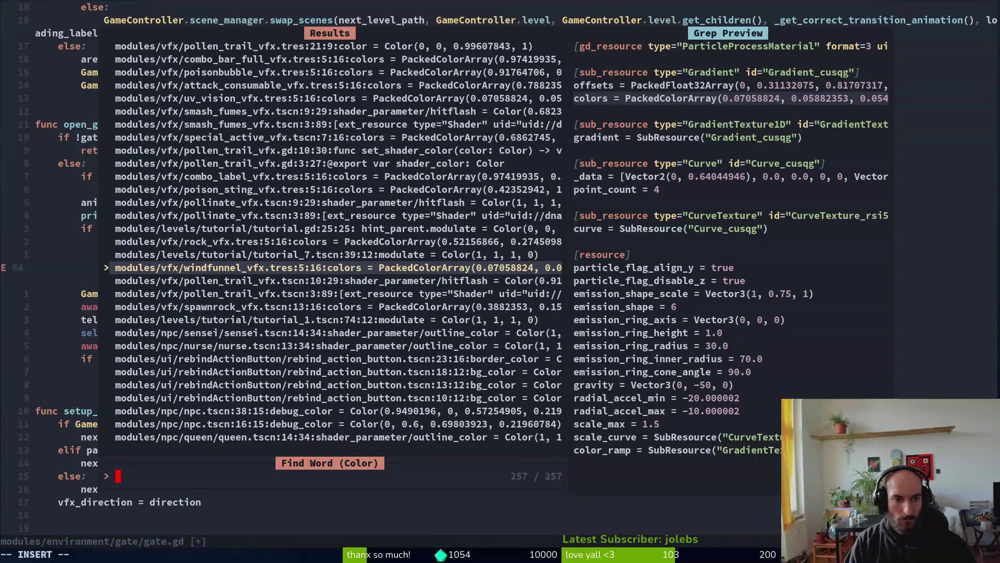
key("ctrl+p")
key("ctrl+p")
key("ctrl+p")
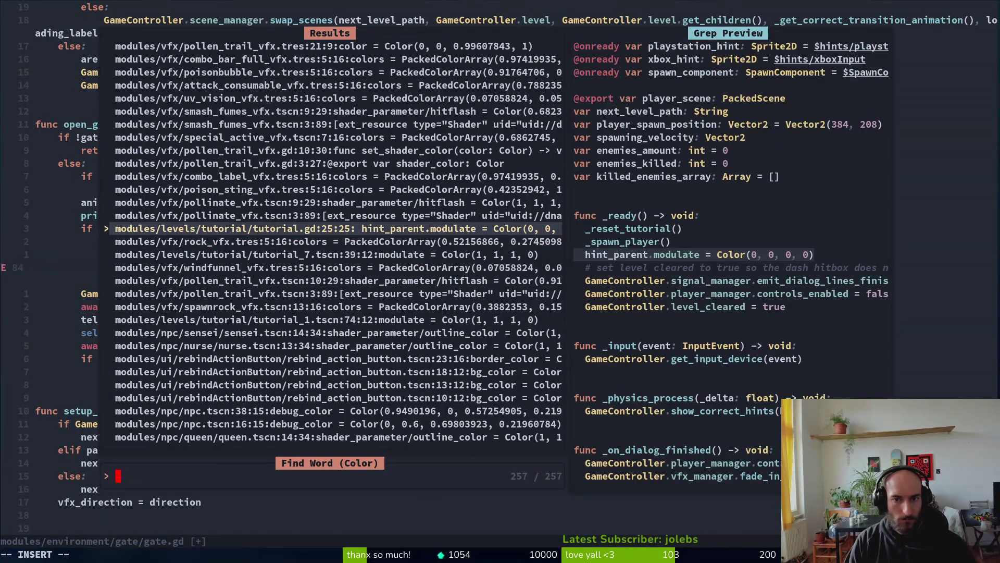
key("Return")
key("y")
key("y")
key("ctrl+o")
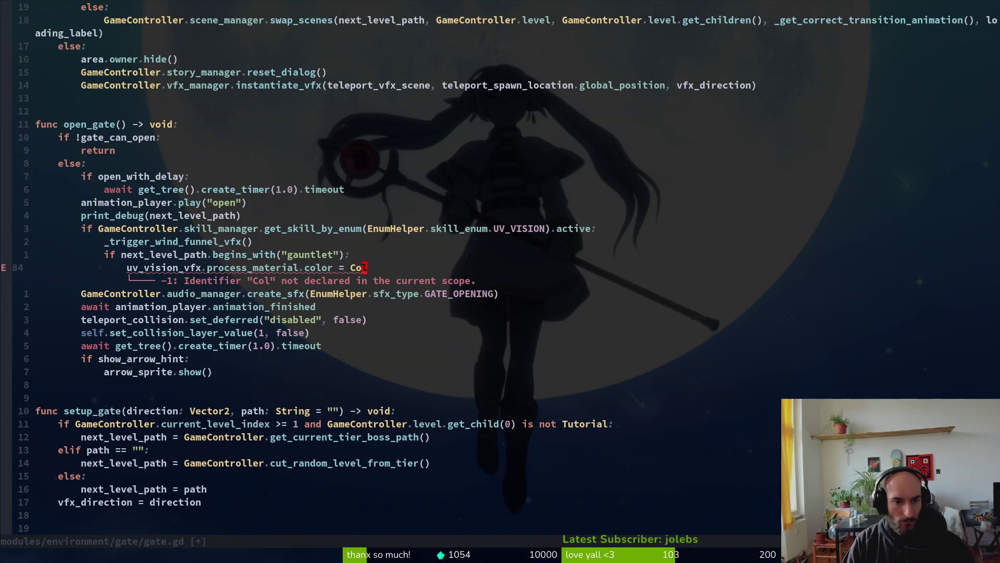
Finish the gauntlet line as .color = Color(1, 0, 0, 1) and save gate.gd.
type("a")
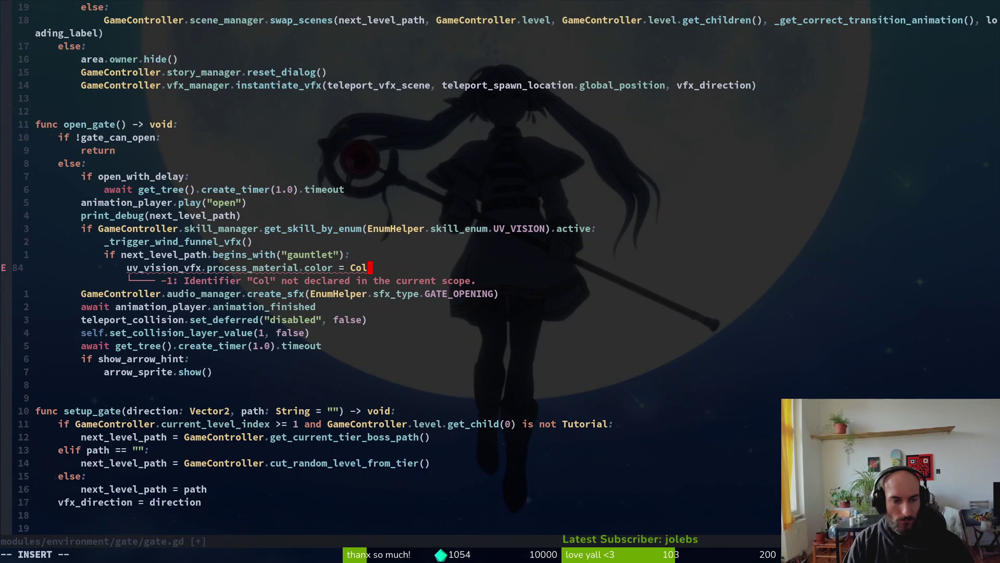
type("or(")
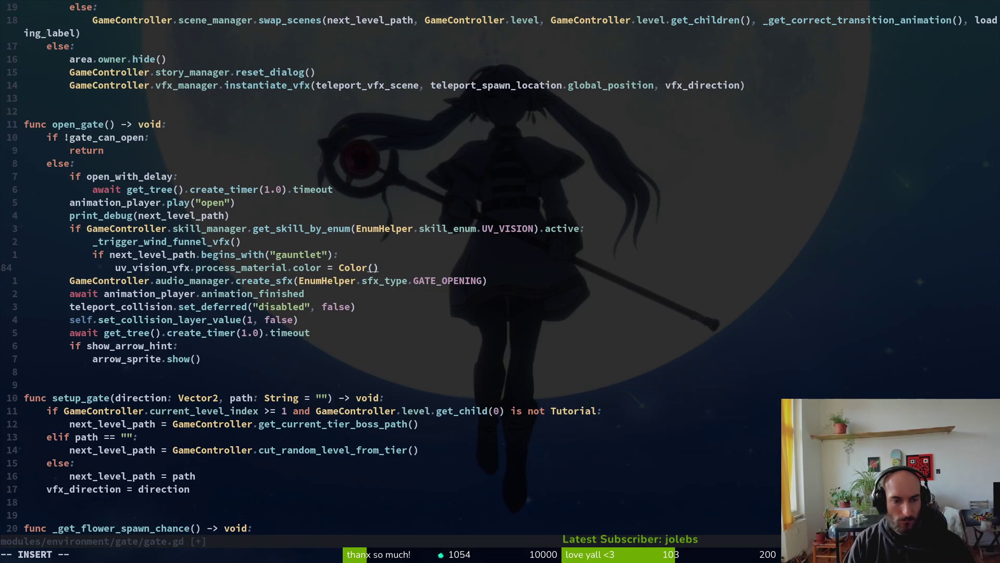
key("Escape")
key("alt+Tab")
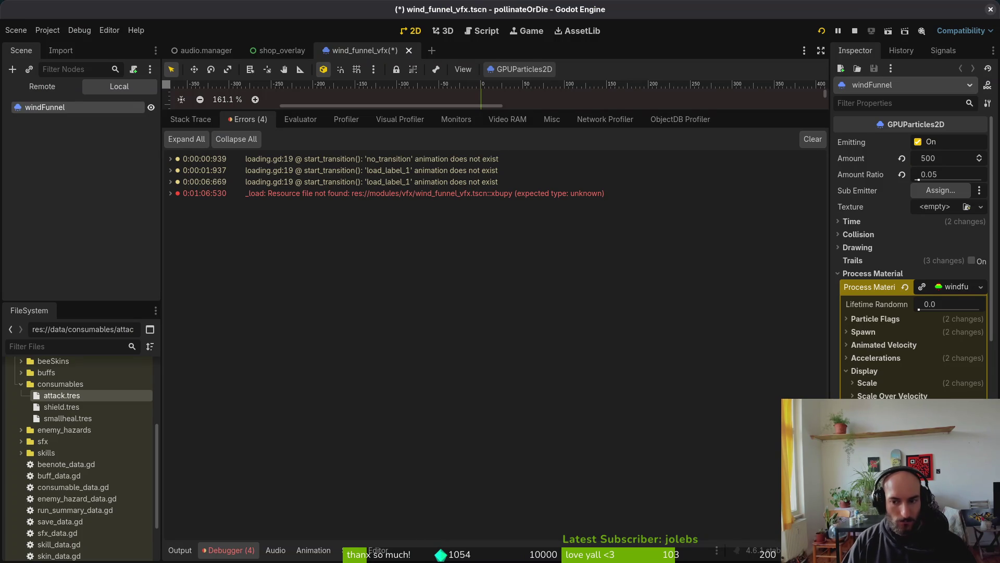
left_click(948, 412)
key("alt+Tab")
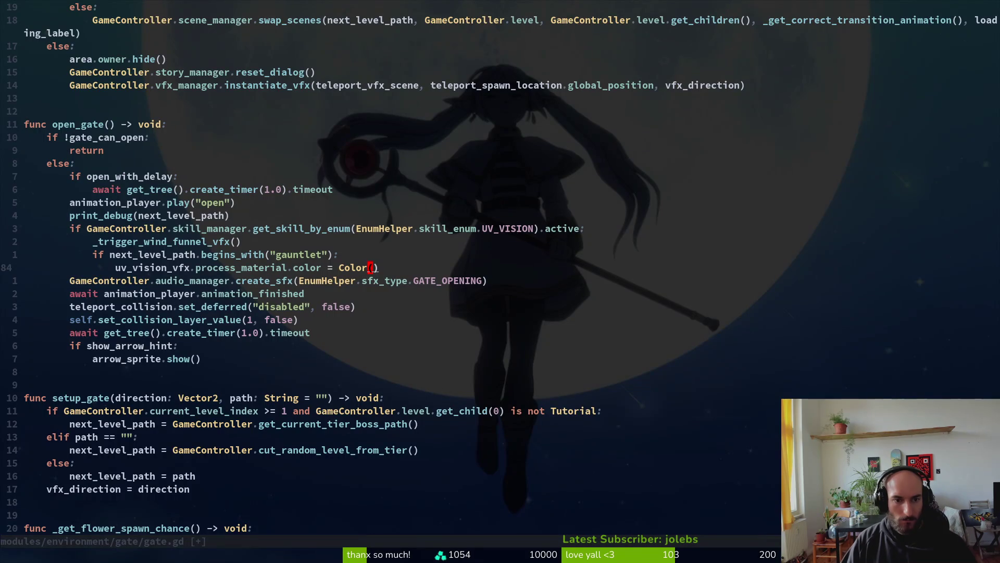
type("iq")
key("BackSpace")
type("1, 0, 0,")
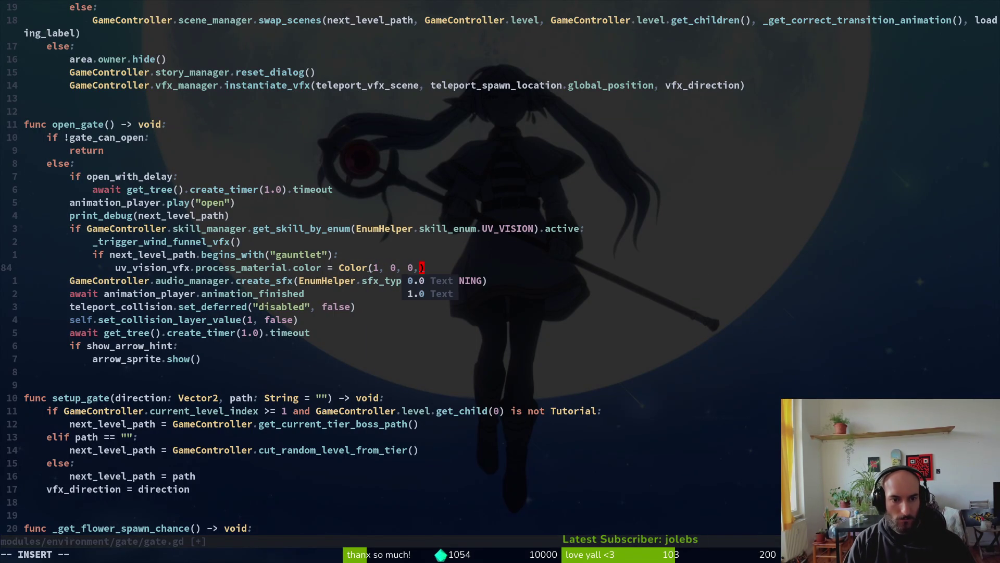
type(" 1")
key("Escape")
type(":write")
key("Return")
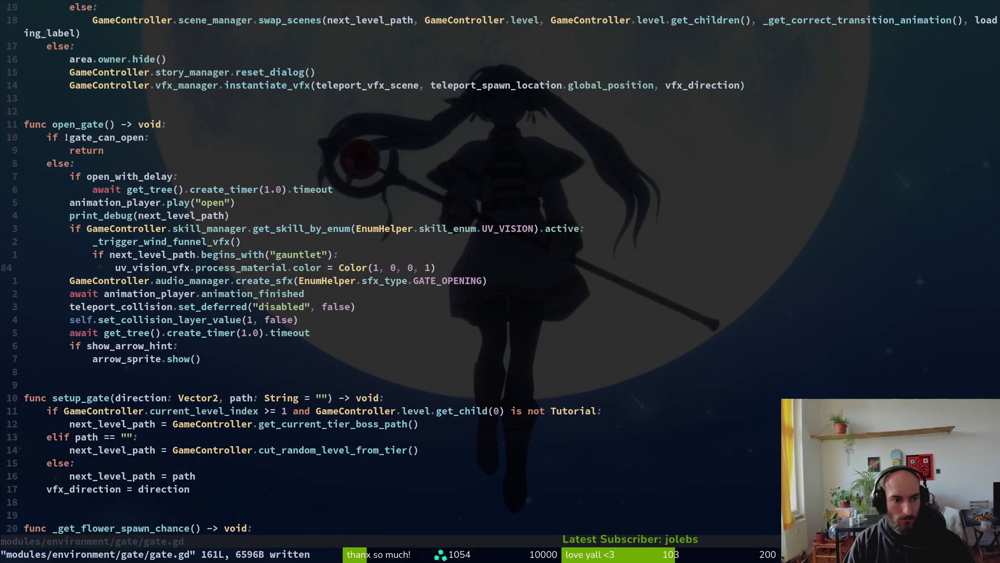
Try moving the wind funnel trigger below the colour line, move it back, save, and relaunch the game.
key("k")
key("k")
key("shift+v")
key("J")
key("J")
key("Escape")
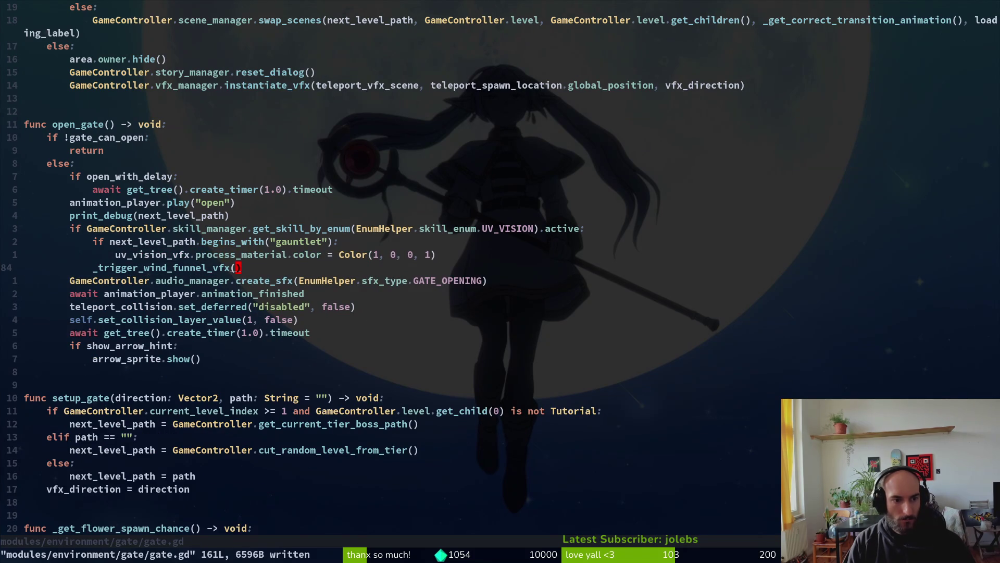
key("shift+v")
key("K")
key("K")
key("Escape")
type(":write")
key("Return")
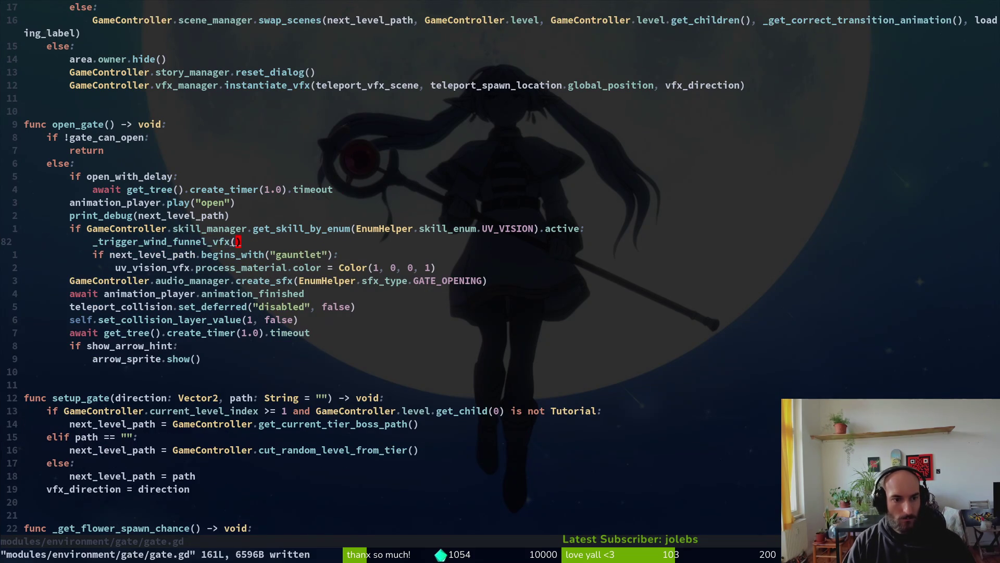
key("alt+Tab")
key("F5")
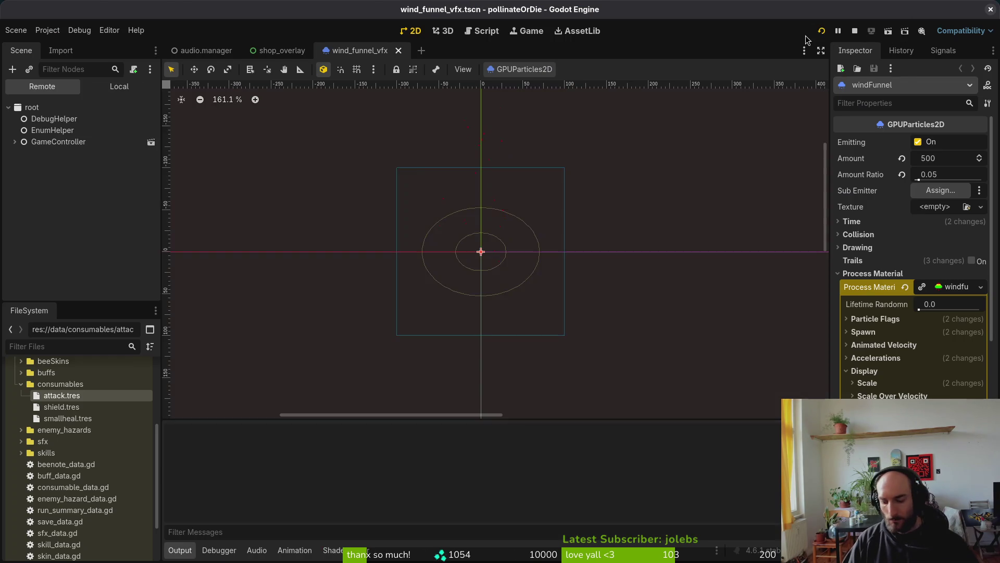
Start gameplay from the title menu and fly the bee into the gauntlet cave, dodging enemies.
key("Return")
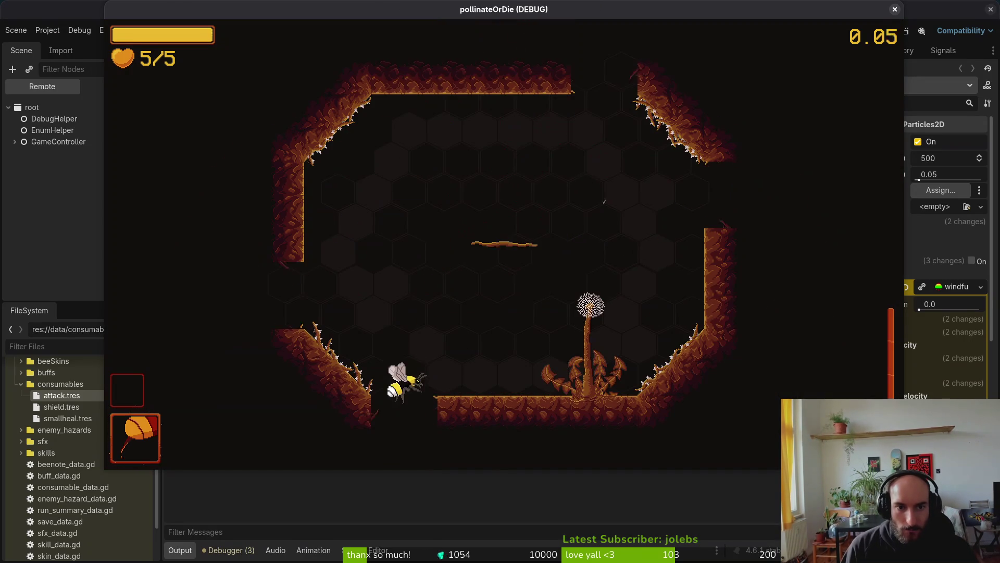
key("s")
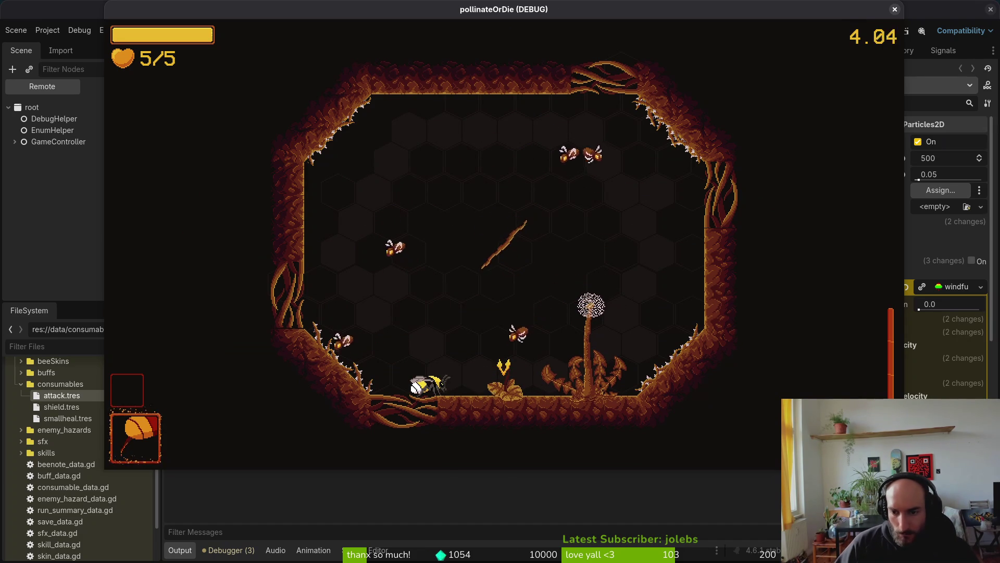
key("F8")
key("alt+Tab")
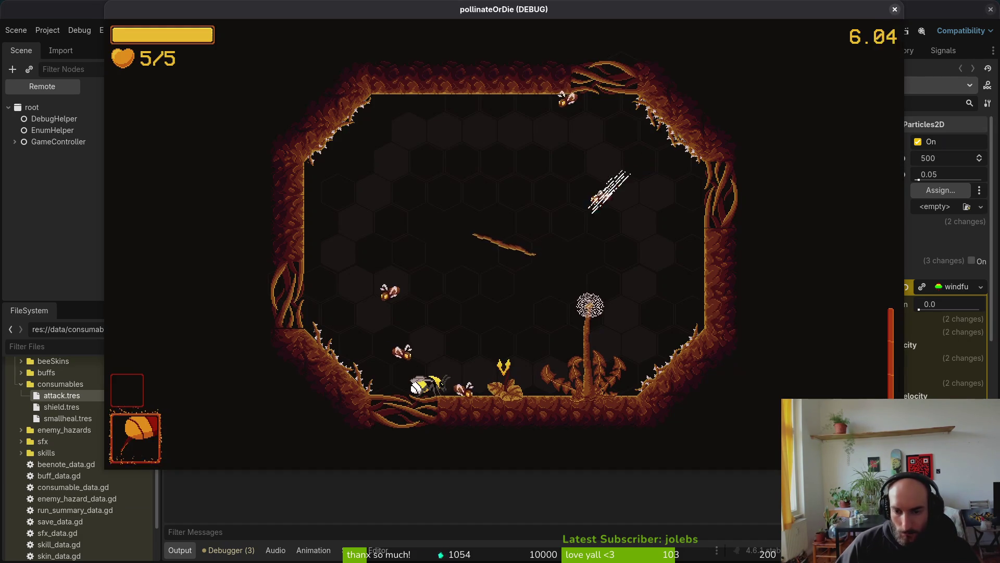
key("w")
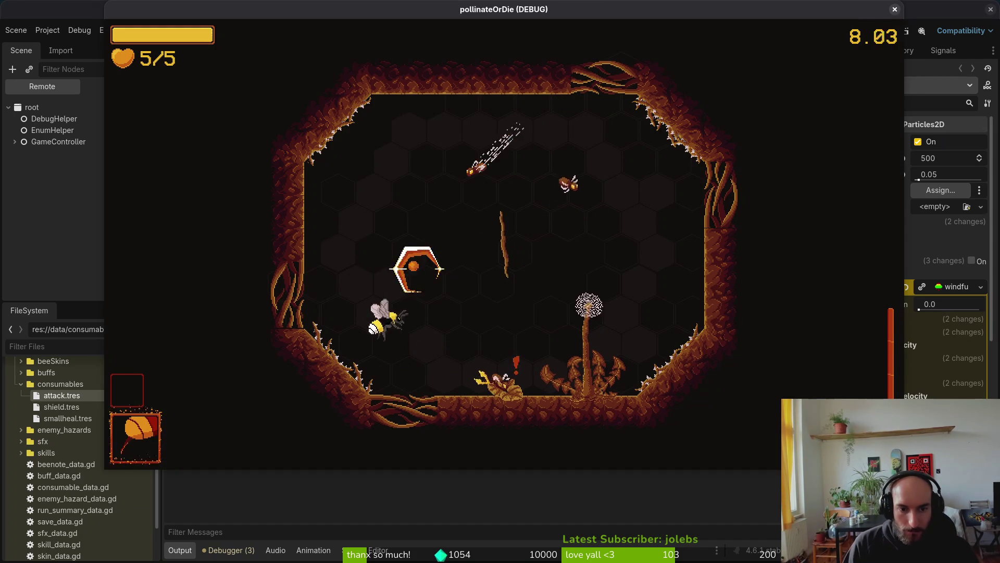
key("d")
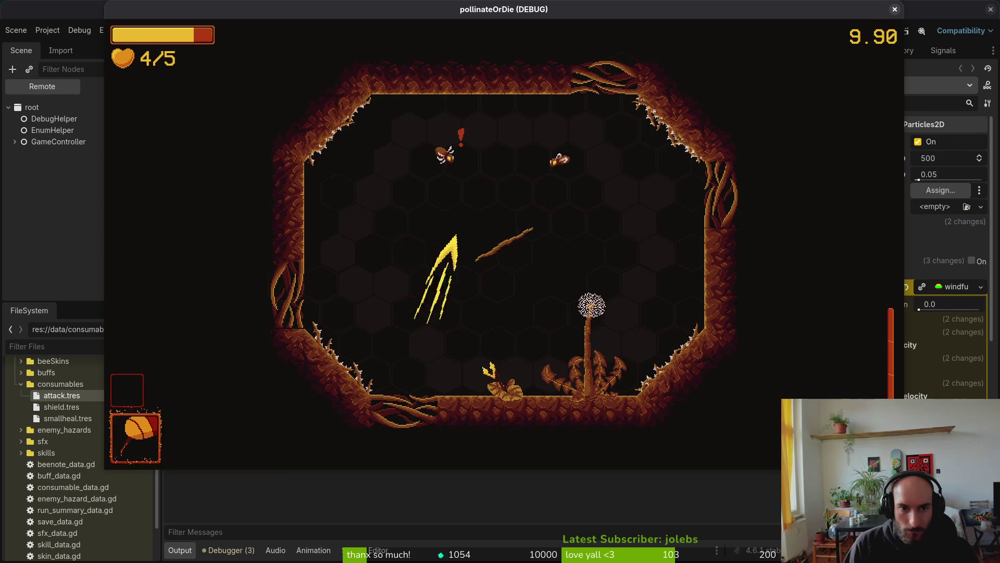
key("s")
key("a")
key("space")
Fly the bee around the gauntlet arena, across the room and along its top.
key("s")
key("w")
key("s")
key("d")
key("d")
key("a")
key("w")
key("a")
key("s")
Steer the bee to the open gate, land beside the flower, and return to the editor.
key("s")
key("w")
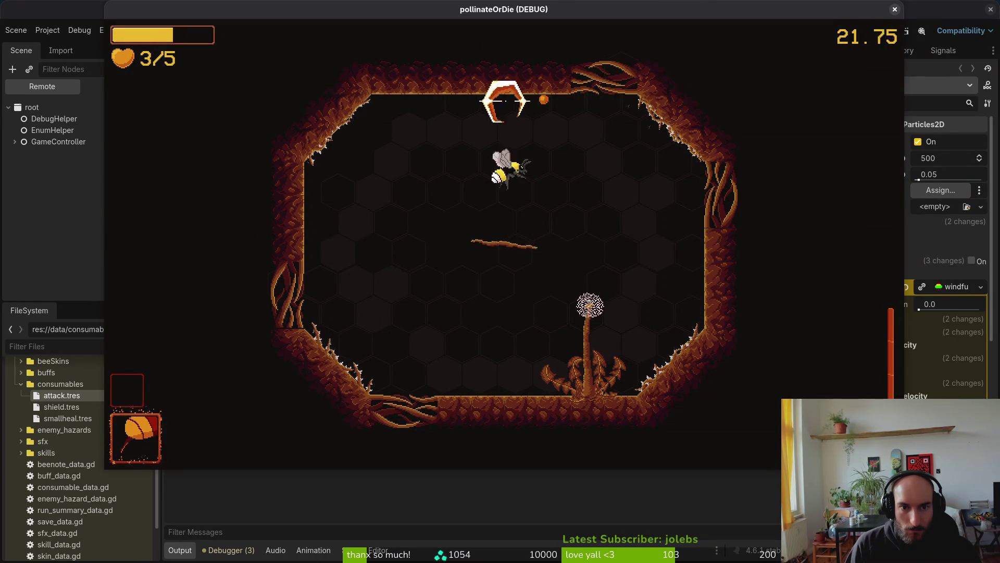
key("s")
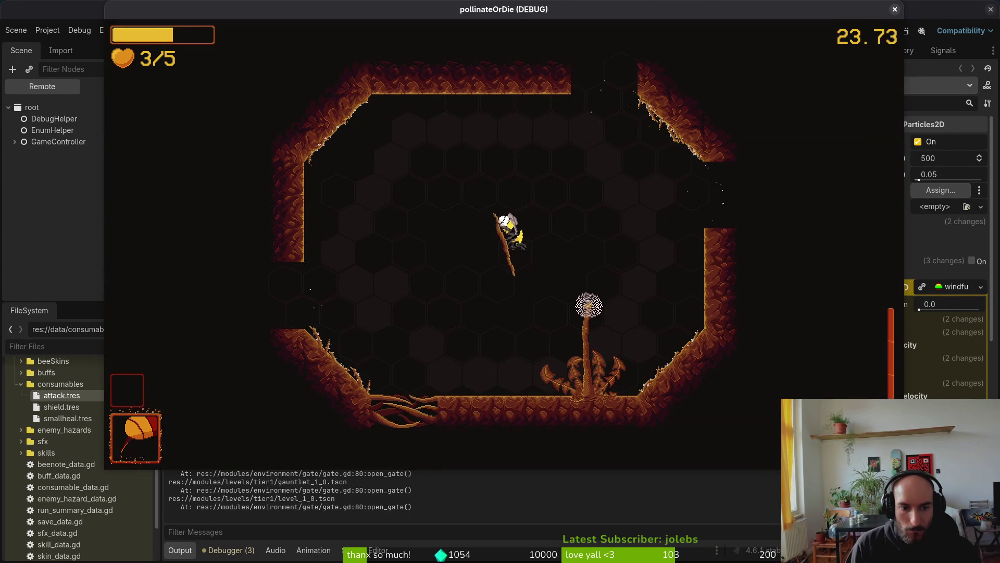
key("d")
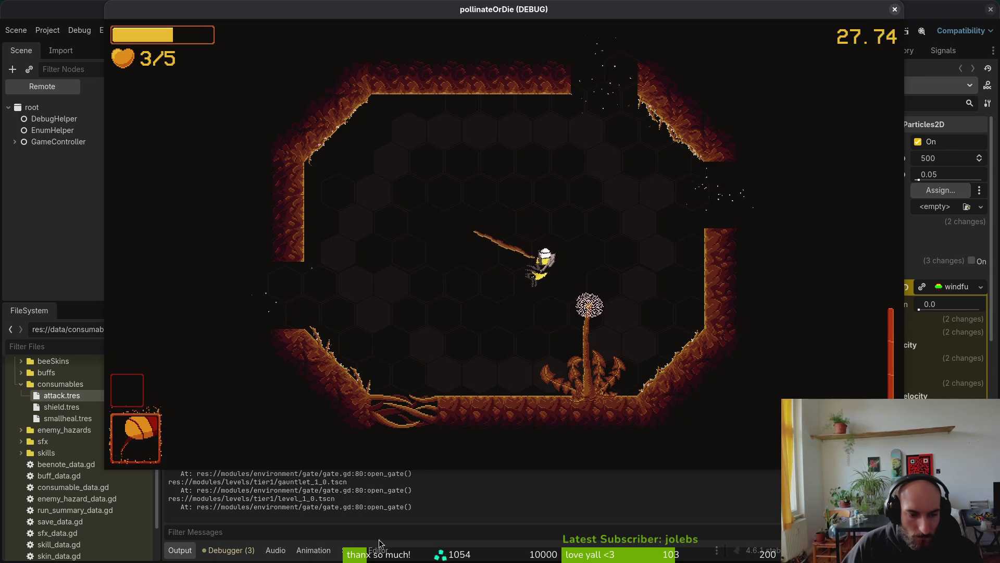
key("s")
key("F8")
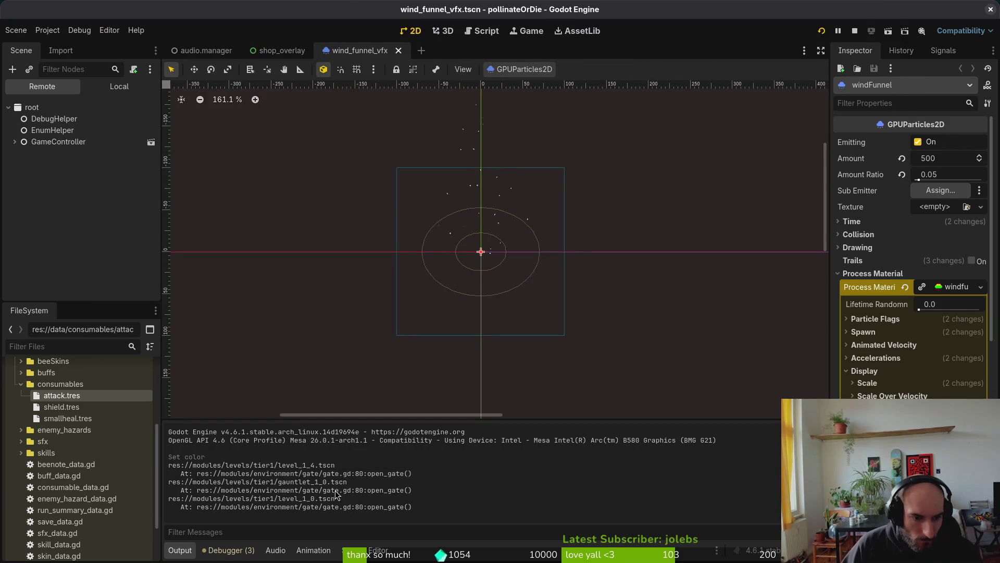
Add print_debug("gauntlet") under the gauntlet check in open_gate, then resume the game.
key("alt+Tab")
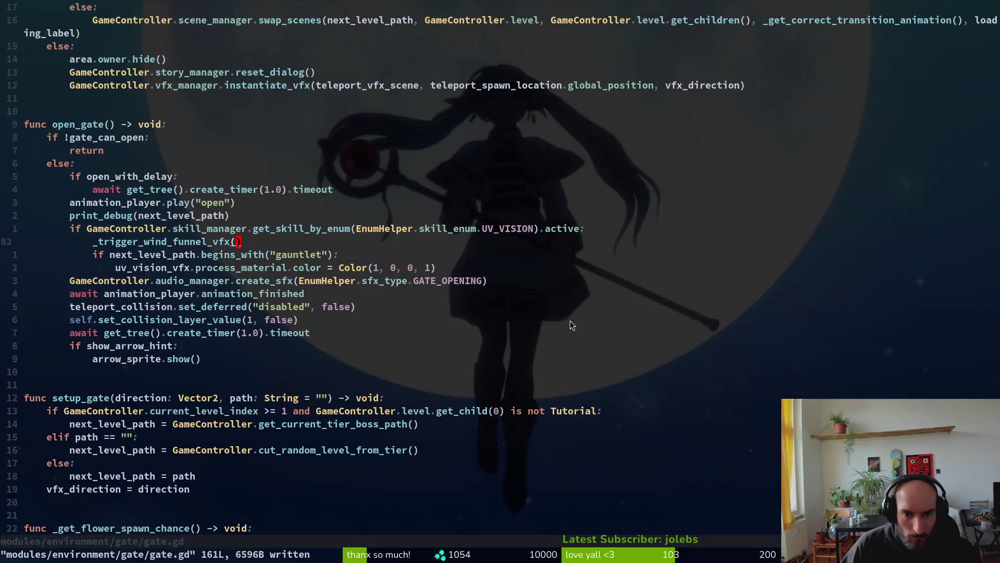
left_click(159, 255)
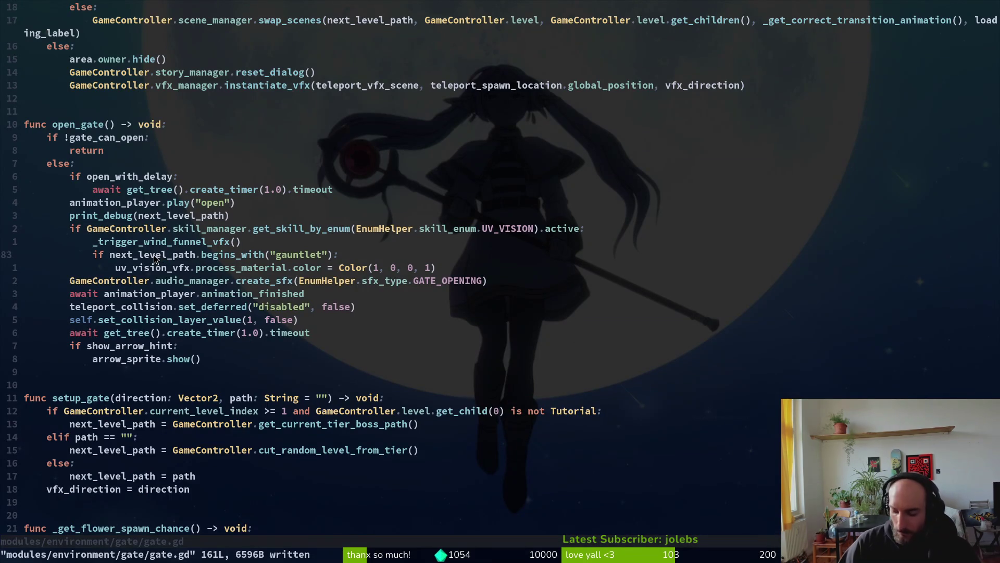
type("oprd")
key("Return")
type("\"")
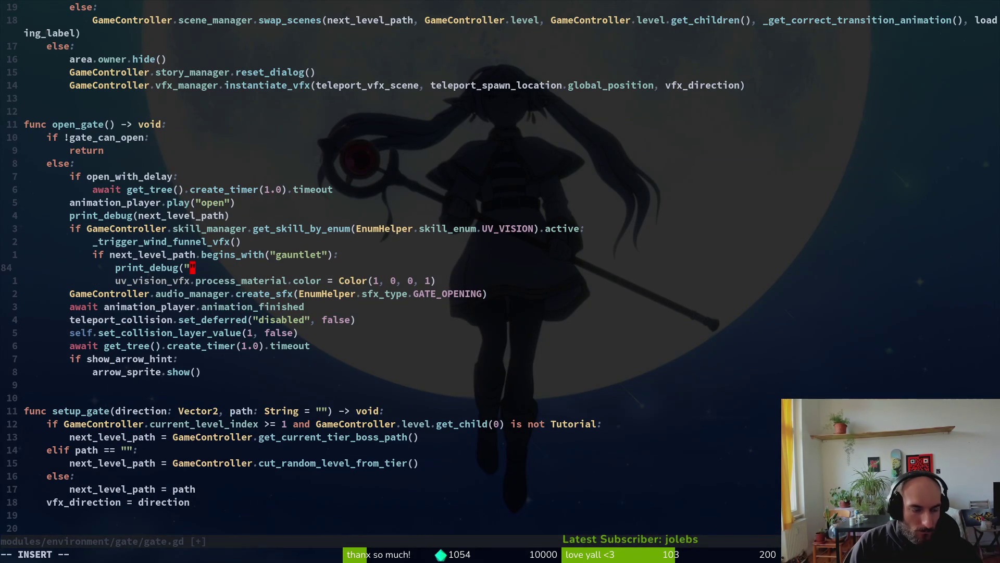
type("gauntle\"t")
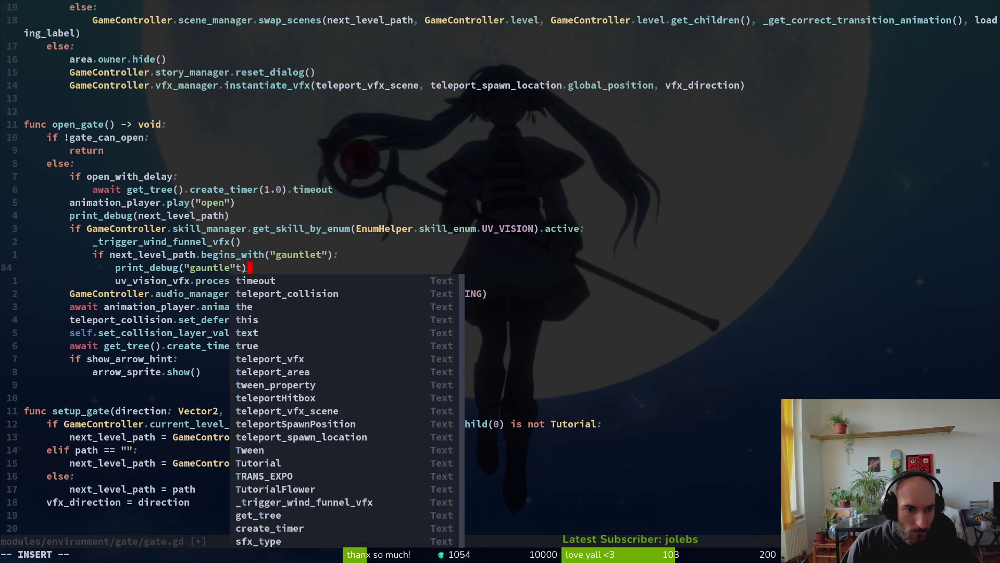
key("BackSpace")
type(")")
key("alt+Tab")
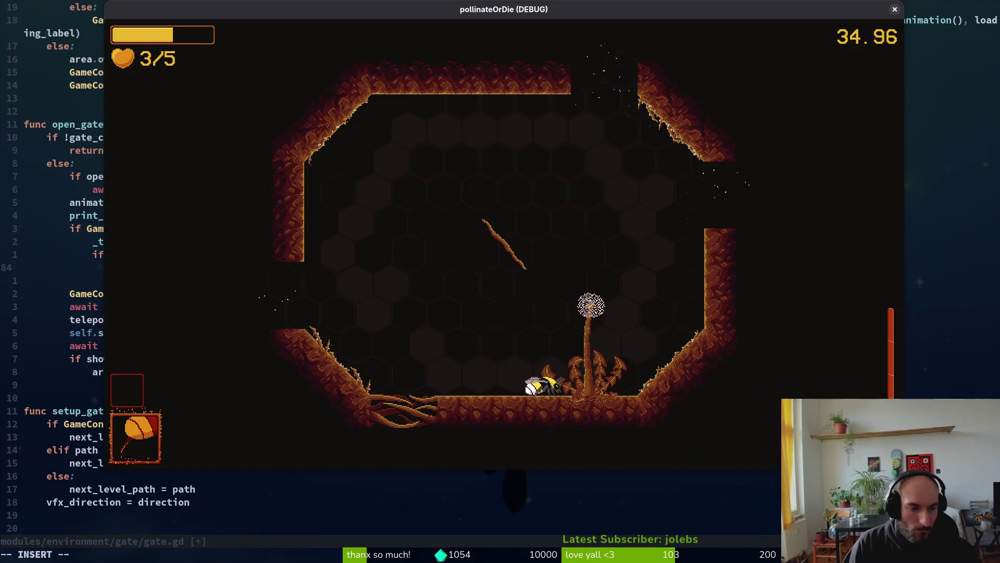
Dash the bee out through the next rooms' exits and the open gate, then return to the editor.
key("space")
key("Left")
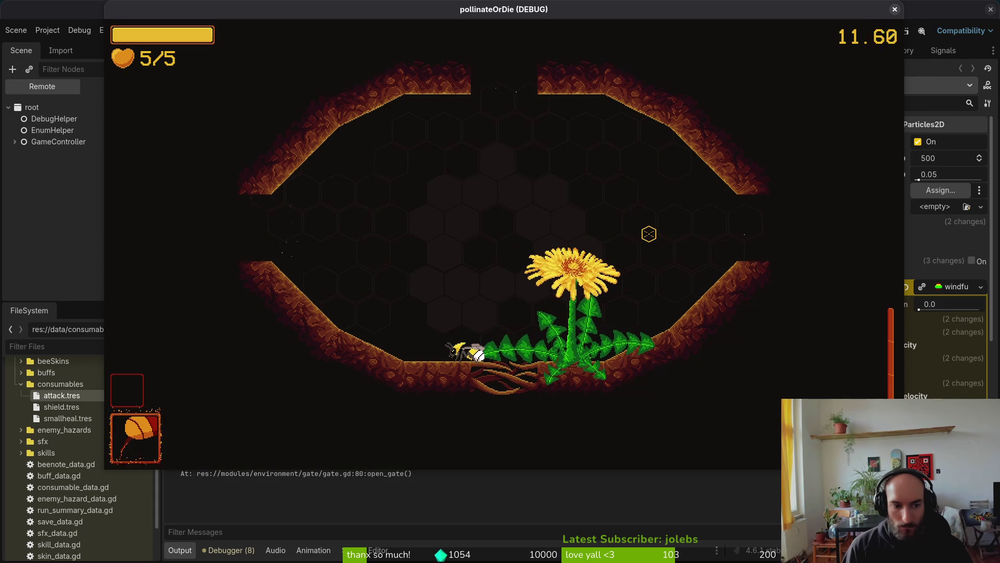
key("F8")
key("alt+Tab")
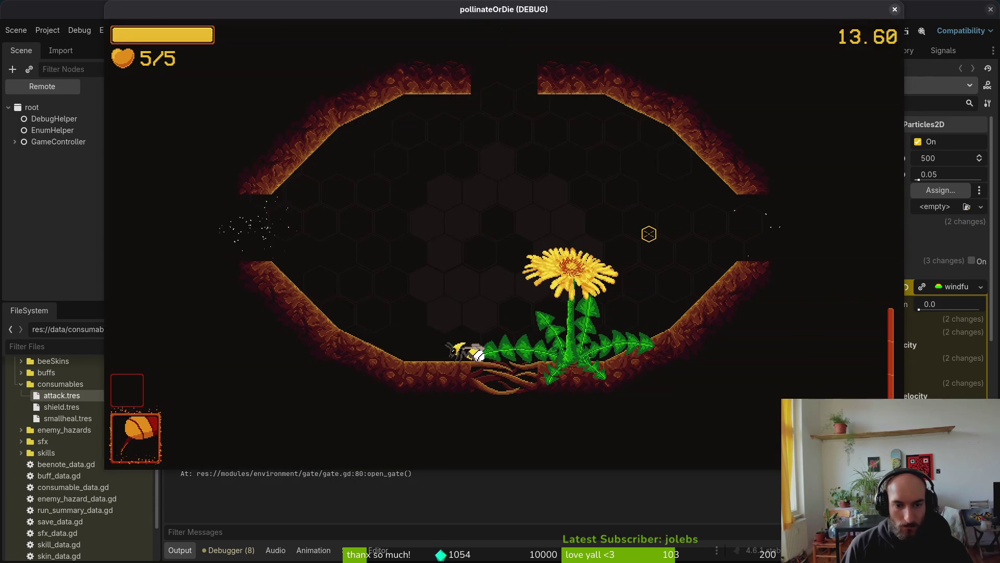
key("a")
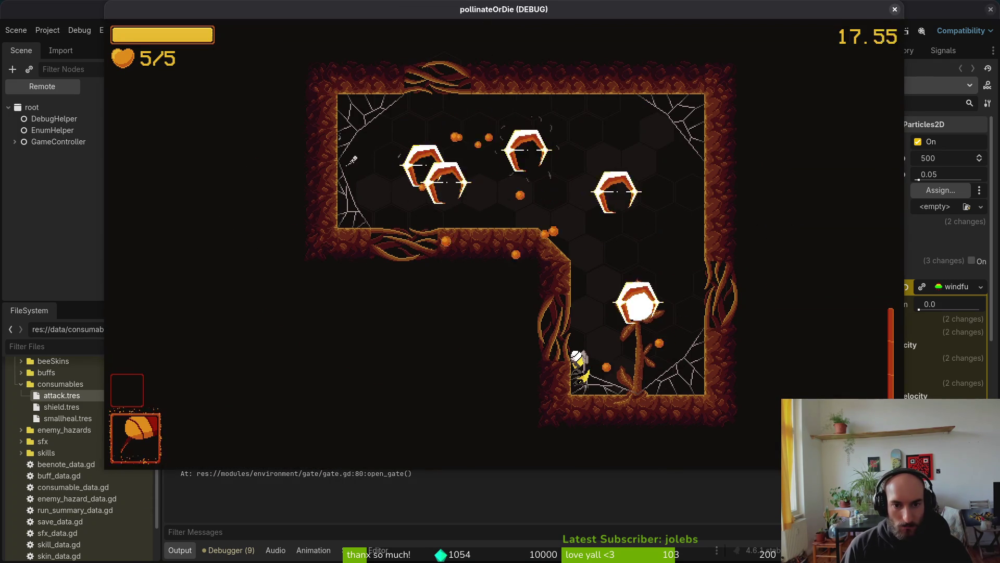
key("alt+Tab")
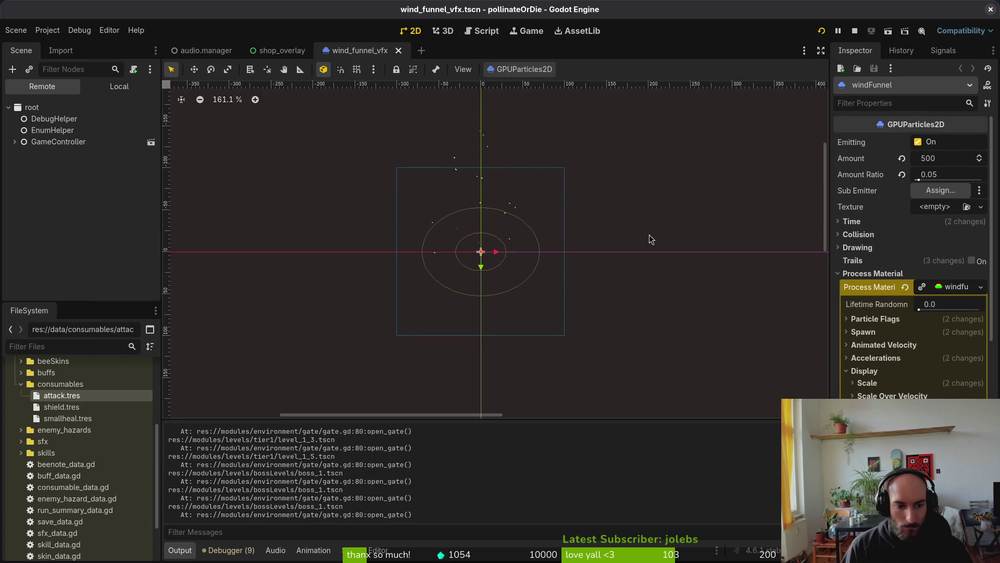
Defeat the WASPNEST boss by attacking the wasp nest, then exit through the right gate.
key("alt+Tab")
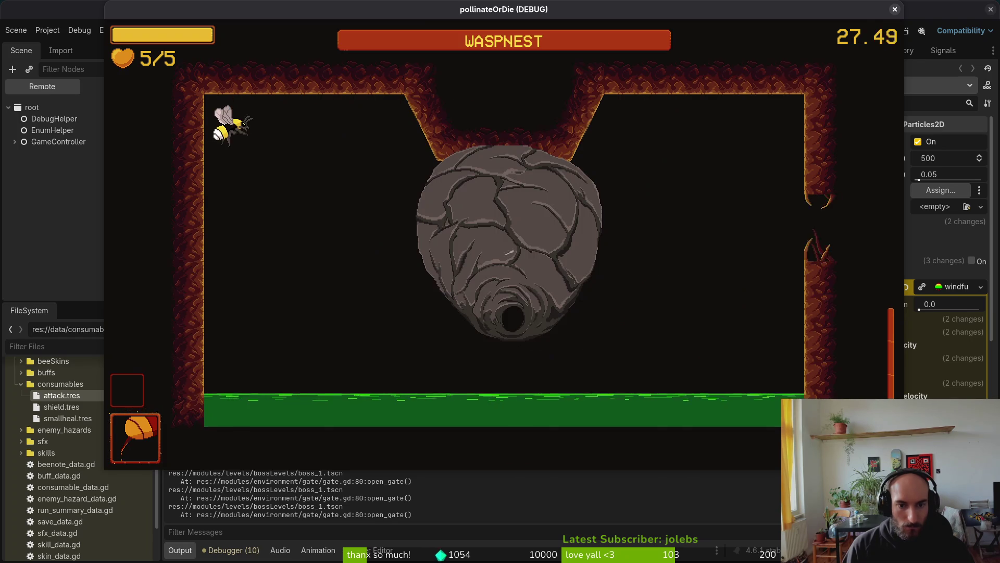
key("d")
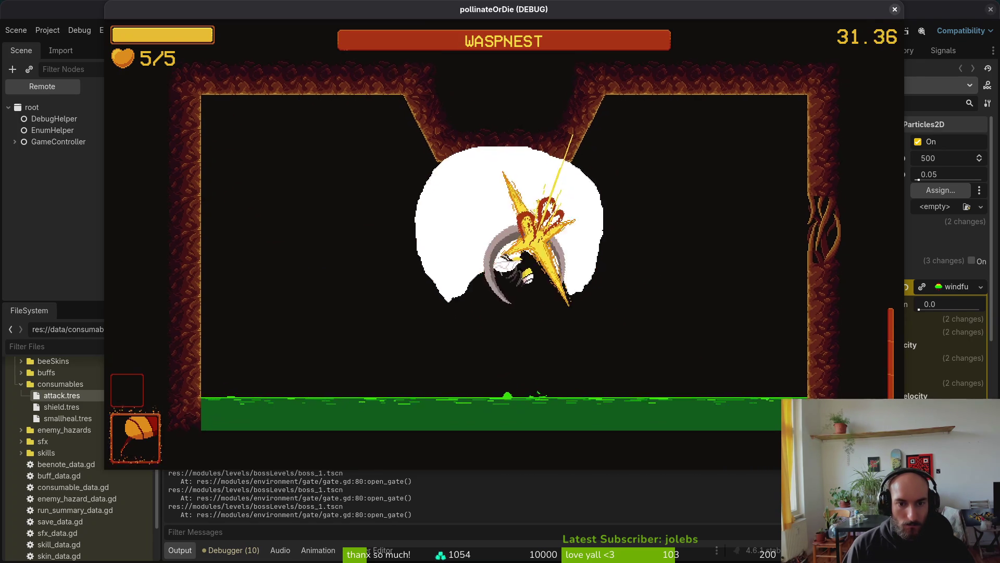
key("a")
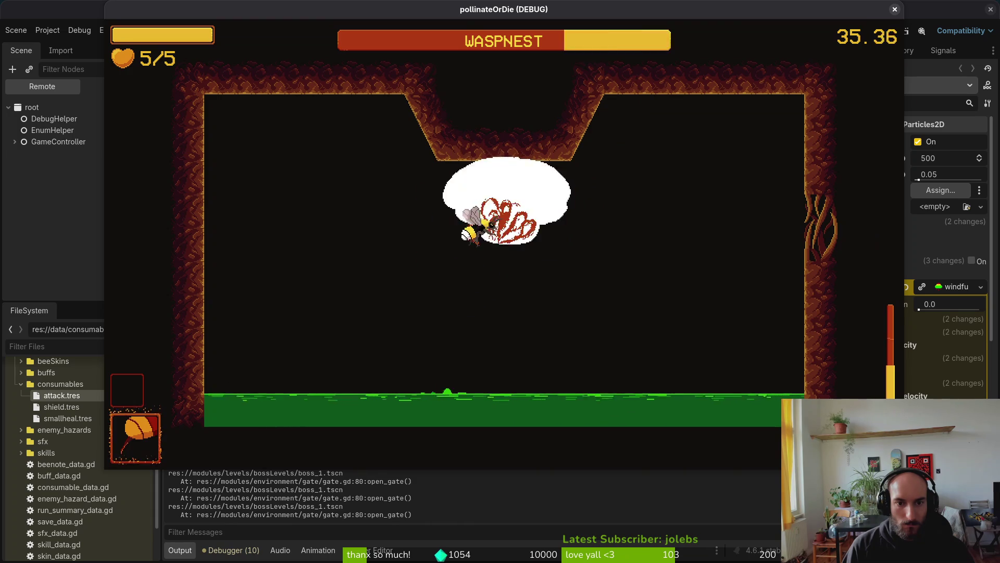
key("d")
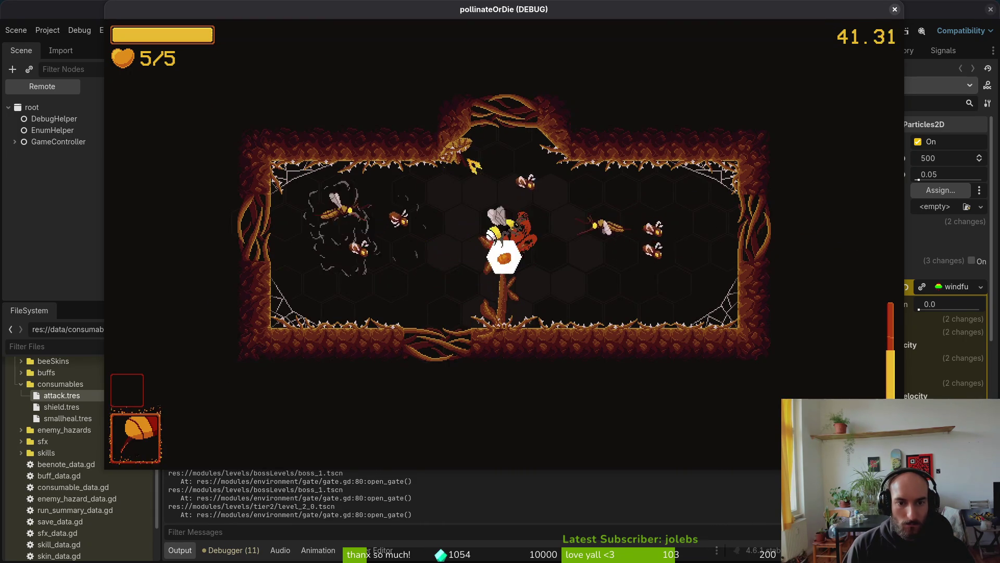
Fly the bee through the later levels along the walls and floor, then return to the editor.
key("a")
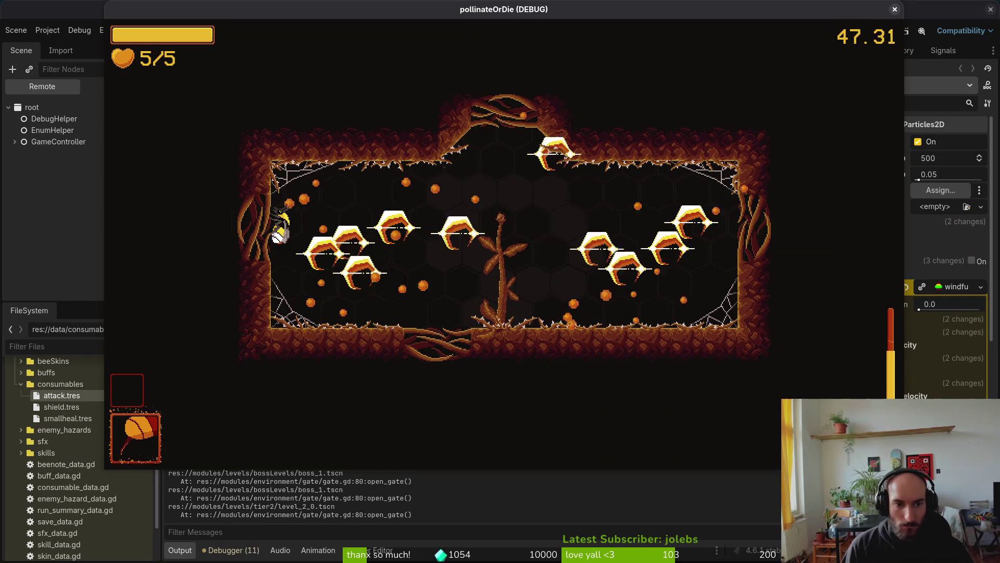
key("s")
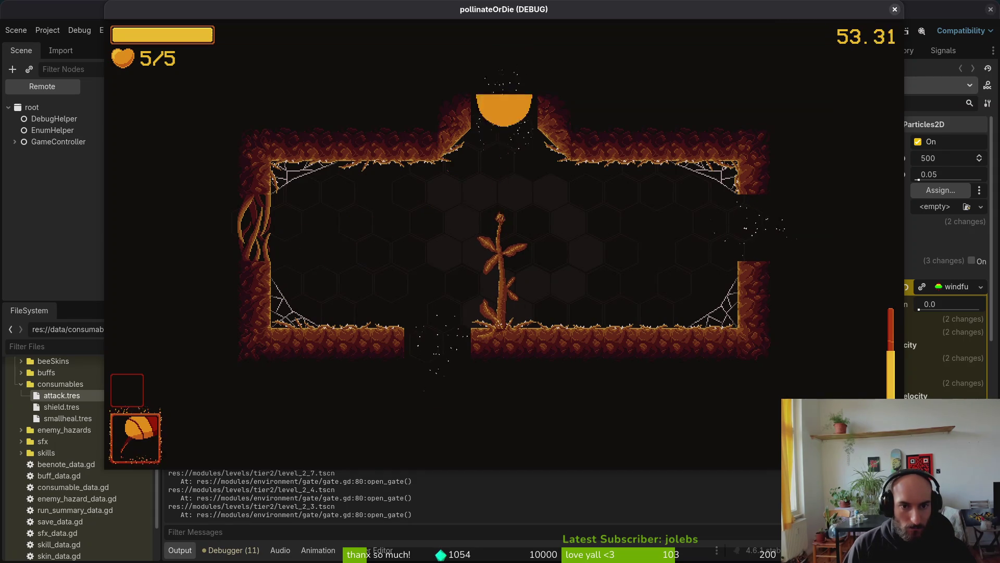
key("s")
key("w")
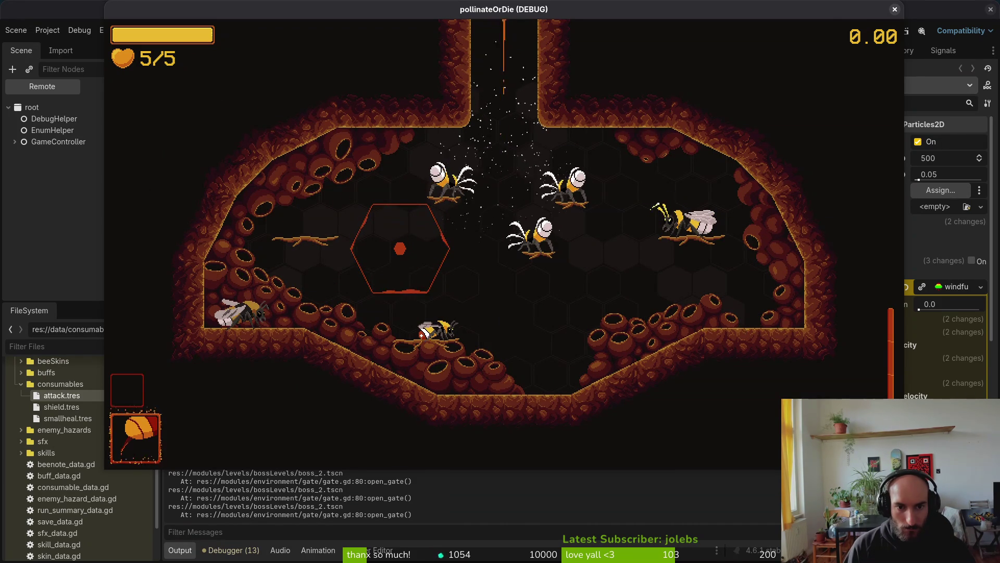
key("s")
key("d")
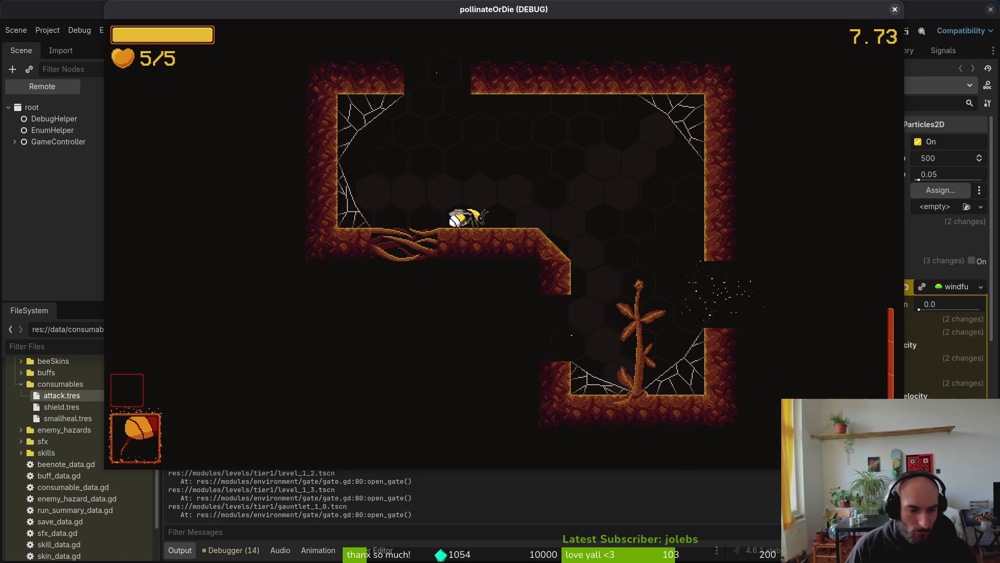
left_click(241, 500)
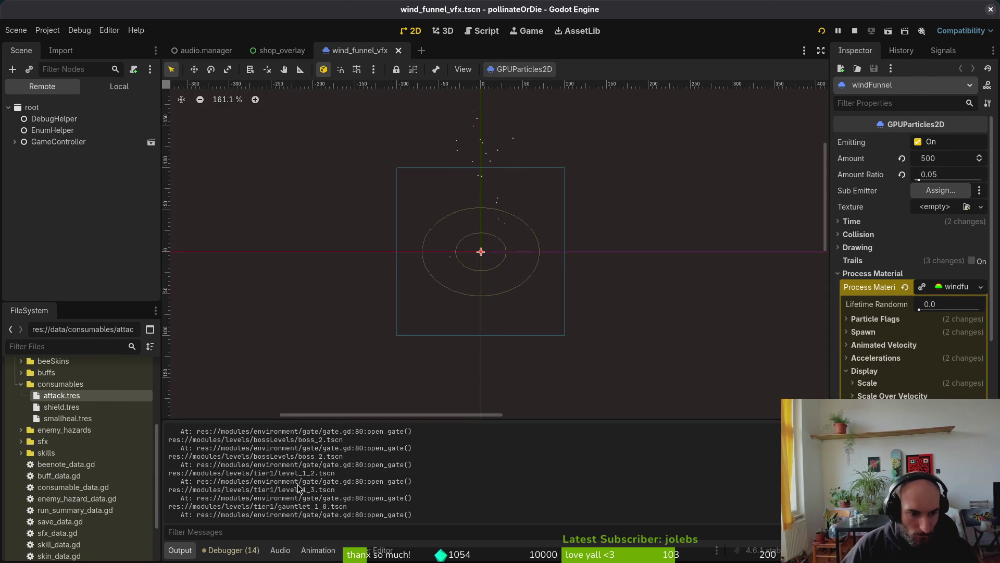